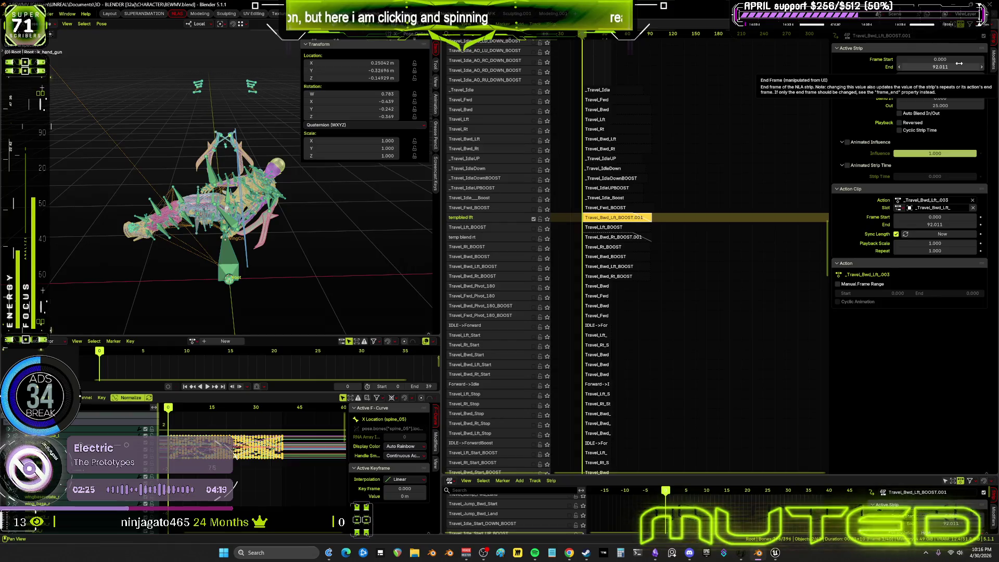
- Set both Travel_Bwd_Lft_BOOST.001 and Travel_Bwd_Rt_BOOST.001 strips to end at frame 25, then play back
left_click(953, 66)
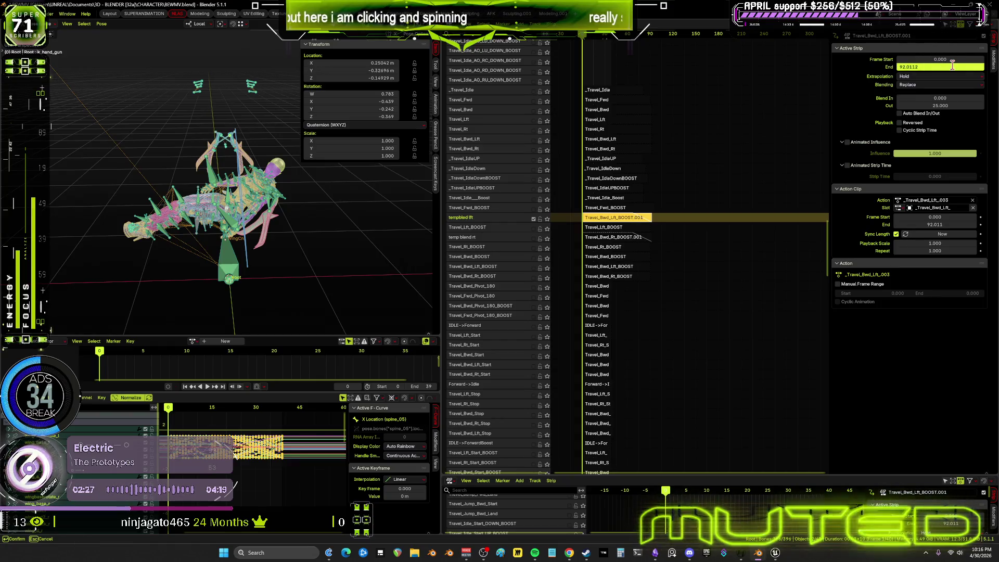
type("25")
key("Return")
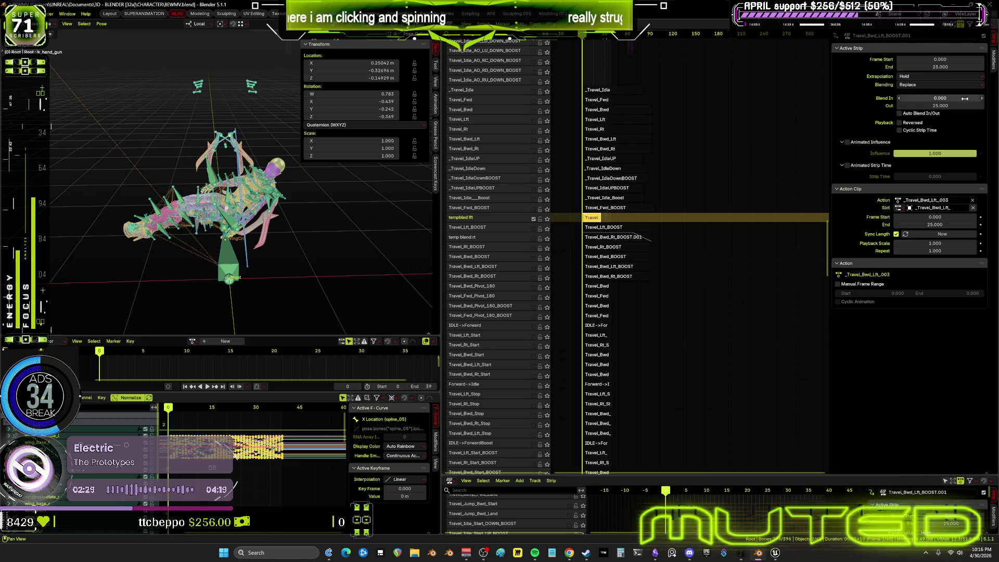
scroll(647, 236, "up", 2)
left_click(601, 236)
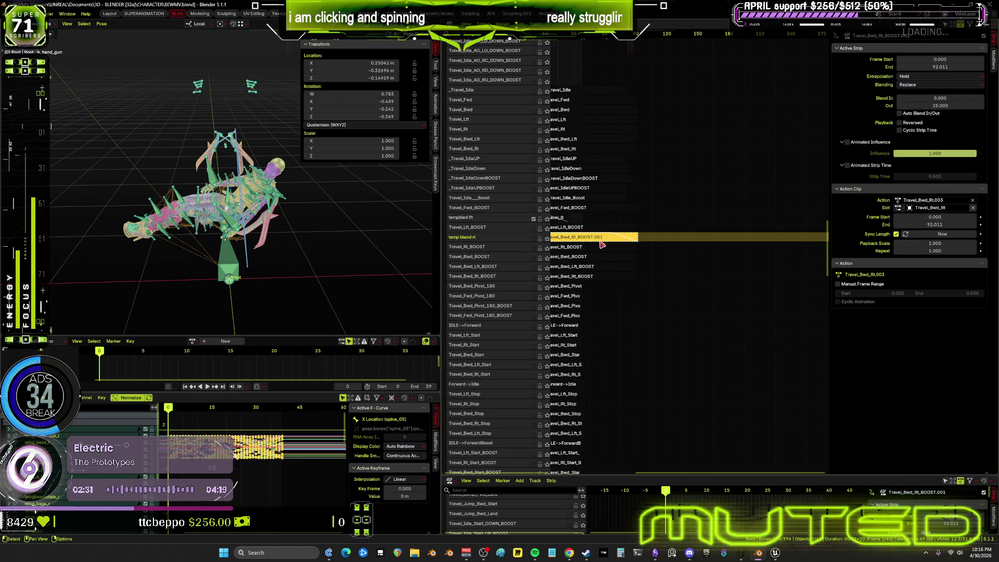
left_click(956, 68)
type("25")
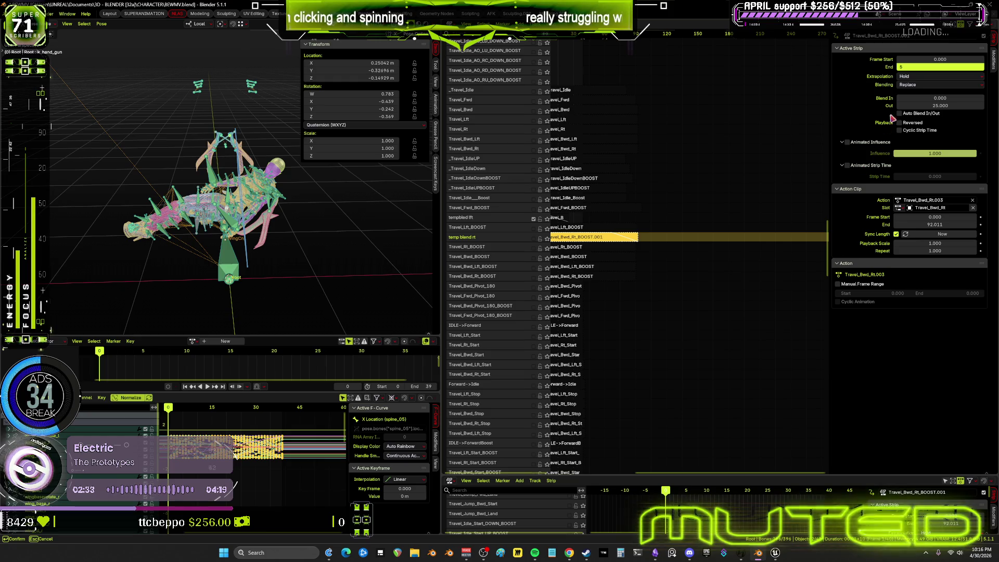
key("Return")
left_click(936, 67)
type("25")
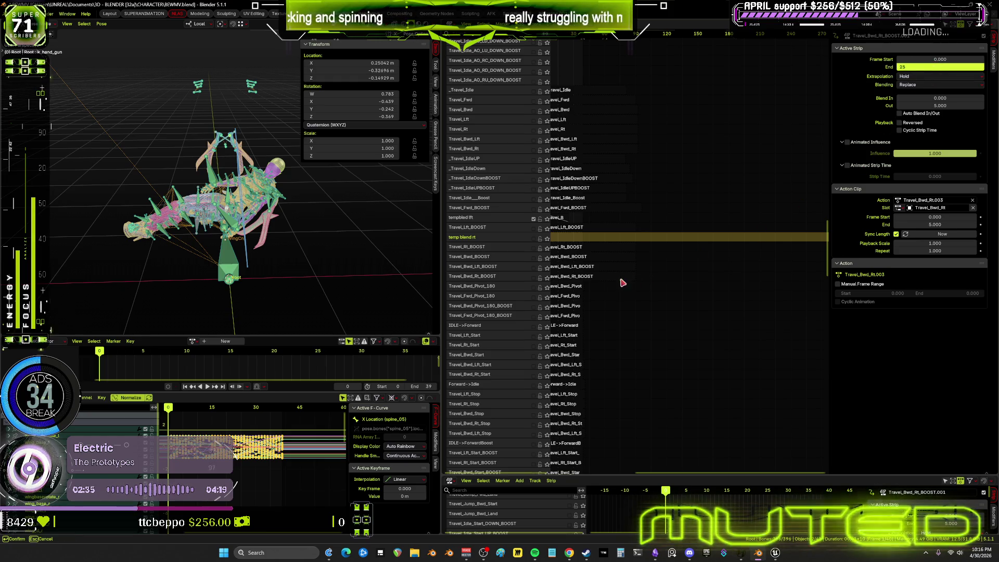
key("Return")
middle_click_drag(622, 283, 706, 274)
key("space")
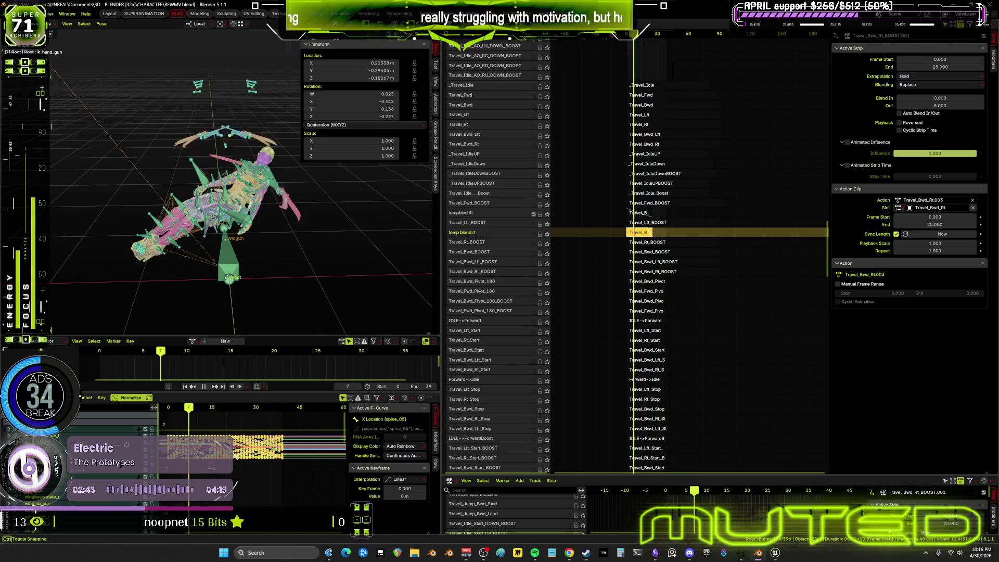
scroll(681, 303, "down", 10)
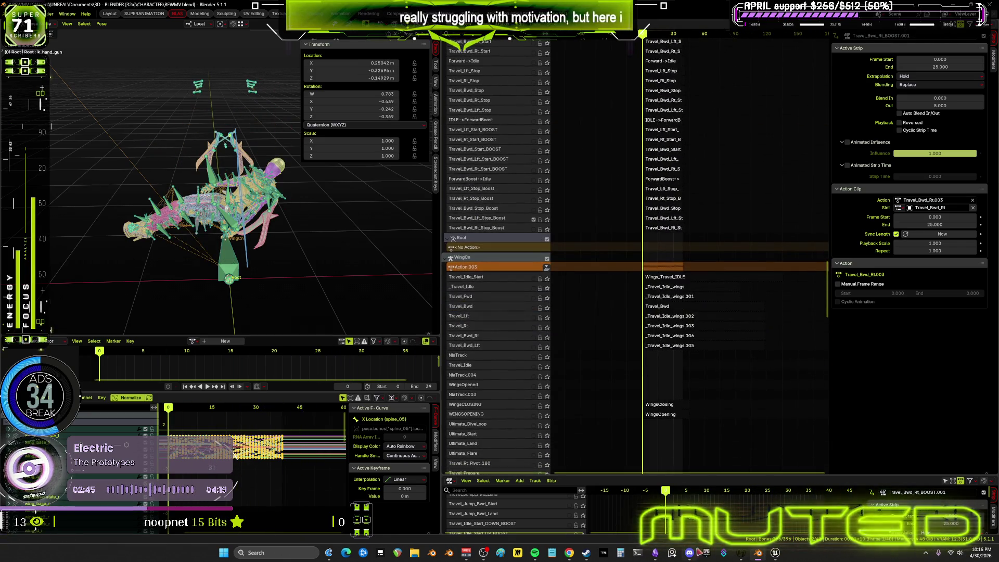
- Enter tweak mode on the Travel_Bwd_Lft_Stop_Boost strip and inspect its keys in the maximized curve editor
left_click(671, 220)
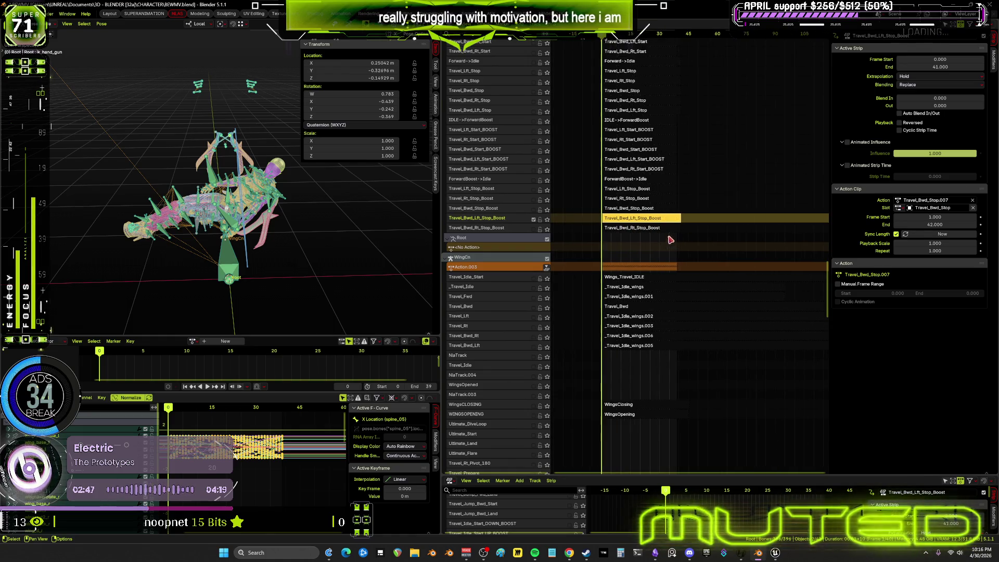
scroll(687, 231, "up", 3)
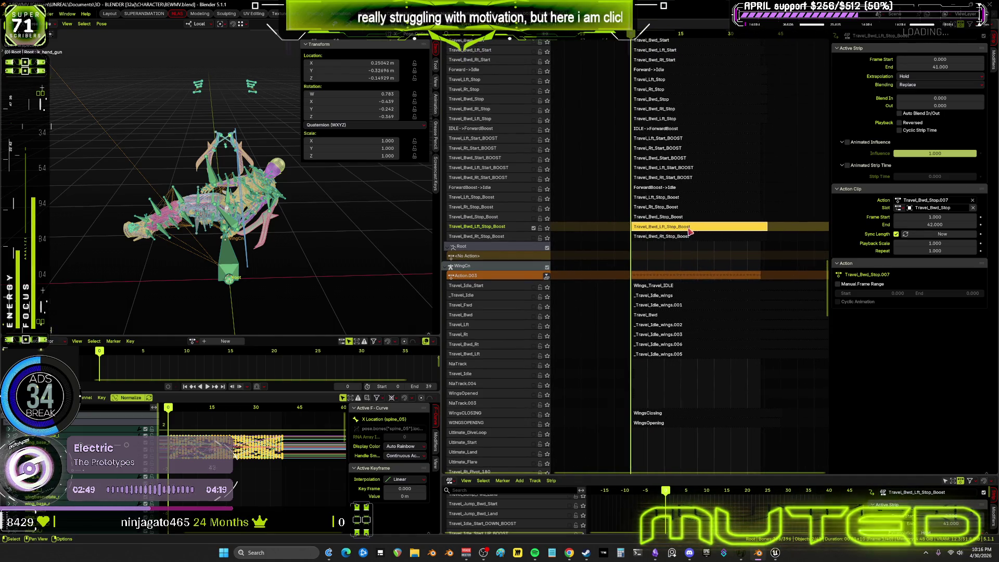
key("Tab")
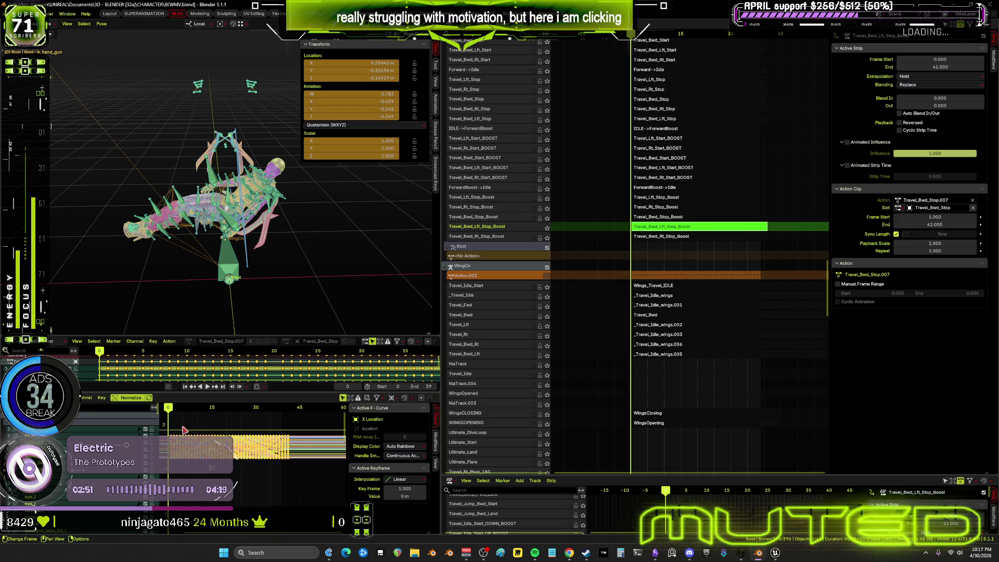
key("ctrl+space")
middle_click_drag(491, 374, 522, 381, "shift")
key("ctrl+space")
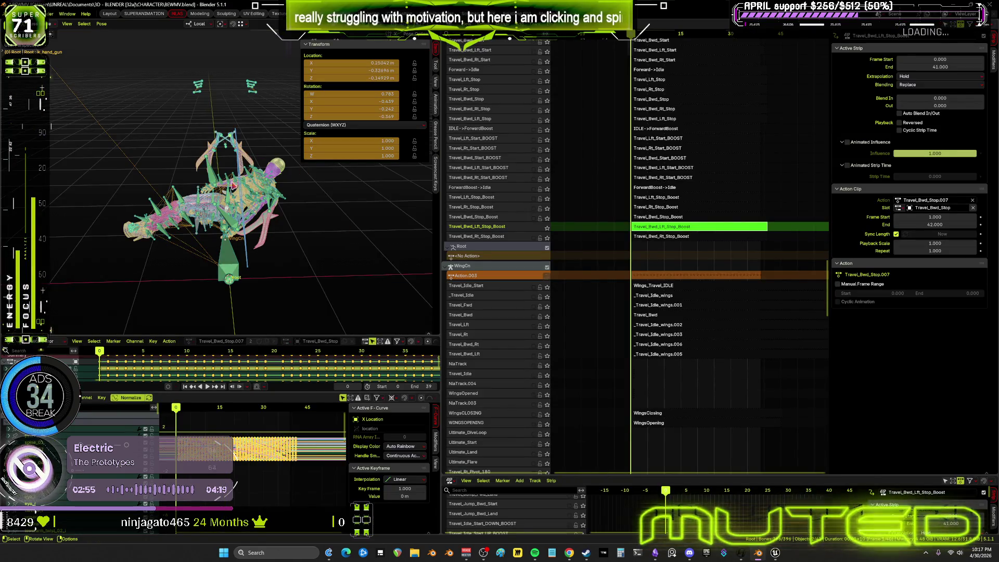
- Bake the strip's action via Pose > Animation > Bake Action, then leave tweak mode
left_click(117, 95)
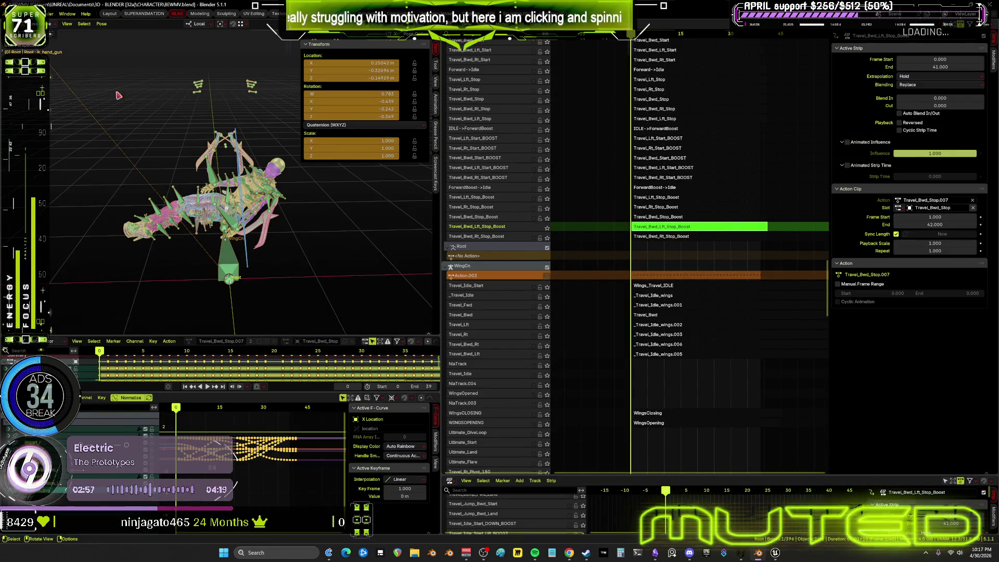
left_click(105, 29)
left_click(215, 108)
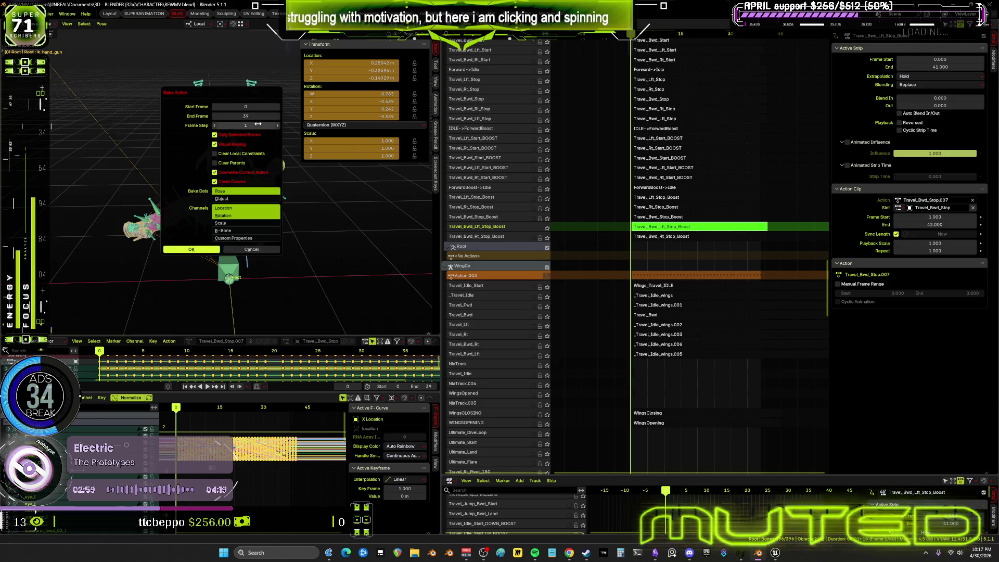
left_click(195, 251)
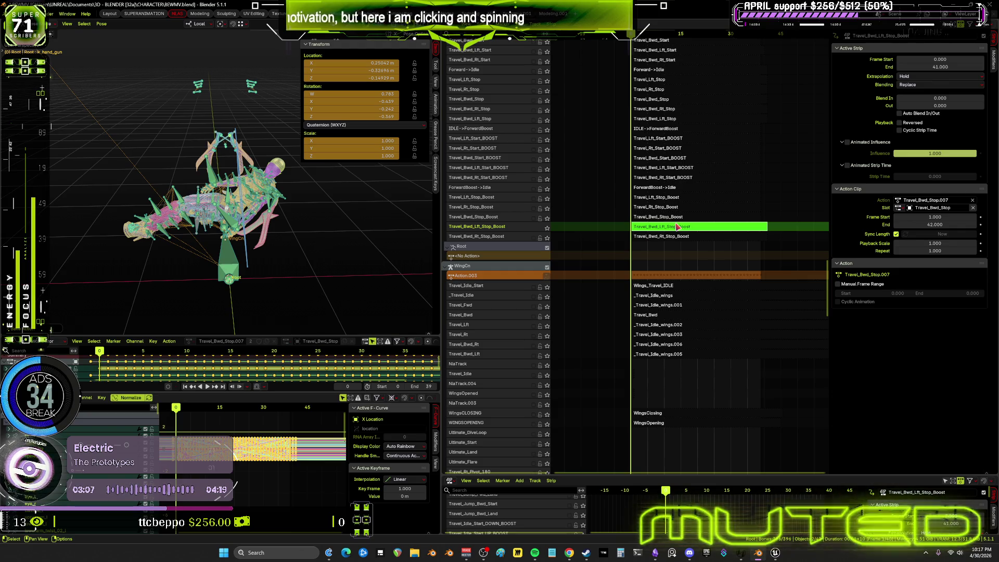
key("Tab")
- Make the Travel_Bwd_Lft_Stop_Boost strip run from frame 0 to 39
left_click_drag(938, 59, 922, 63)
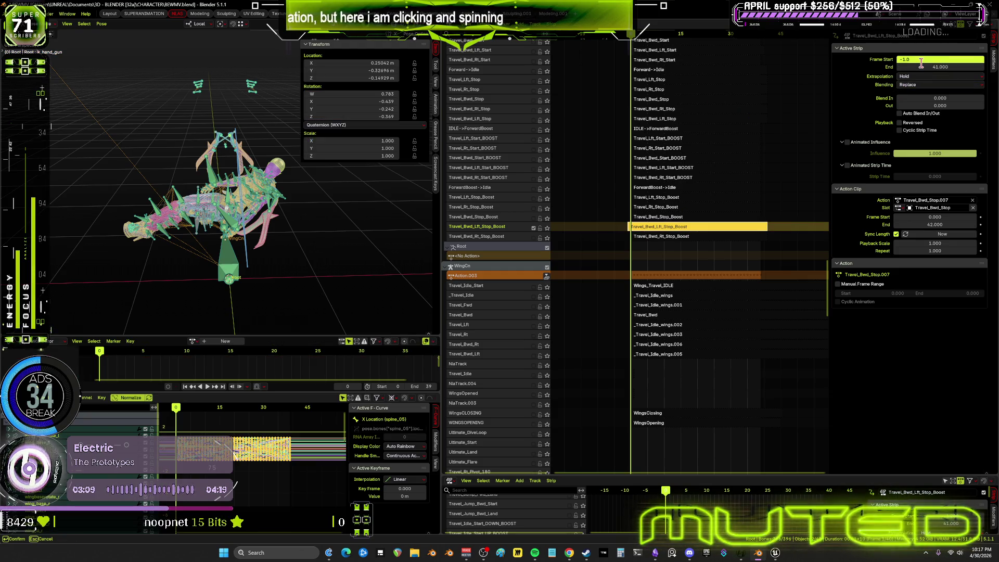
left_click(933, 67)
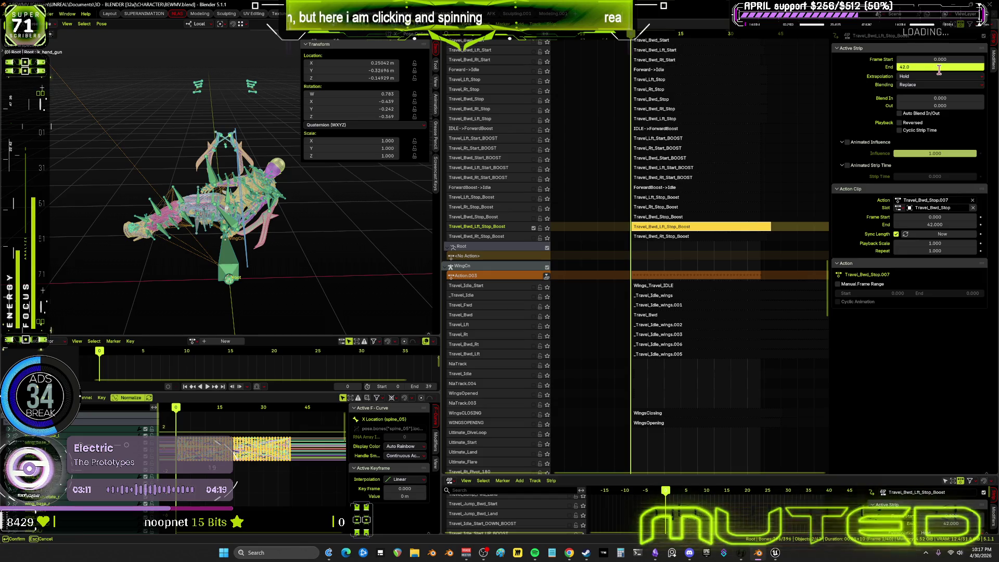
key("Return")
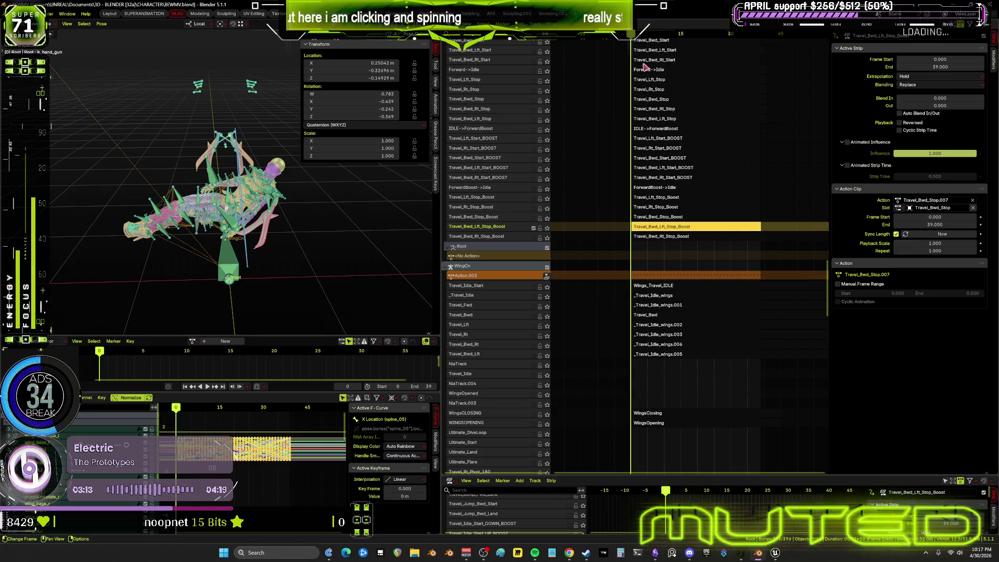
- Select the Travel_Bwd_Rt_Stop_Boost strip and switch the character to object mode
left_click(531, 240)
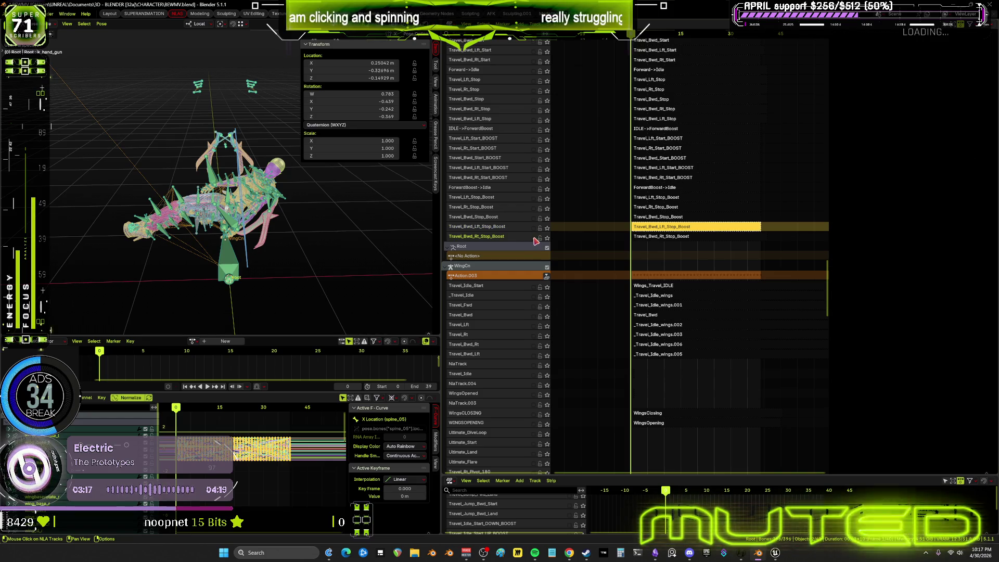
left_click(662, 237)
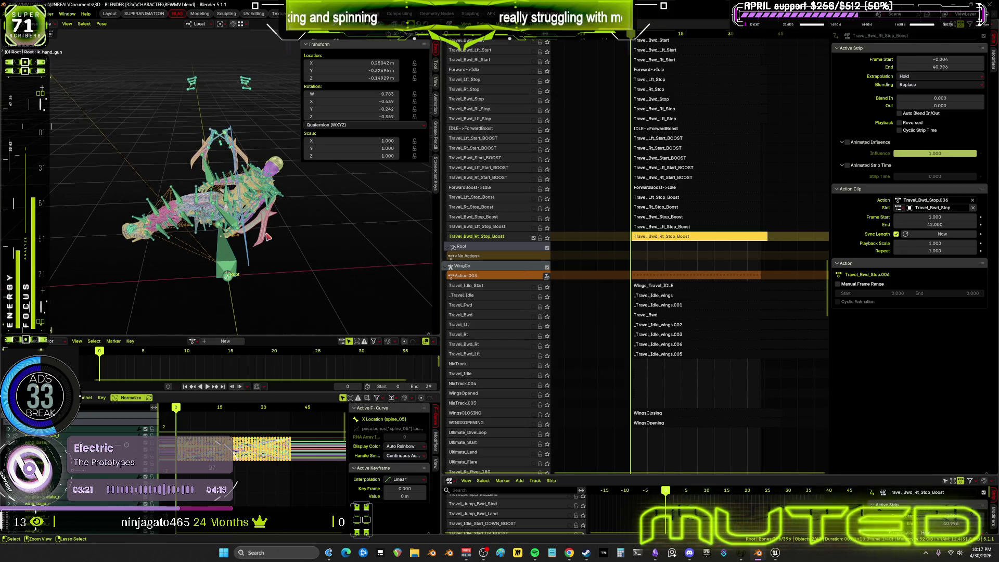
key("ctrl+Tab")
scroll(650, 202, "up", 2)
scroll(651, 201, "up", 10)
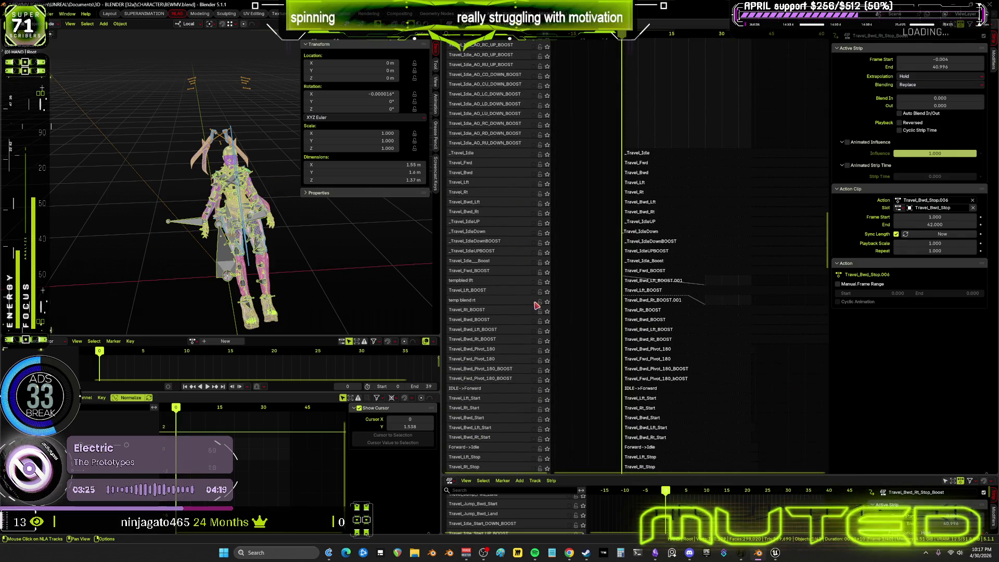
- Give the Travel_Bwd_Rt_BOOST.001 strip a blend out of 25 and play to check the blend
key("space")
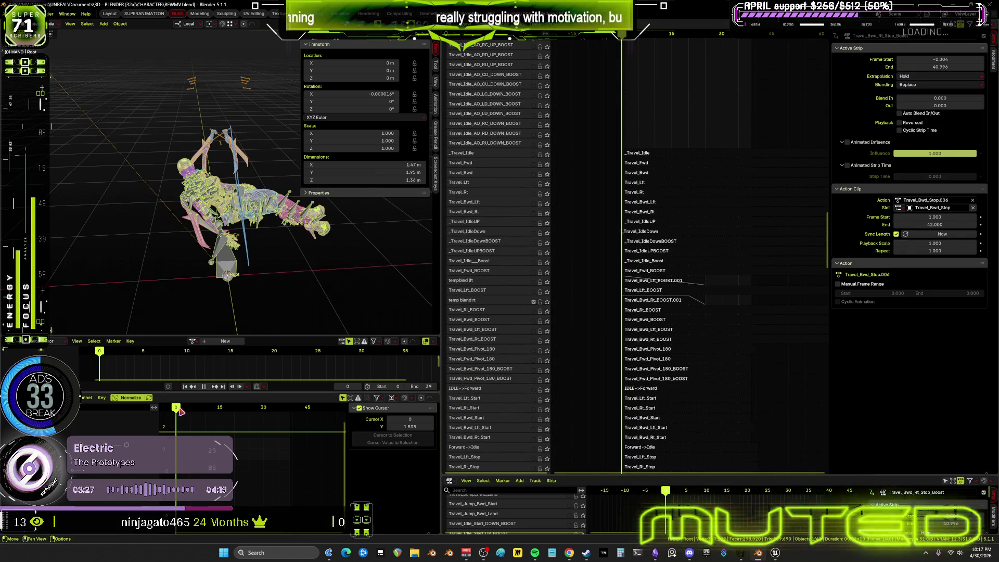
key("space")
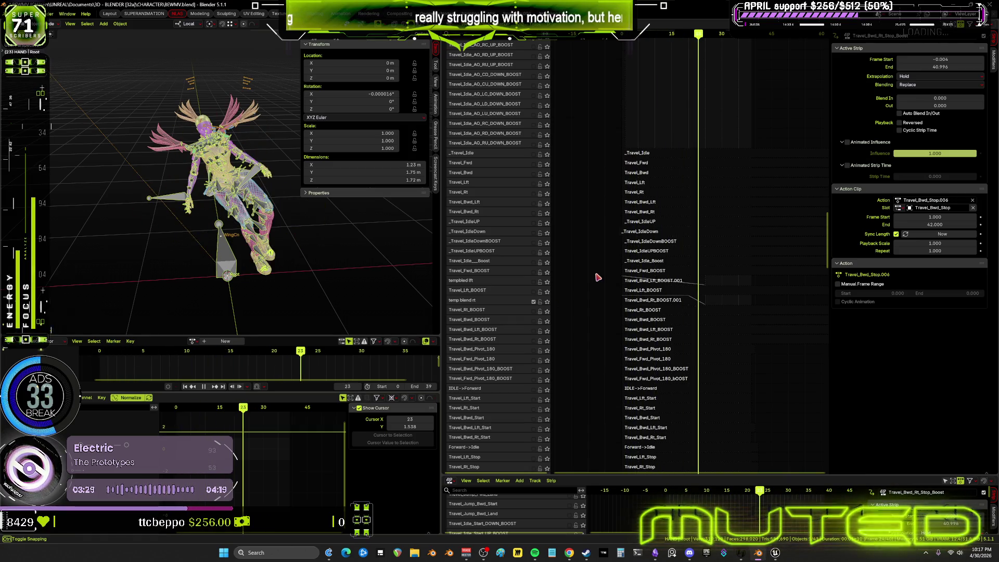
left_click(658, 301)
left_click(953, 106)
type("5.0")
type("25")
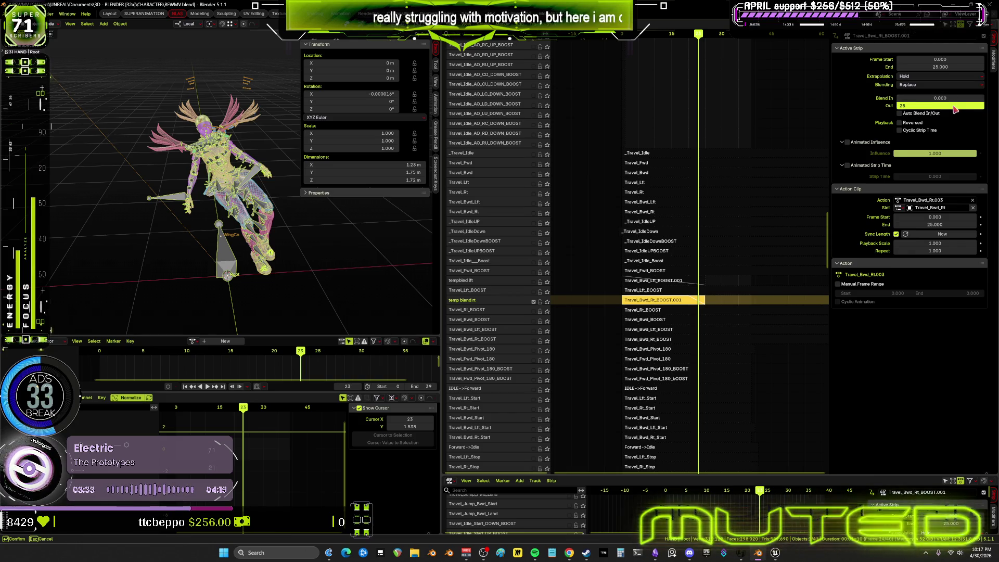
key("Return")
key("space")
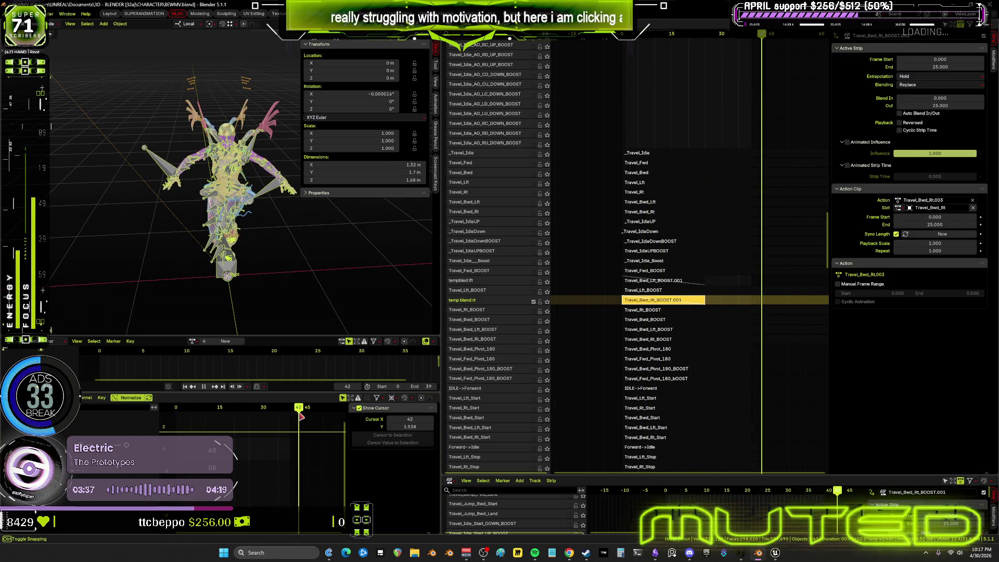
scroll(662, 149, "down", 5)
scroll(662, 148, "down", 5)
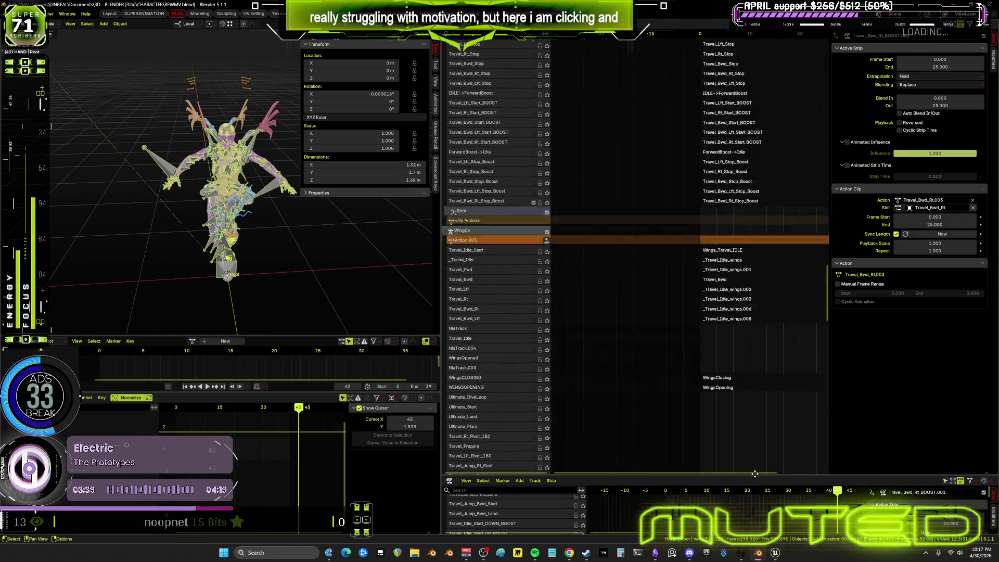
scroll(663, 149, "down", 5)
- Open the Travel_Bwd_Rt_Stop_Boost strip's action in tweak mode, with the rig in pose mode at frame 0
left_click(727, 252)
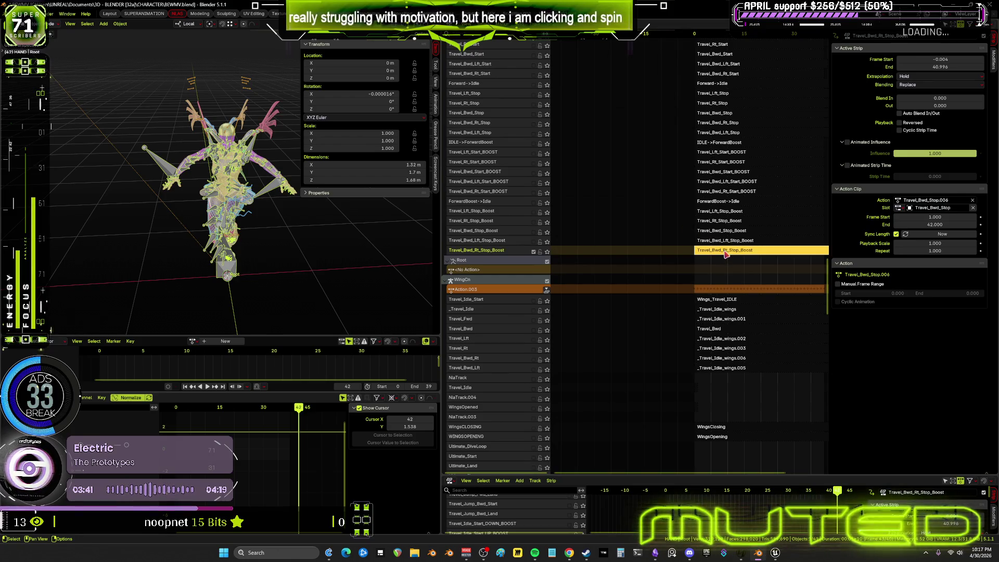
key("Tab")
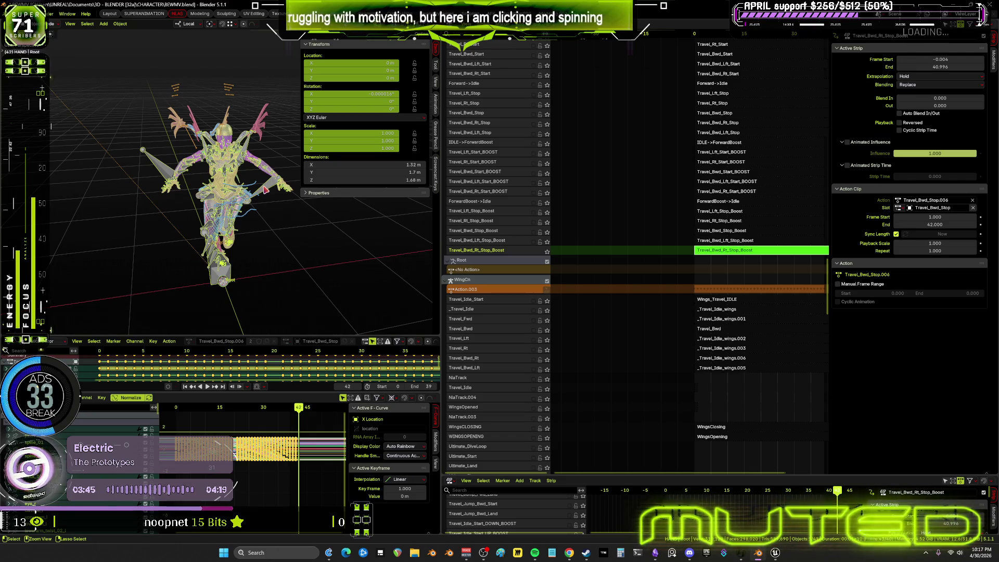
key("ctrl+Tab")
left_click_drag(185, 404, 175, 407)
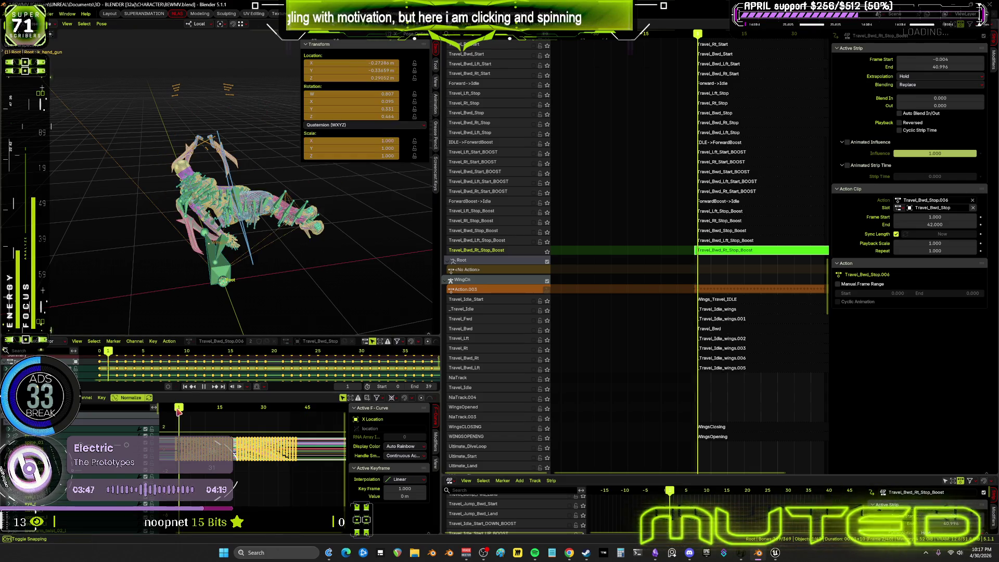
- Bake the rig's pose animation into a new action with the Bake Action defaults
left_click(225, 278)
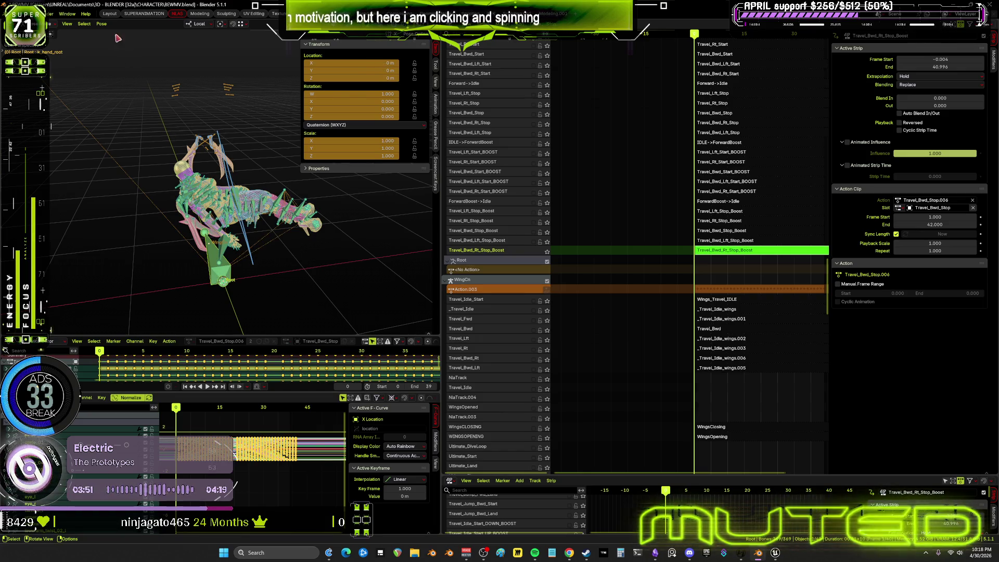
left_click(101, 24)
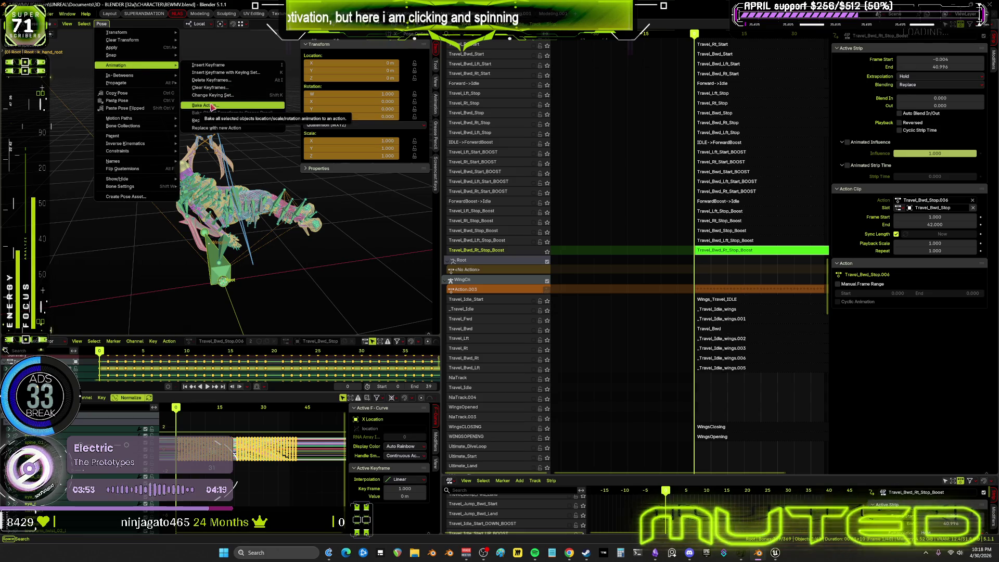
left_click(211, 106)
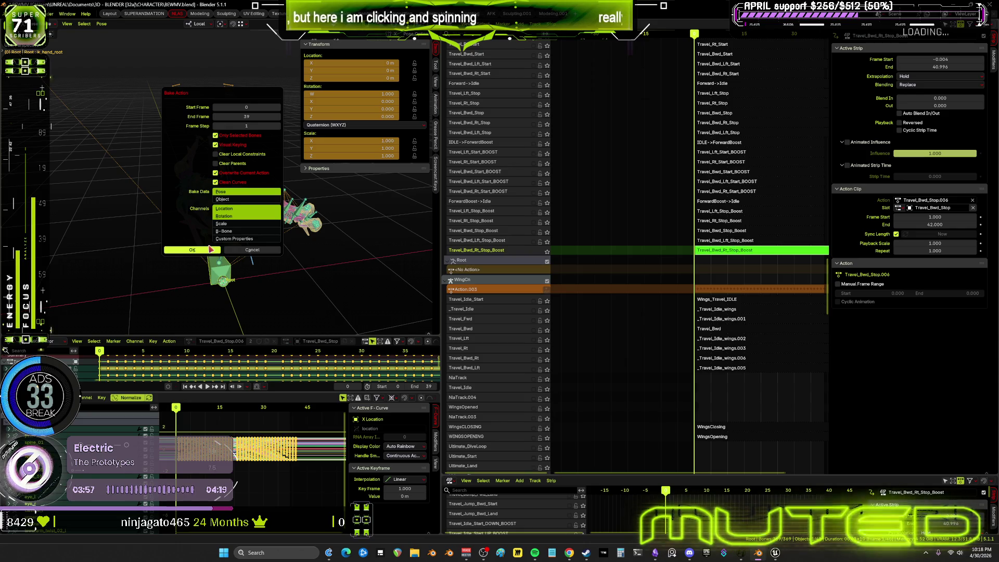
left_click(210, 250)
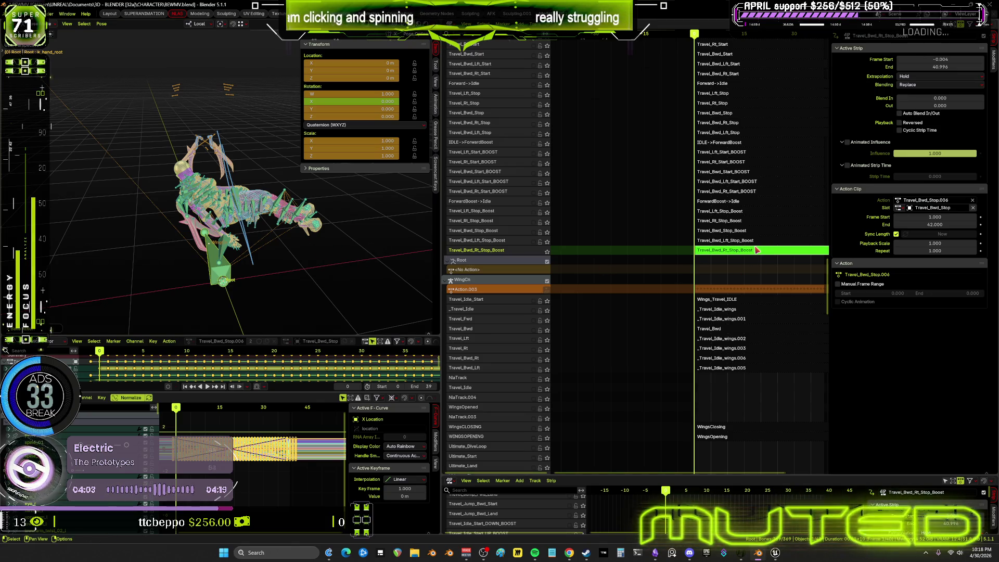
- Leave tweak mode, set the strip to span frames 0 to 39, and play the animation
key("Tab")
left_click(937, 60)
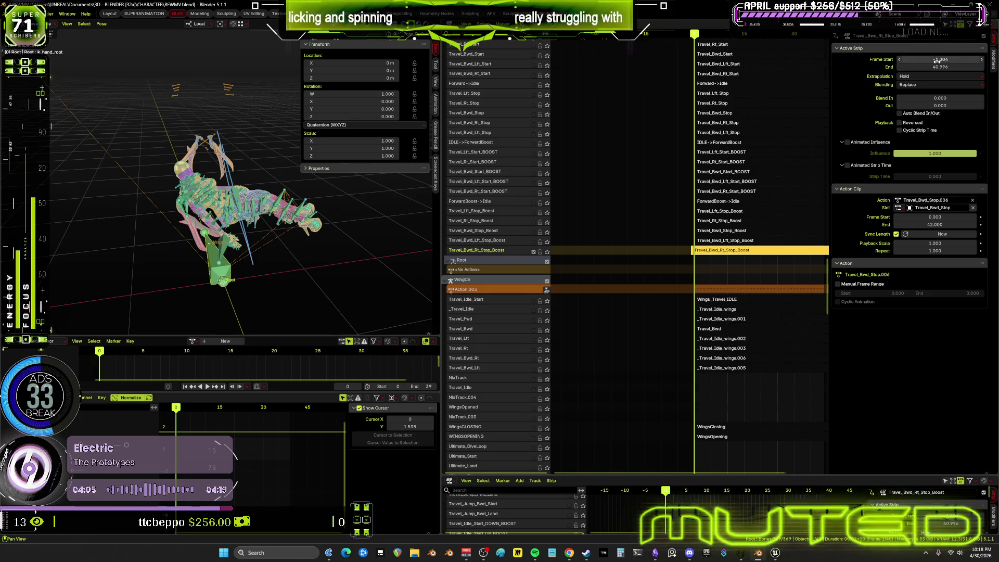
key("Tab")
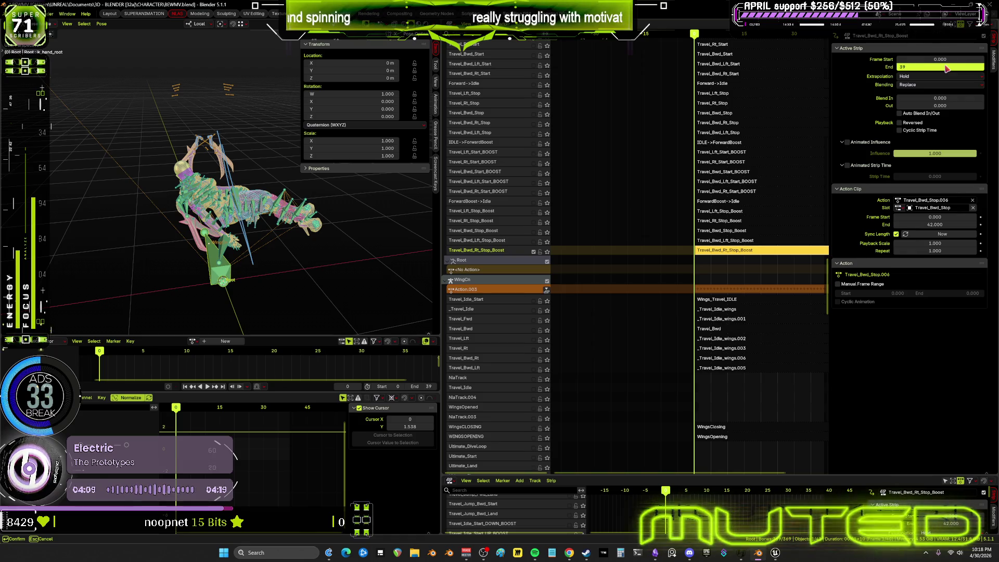
type("39")
key("Return")
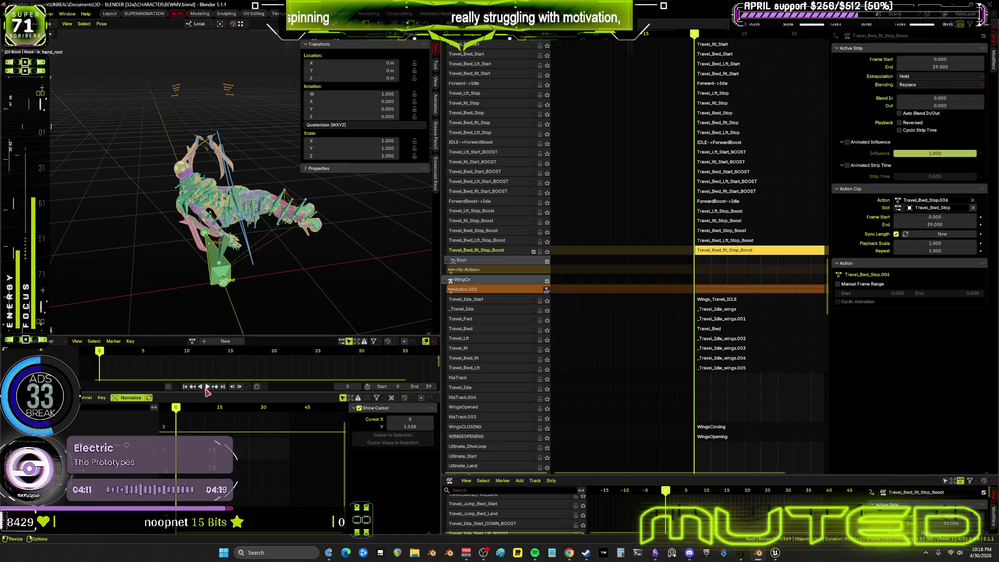
key("space")
- Preview the baked animation in the maximized 3D view, stop playback, and switch to the Obsidian flowchart
key("ctrl+space")
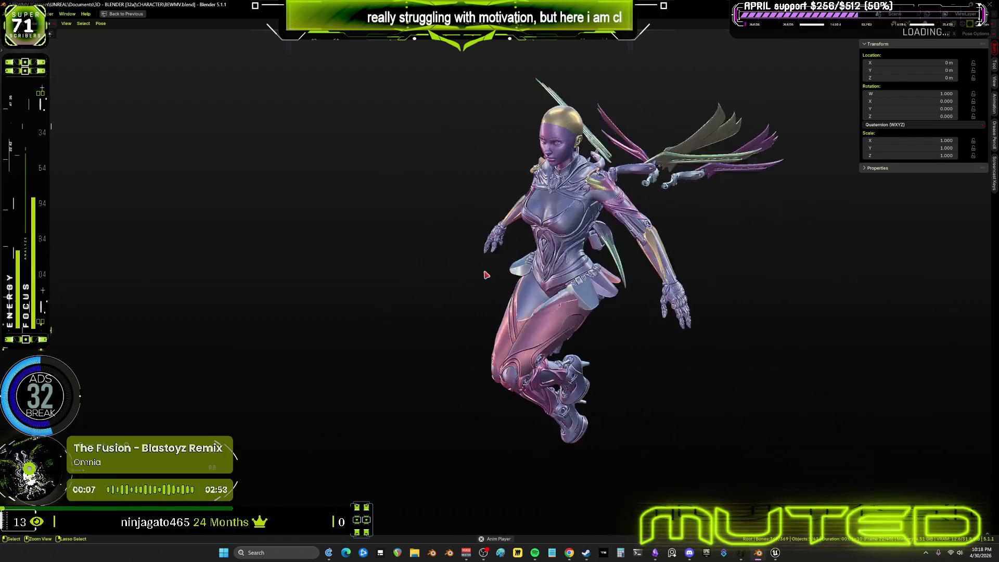
key("ctrl+space")
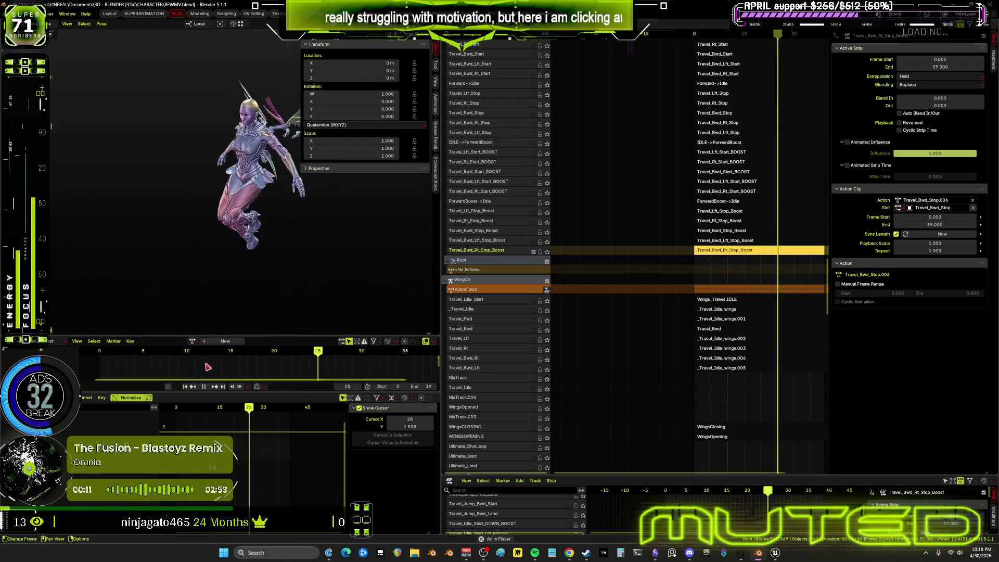
key("space")
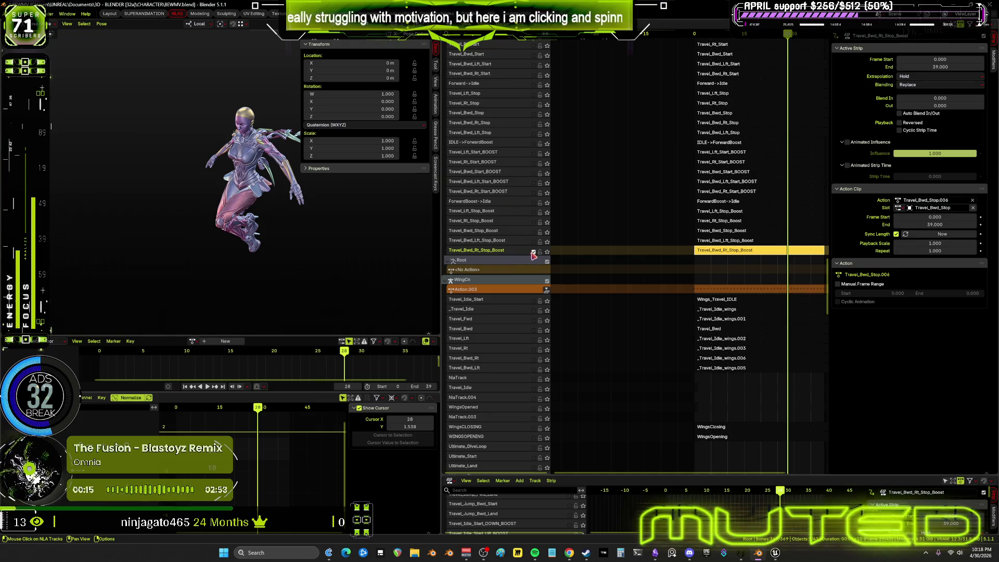
key("alt+Tab")
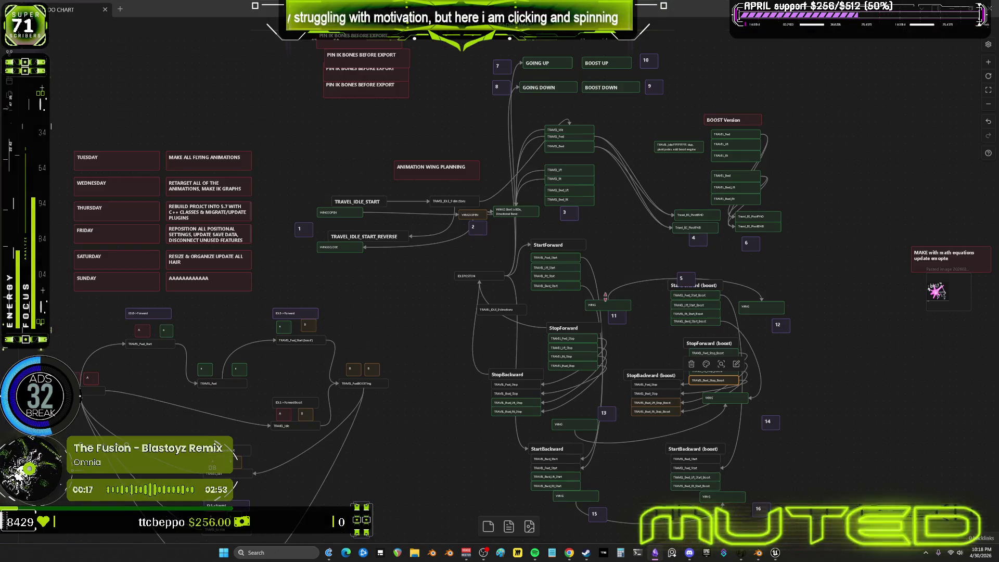
- Colour the TRAVEL_Bwd_Stop_Boost, Bwd_Lft_Stop_Boost and Bwd_Rt_Stop_Boost cards green
middle_click_drag(607, 306, 694, 386)
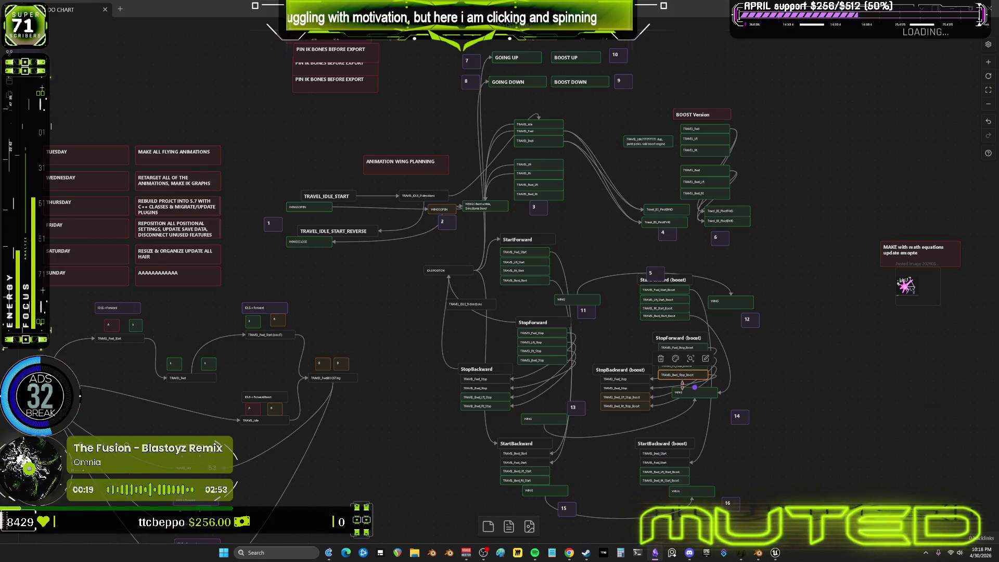
scroll(694, 386, "up", 2)
scroll(672, 360, "up", 3)
scroll(620, 249, "down", 2)
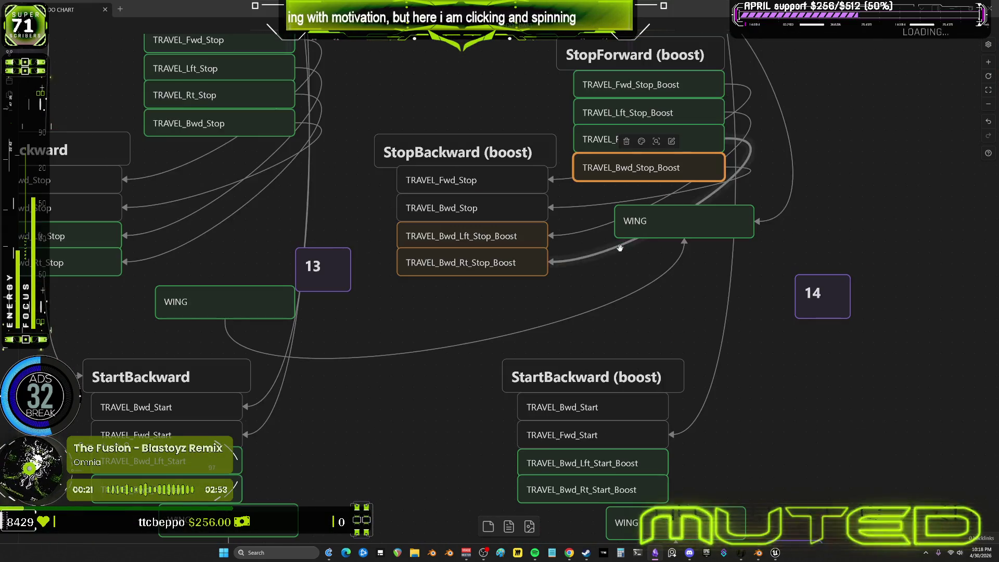
scroll(619, 248, "down", 1)
scroll(620, 292, "down", 1)
scroll(629, 312, "down", 1)
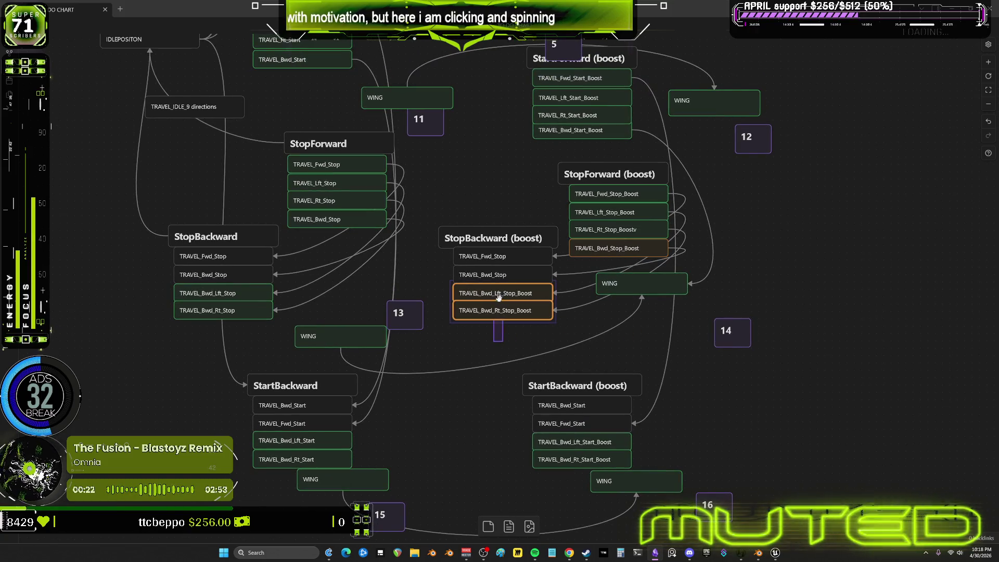
left_click(610, 248, "shift")
right_click(610, 248)
left_click(546, 227)
left_click(567, 249)
left_click(828, 249)
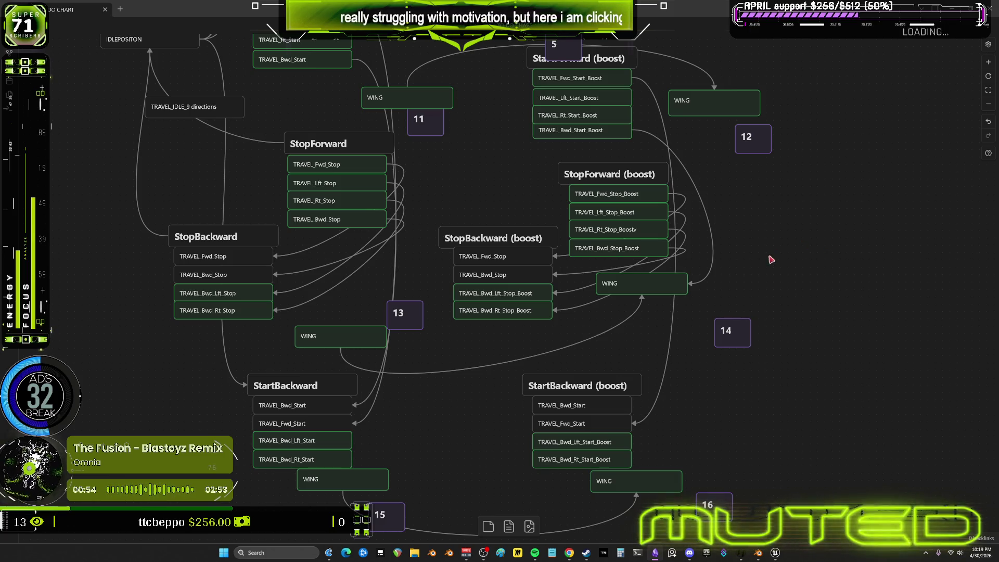
scroll(742, 258, "up", 3)
scroll(688, 352, "up", 3)
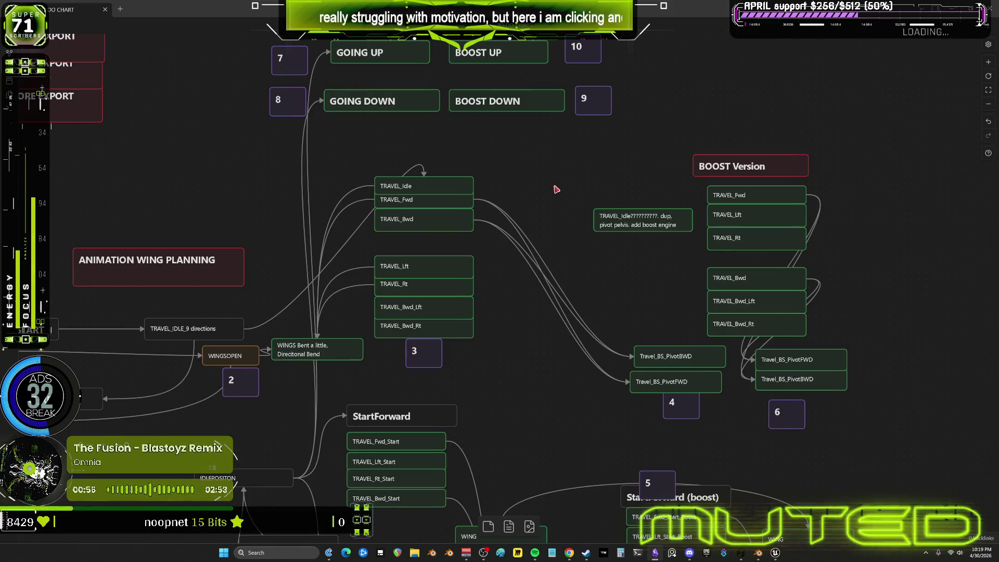
scroll(520, 319, "down", 3)
scroll(520, 319, "left", 5)
scroll(445, 328, "down", 5)
scroll(445, 328, "left", 3)
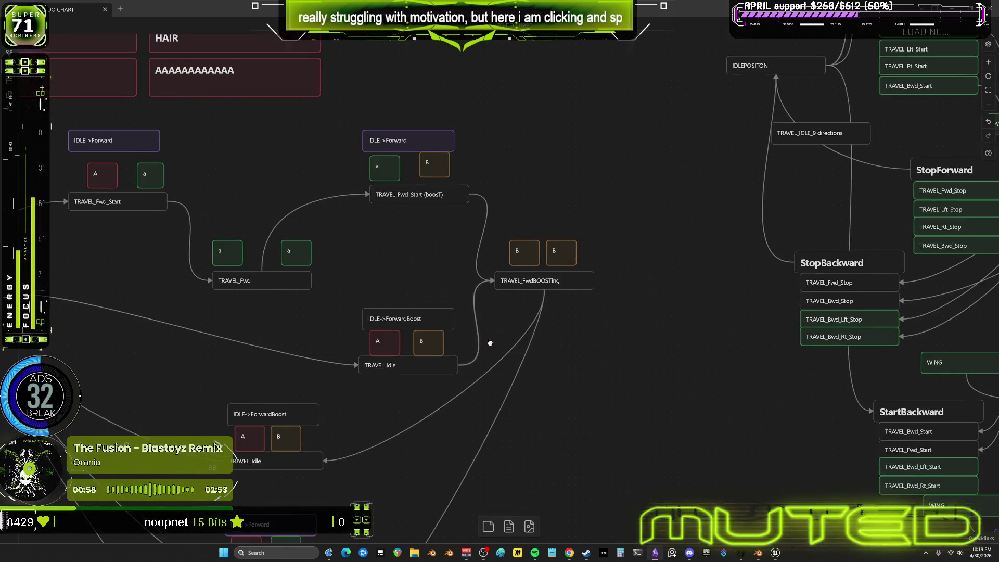
scroll(437, 274, "left", 5)
- Select the TRAVEL_Idle, TRAVEL_Fwd_Start, TRAVEL_Fwd and boosted Fwd_Start cards in turn
left_click(244, 233)
left_click(385, 137)
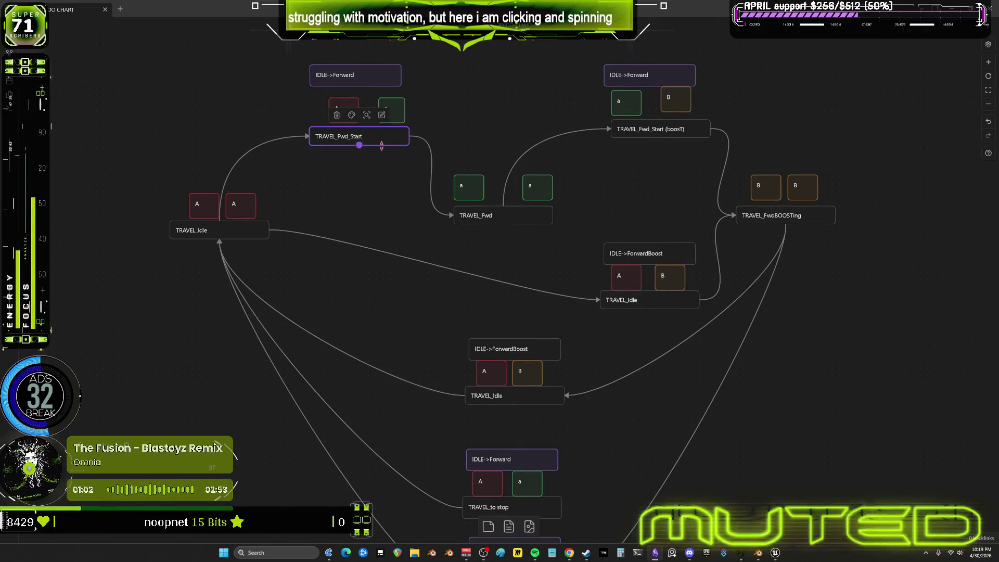
left_click(515, 211)
scroll(683, 185, "up", 2)
scroll(683, 186, "right", 3)
scroll(573, 226, "right", 1)
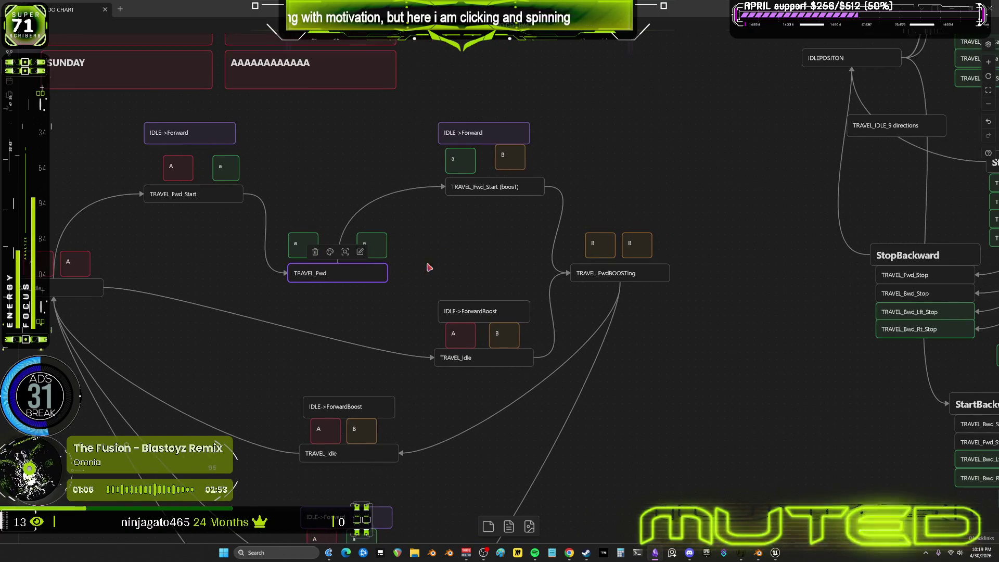
left_click(520, 193)
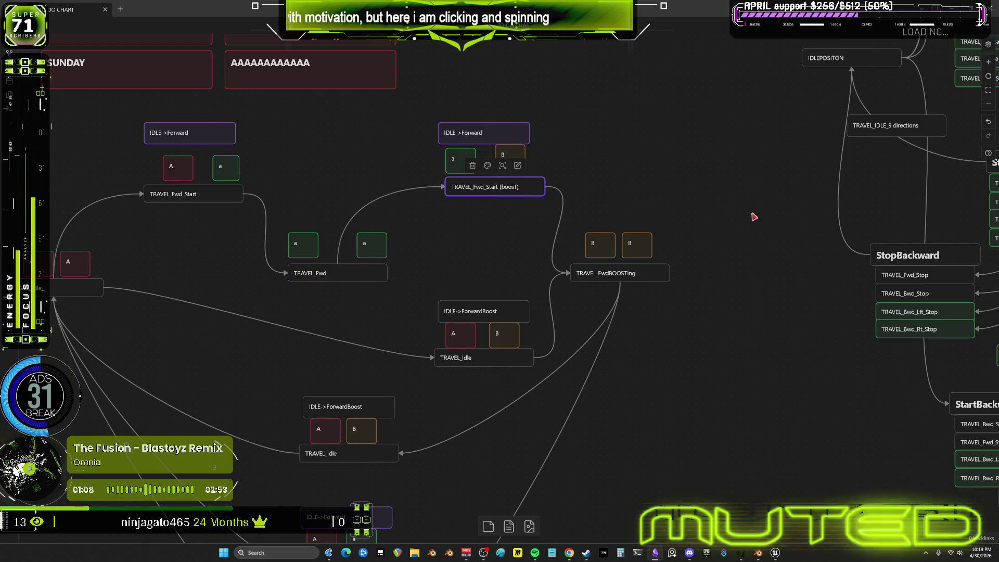
scroll(556, 233, "right", 4)
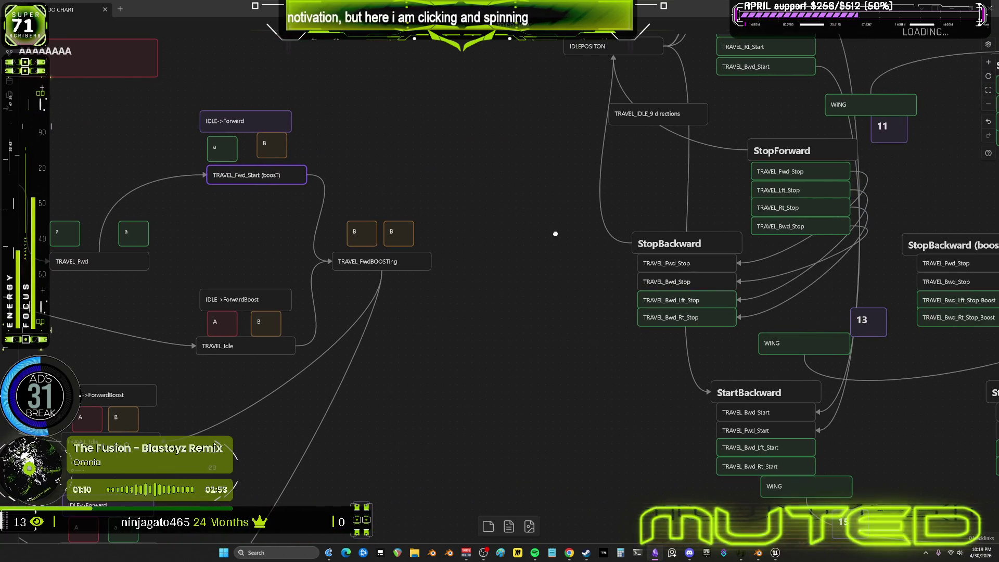
- Box-select the four StartForward cards plus the two TRAVEL_Bwd stop cards and bring an empty canvas area into view
left_click_drag(555, 234, 632, 203)
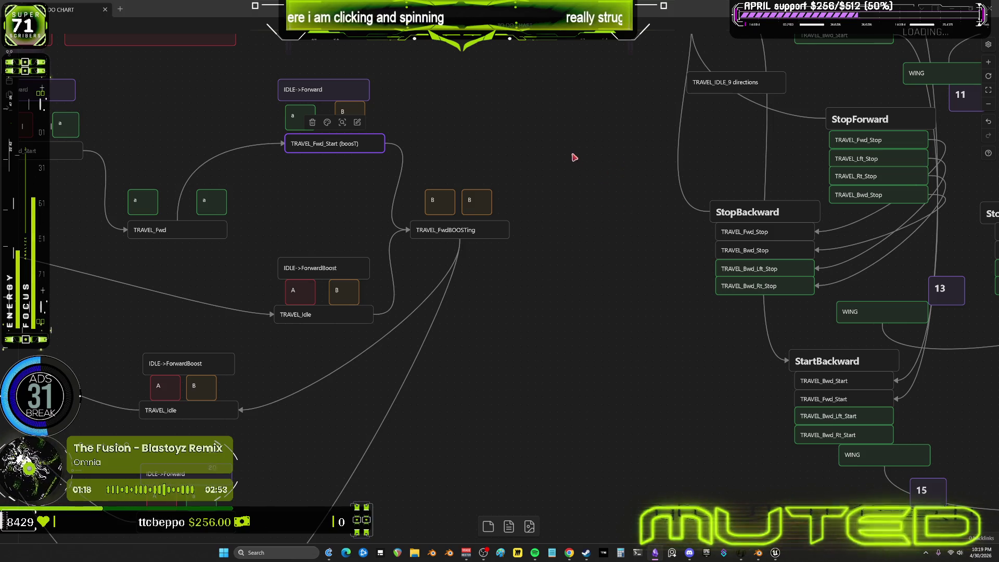
mouse_move(566, 183)
left_mouse_down()
mouse_move(335, 240)
mouse_move(365, 237)
mouse_move(335, 317)
left_mouse_up()
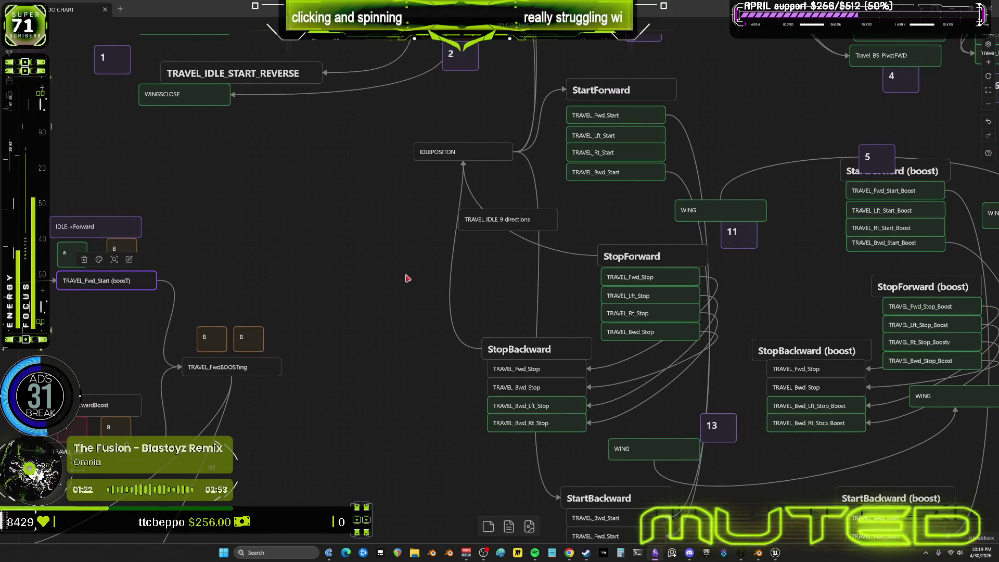
left_click_drag(657, 207, 565, 102)
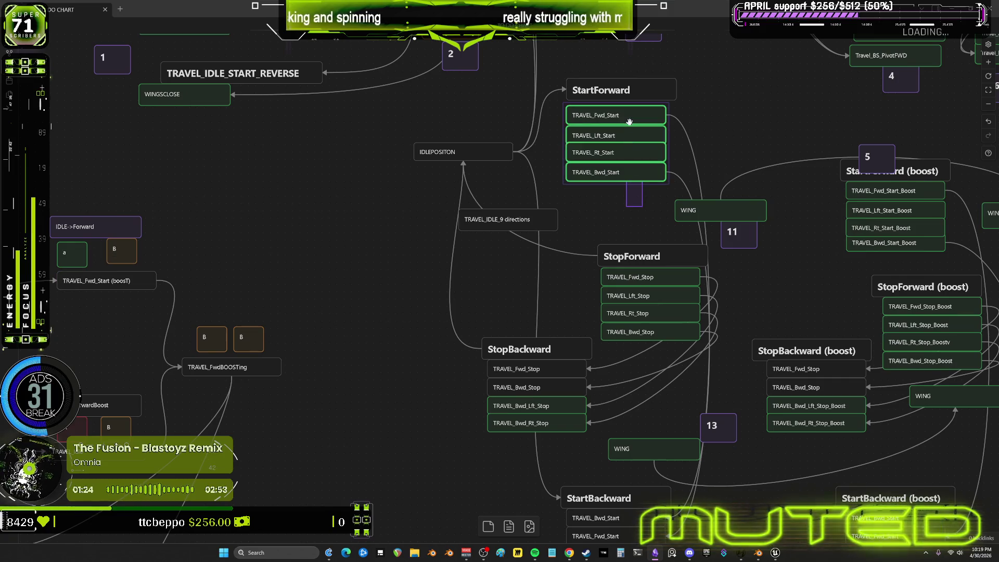
left_click_drag(534, 493, 486, 434)
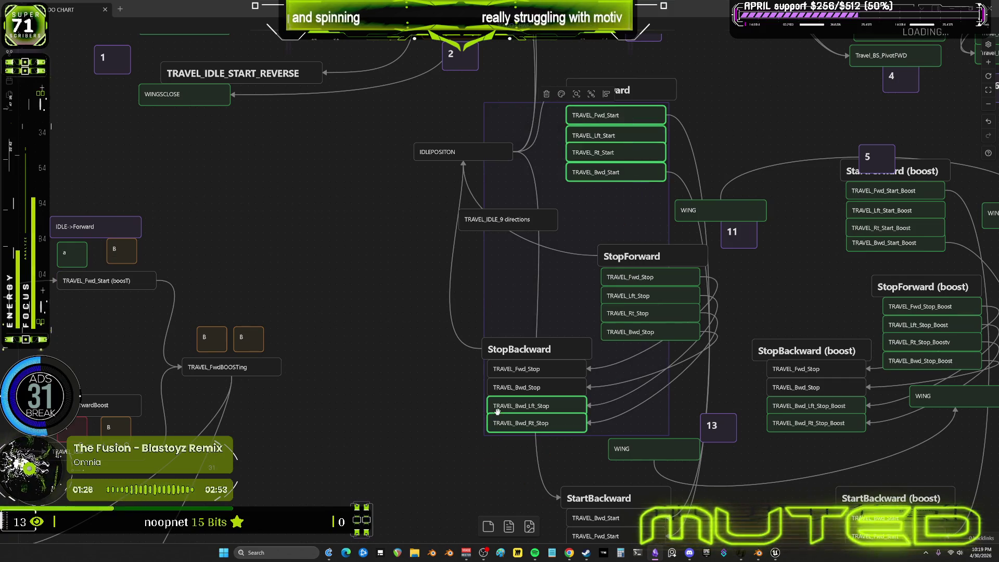
left_click_drag(589, 306, 581, 238)
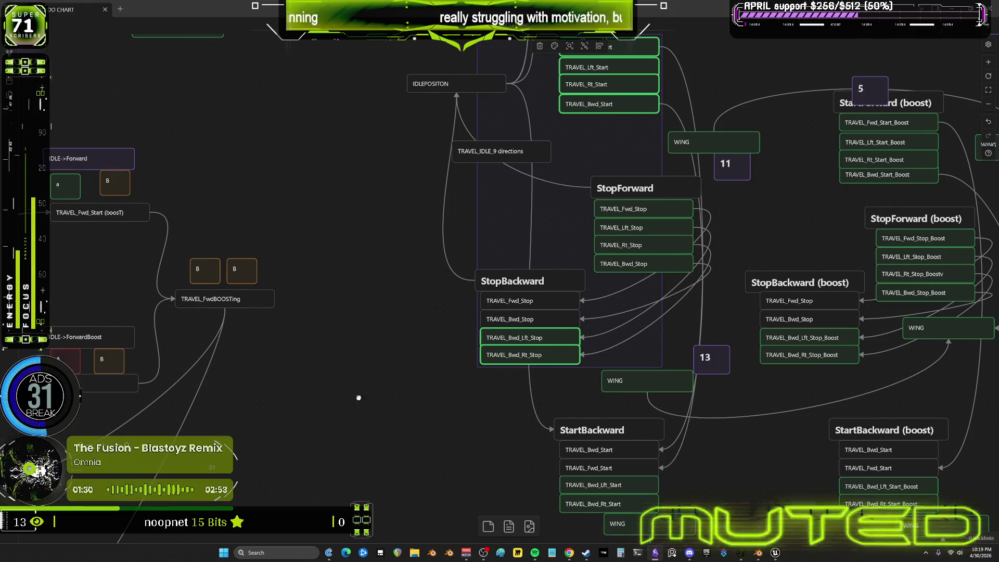
left_click_drag(351, 409, 589, 268)
scroll(538, 308, "down", 5)
left_click(518, 458)
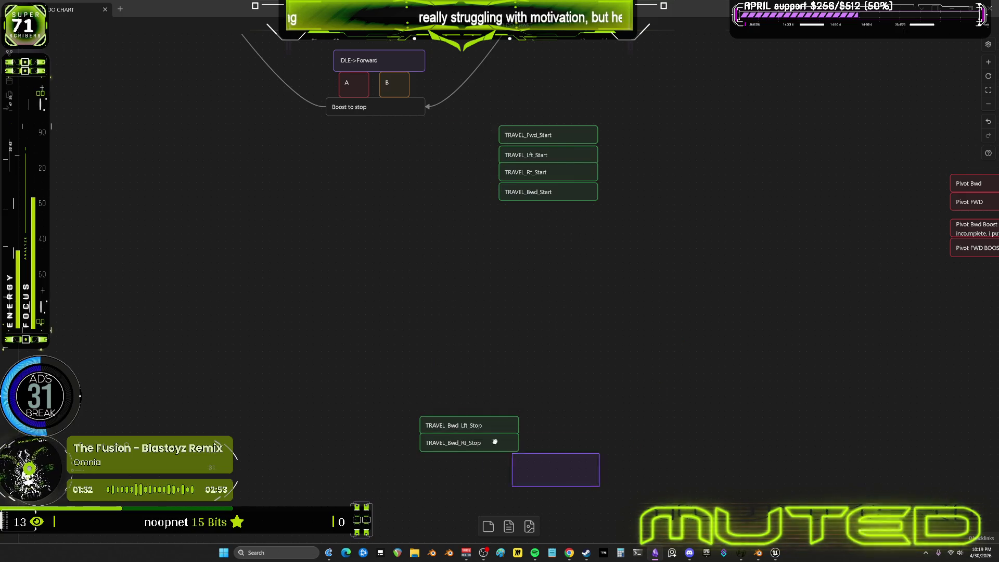
- Place the two stop cards under the Start cards and rename TRAVEL_Fwd_Start to TRAVEL_Fwd_Speedup, copying the word
left_click_drag(461, 428, 541, 212)
scroll(541, 211, "up", 3)
scroll(588, 161, "down", 2)
scroll(593, 195, "up", 3, "ctrl")
scroll(603, 229, "up", 2, "ctrl")
left_click(570, 216)
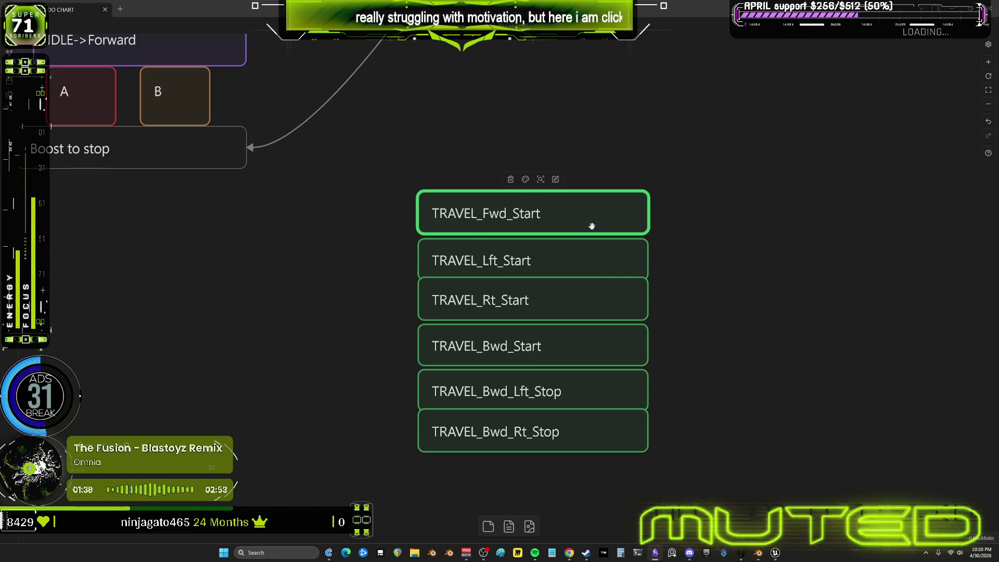
left_click(569, 210)
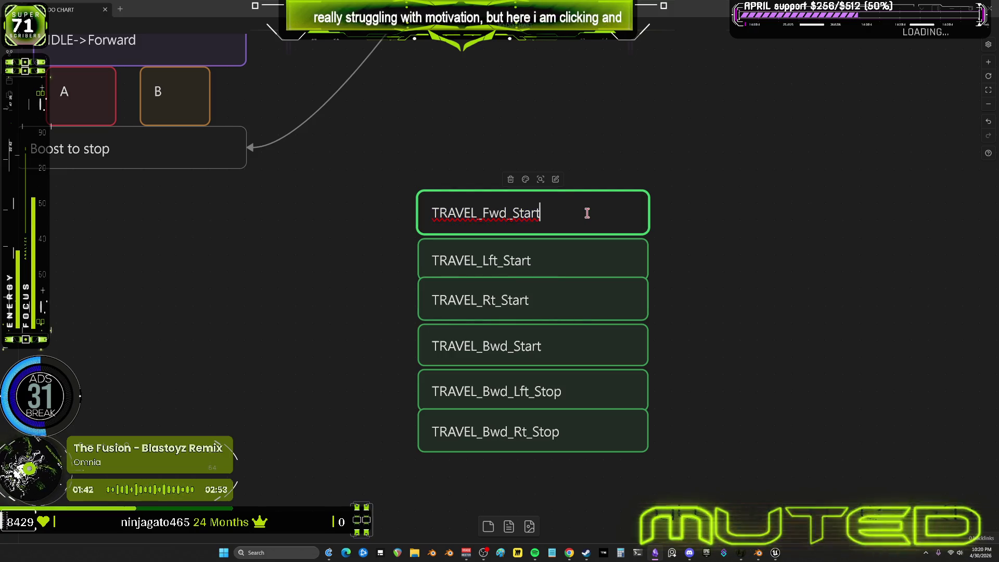
key("BackSpace")
key("BackSpace")
key("BackSpace")
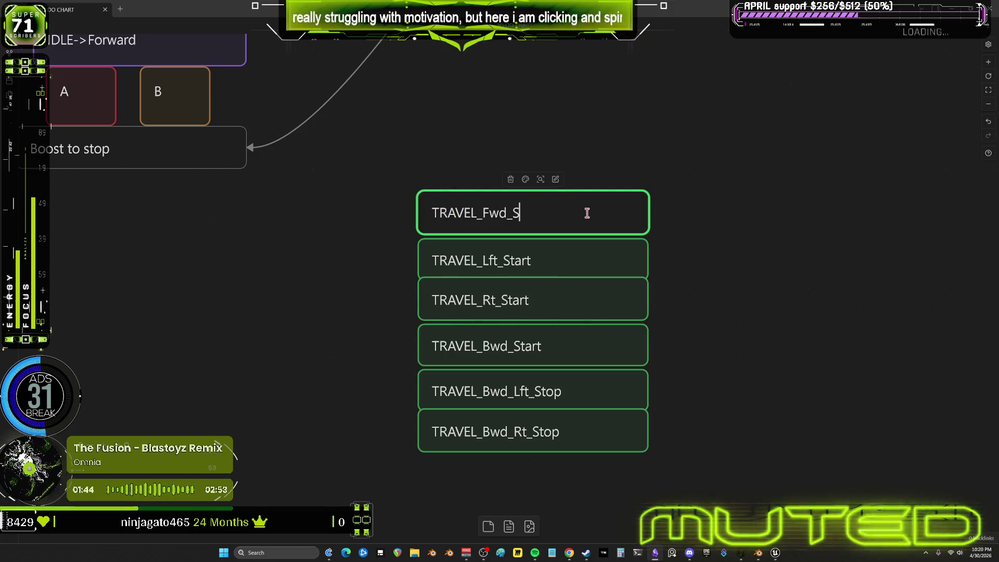
type("peedup")
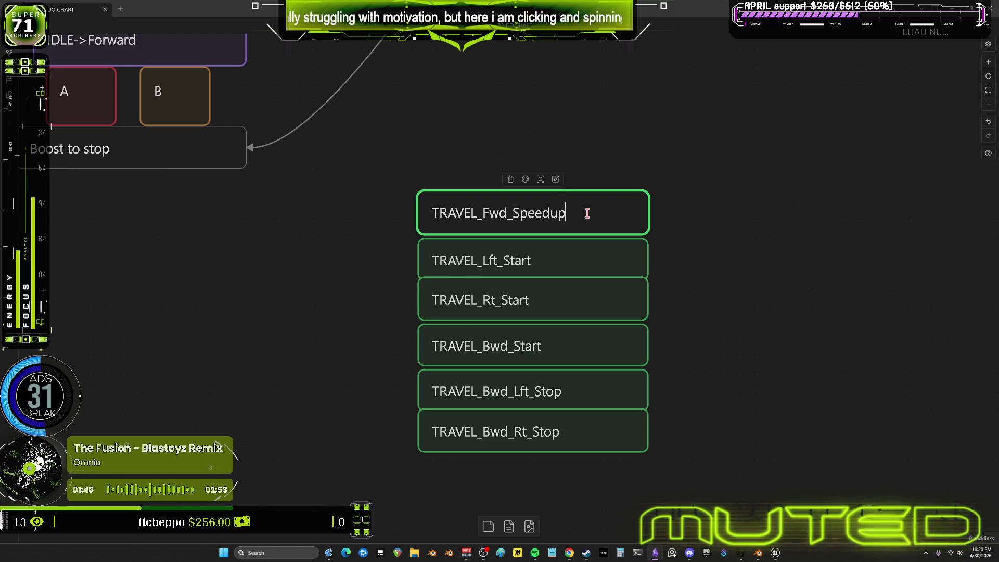
key("shift+Left")
key("shift+Left")
key("shift+Left")
key("shift+Left")
key("shift+Left")
key("shift+Left")
key("ctrl+c")
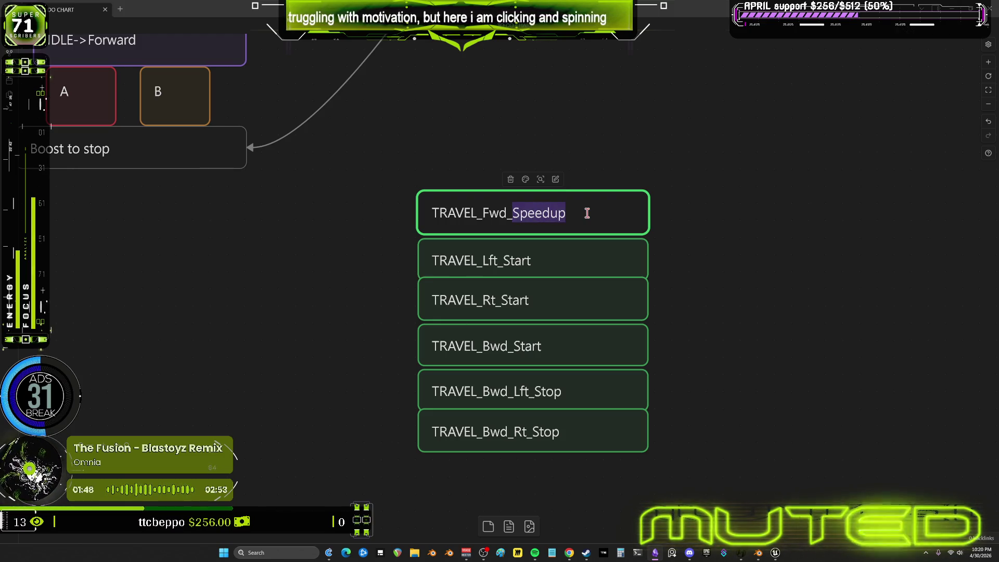
- Replace Start with Speedup in the TRAVEL_Lft, TRAVEL_Rt and TRAVEL_Bwd cards
double_click(571, 264)
double_click(511, 260)
key("ctrl+v")
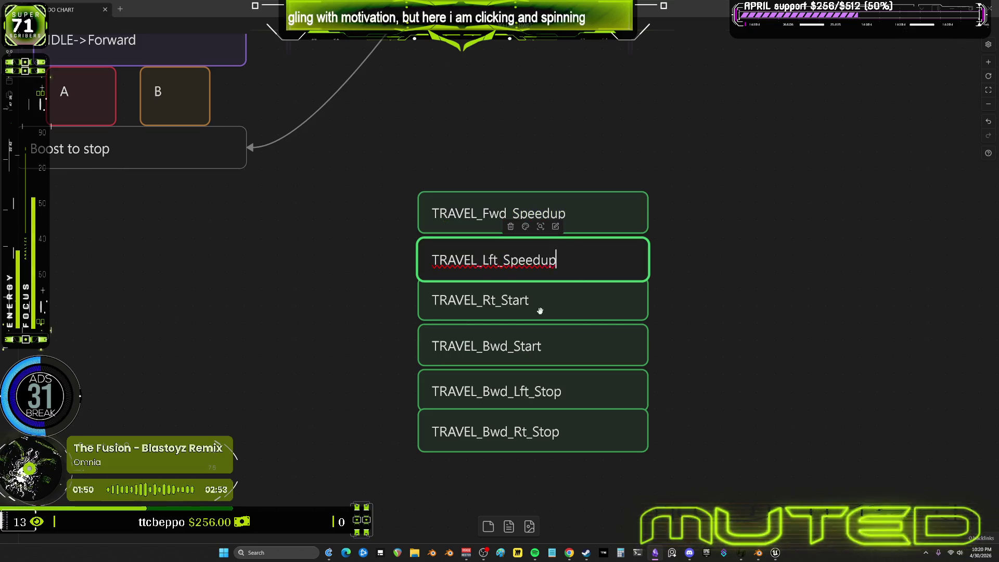
double_click(513, 303)
key("ctrl+v")
double_click(524, 346)
left_click(570, 344)
key("shift+Left")
key("shift+Left")
key("shift+Left")
key("ctrl+v")
left_click(532, 414)
scroll(555, 375, "down", 3, "ctrl")
double_click(555, 375)
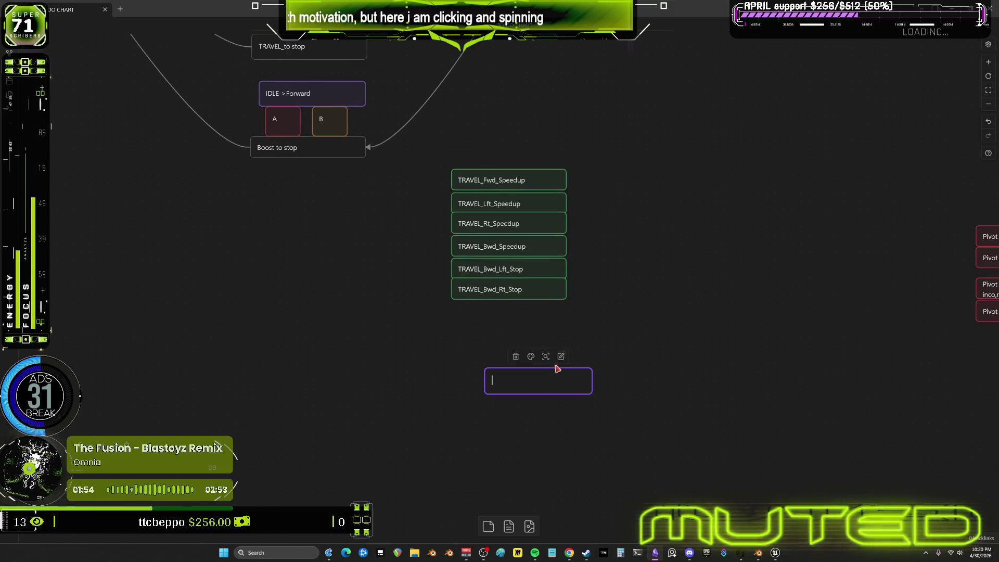
scroll(541, 318, "up", 2)
scroll(592, 415, "down", 2)
- Rename TRAVEL_Bwd_Lft_Stop and TRAVEL_Bwd_Rt_Stop to end in Speedup, then select all six cards
left_click_drag(635, 419, 509, 474)
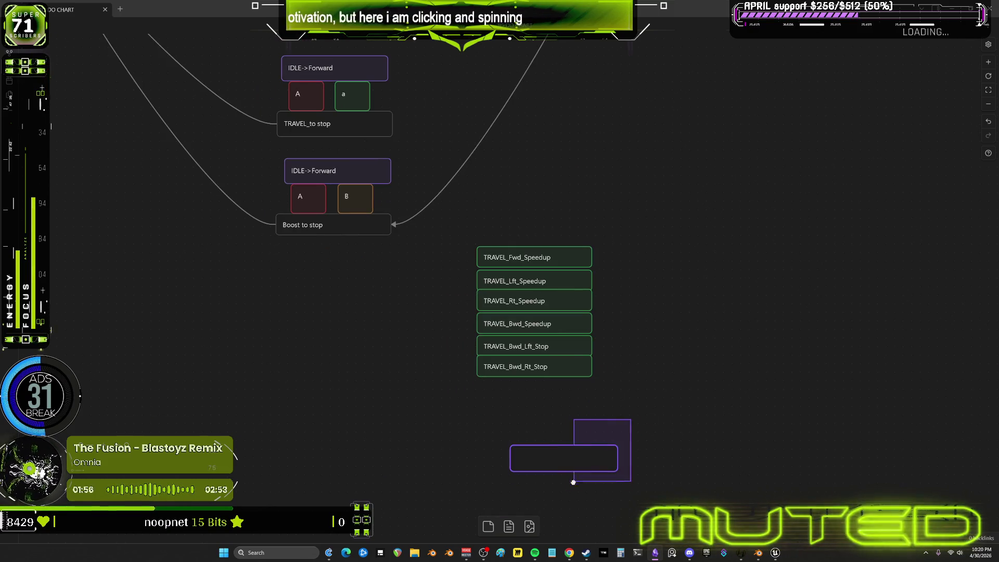
scroll(533, 372, "up", 3, "ctrl")
scroll(564, 313, "up", 1)
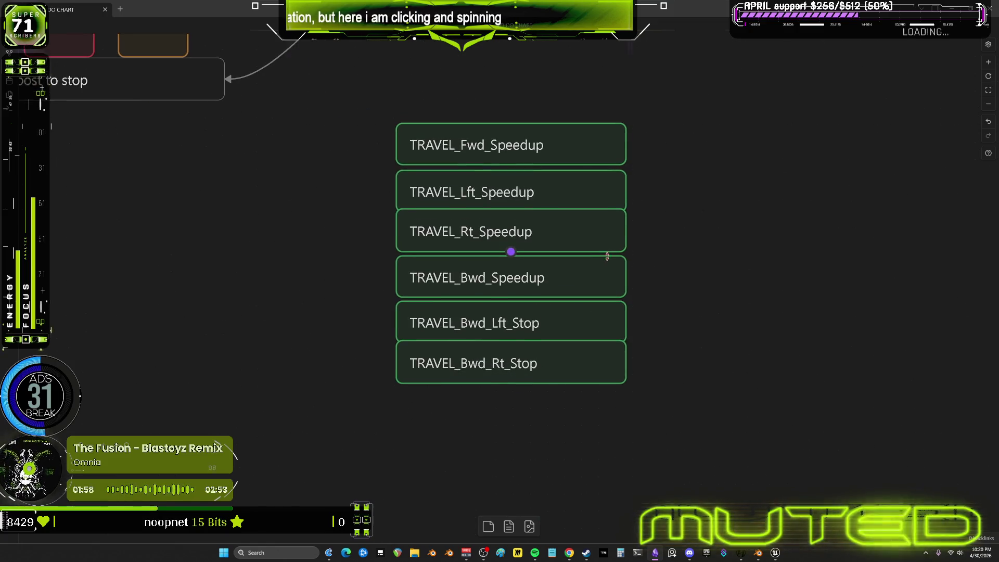
double_click(528, 343)
double_click(524, 339)
type("Speedup")
left_click(709, 353)
double_click(530, 382)
double_click(521, 378)
type("Speedup")
left_click(734, 365)
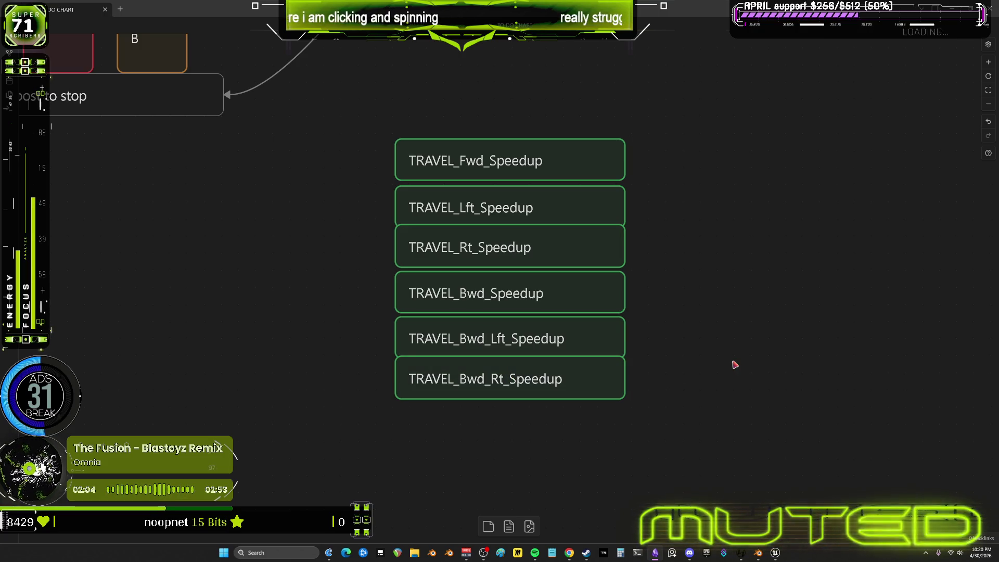
left_click_drag(685, 455, 512, 123)
scroll(591, 194, "right", 2)
- Duplicate the six cards beside the originals and rename the top copy to TRAVEL_Fwd_SlowDown
key("ctrl+c")
key("ctrl+v")
mouse_move(610, 171)
left_mouse_down()
mouse_move(713, 157)
mouse_move(704, 154)
left_mouse_up()
double_click(714, 157)
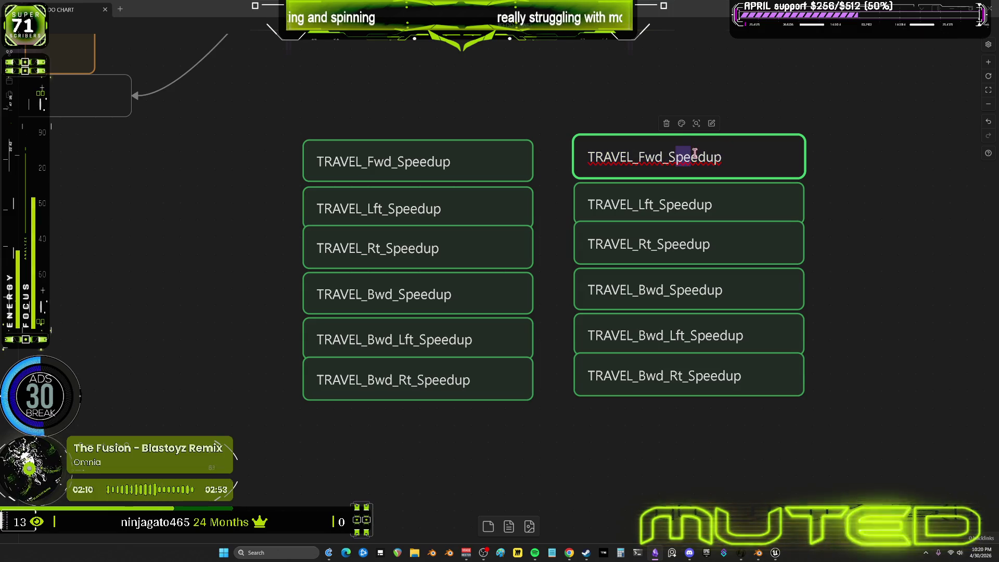
type("Slow")
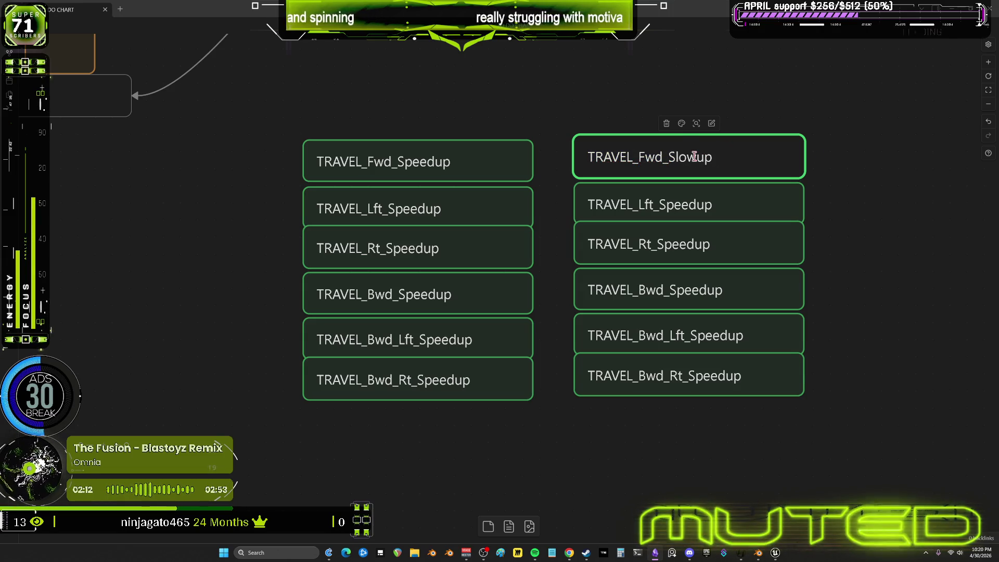
key("Delete")
key("Delete")
type("Down")
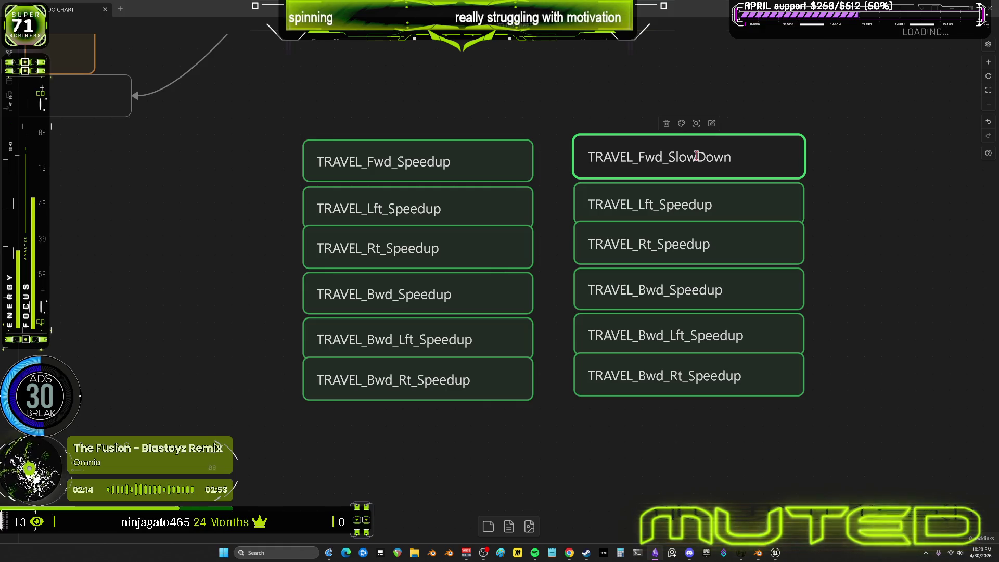
left_click_drag(738, 157, 666, 158)
- Rename the duplicate Lft and Rt cards to TRAVEL_Lft_SlowDown and TRAVEL_Rt_SlowDown
left_click(669, 205)
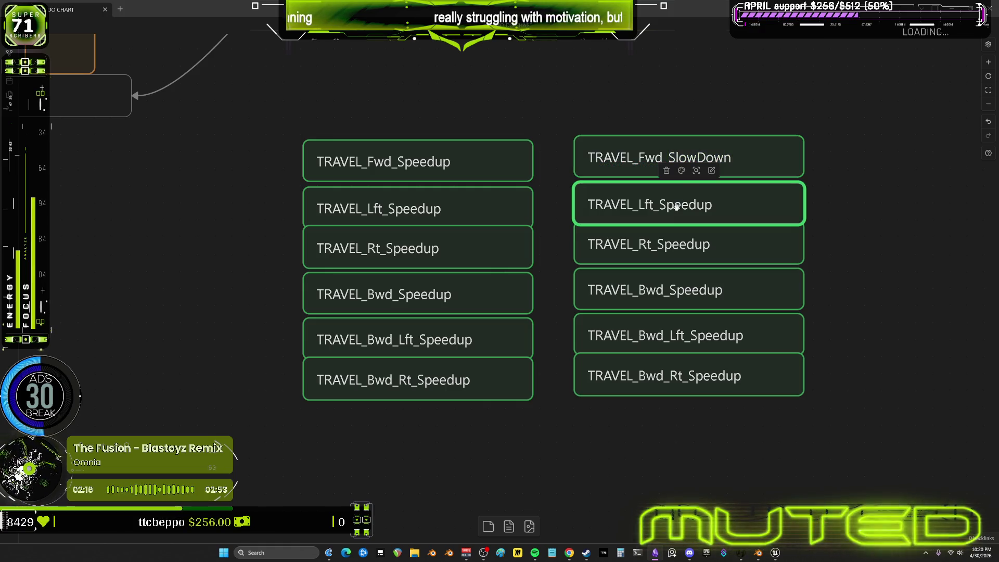
double_click(669, 206)
left_click(669, 204)
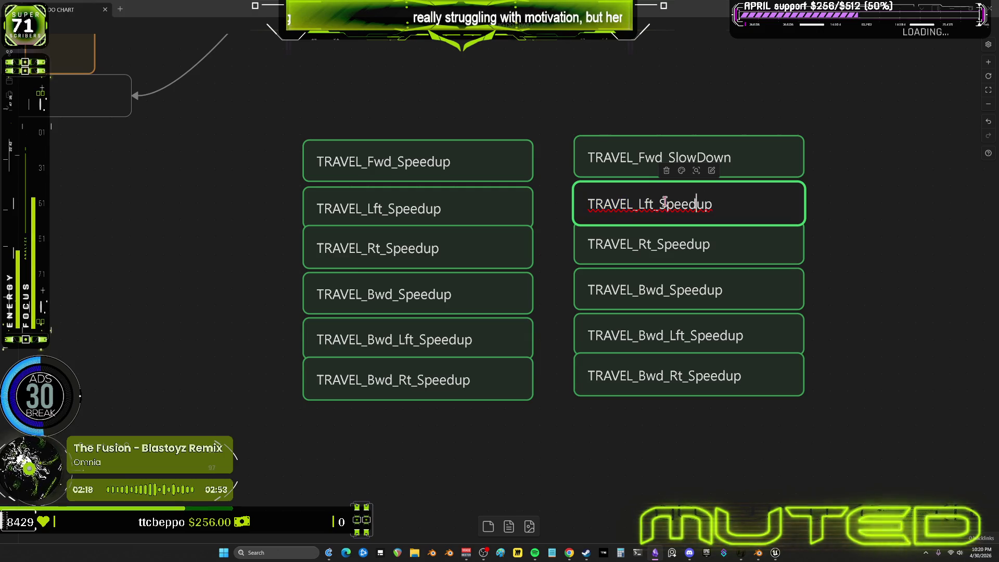
left_click_drag(653, 204, 737, 196)
type("SlowDown")
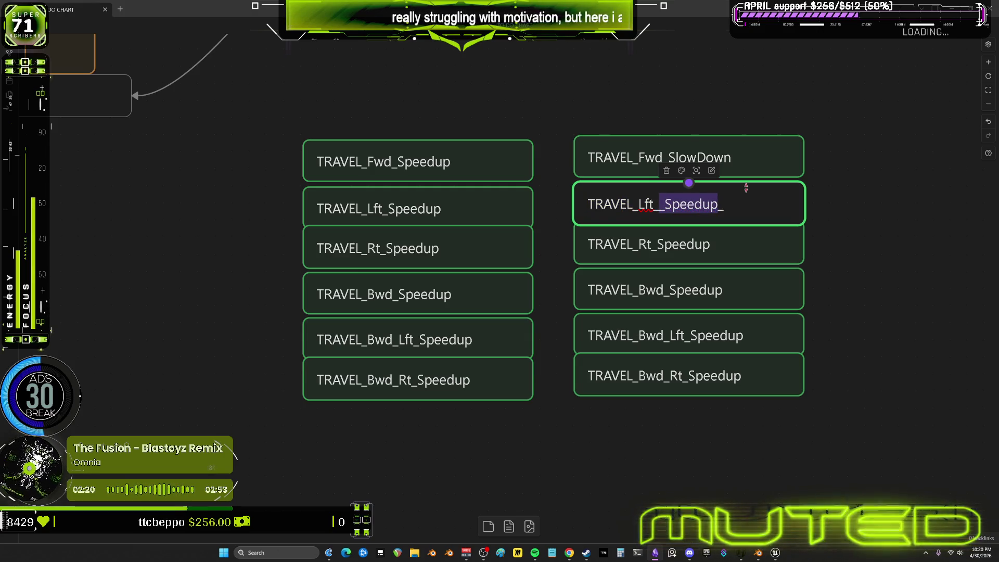
key("Return")
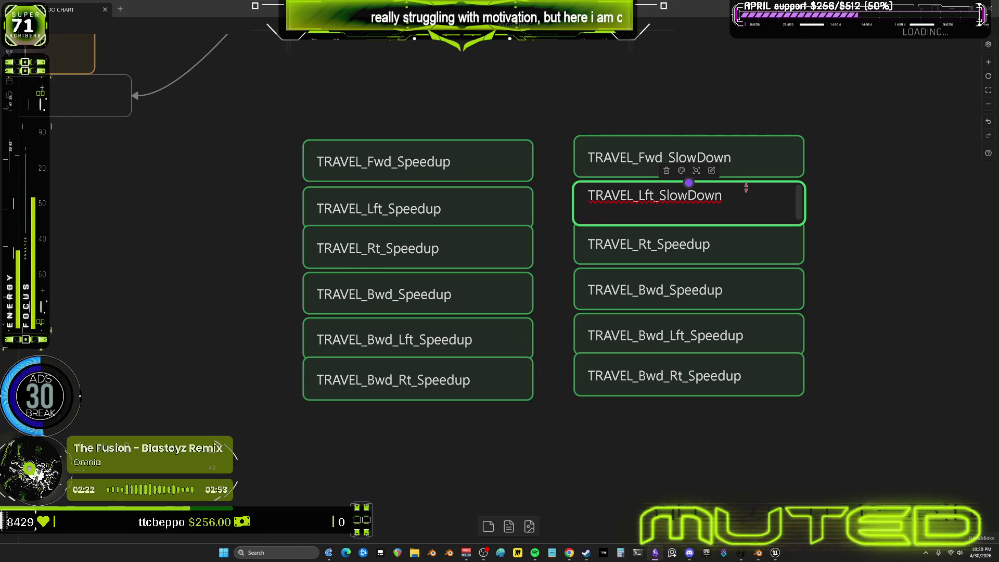
key("BackSpace")
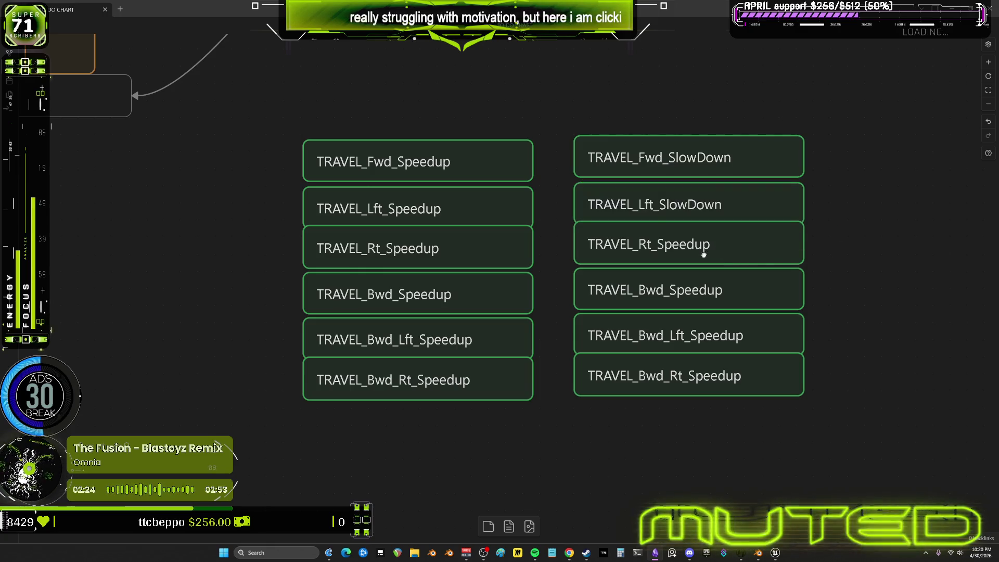
double_click(694, 245)
left_click(658, 244)
key("shift+End")
type("SlowDown")
left_click(839, 260)
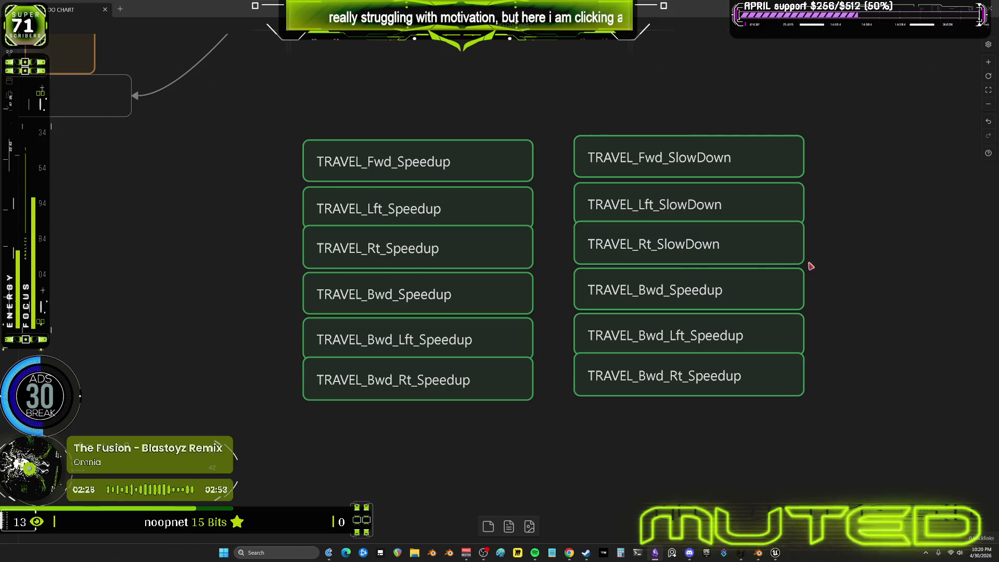
- Rename the duplicate Bwd, Bwd_Lft and Bwd_Rt cards to end in SlowDown
double_click(672, 289)
left_click(672, 289)
left_click_drag(672, 289, 807, 289)
type("SlowDown")
left_click(839, 297)
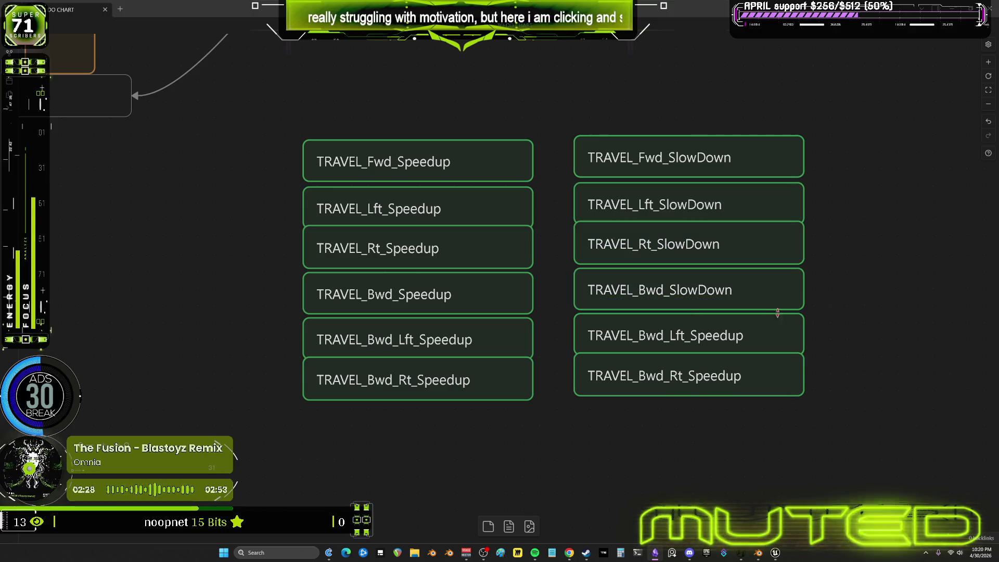
double_click(709, 334)
left_click(710, 335)
left_click_drag(695, 335, 814, 330)
type("SlowDown")
left_click(877, 316)
double_click(697, 378)
left_click(696, 383)
left_click_drag(690, 376, 817, 370)
left_click(697, 376)
type("SlowDown")
left_click(877, 457)
- Colour all twelve Speedup and SlowDown cards red
left_click_drag(876, 458, 397, 157)
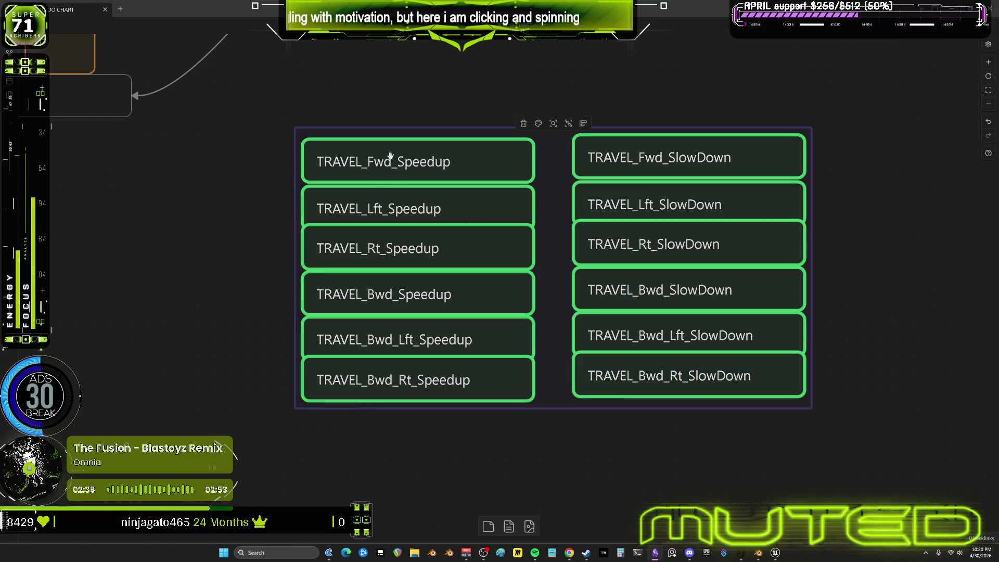
left_click(522, 142)
left_click(869, 232)
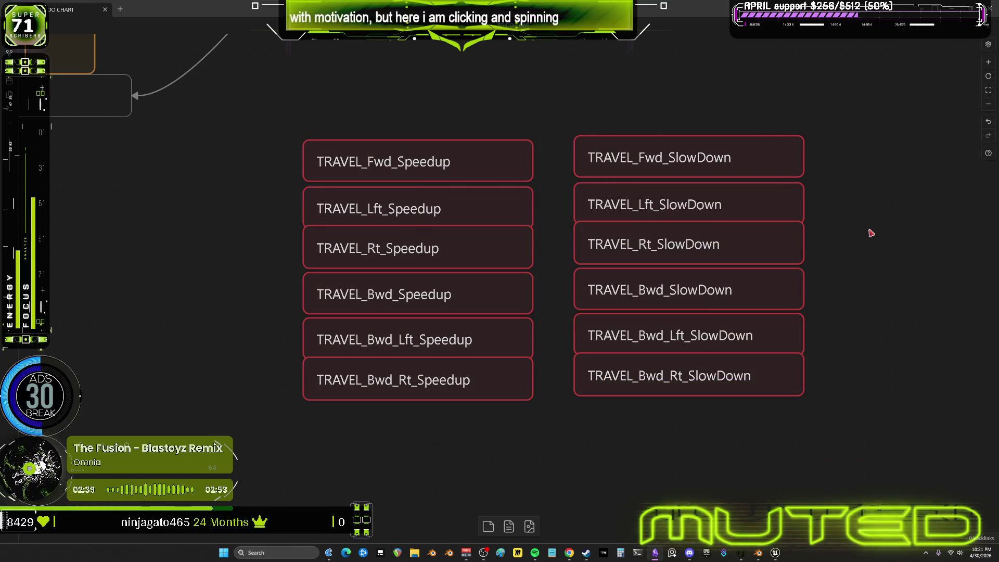
scroll(861, 229, "down", 2)
scroll(853, 248, "down", 2, "ctrl")
scroll(852, 250, "down", 2, "ctrl")
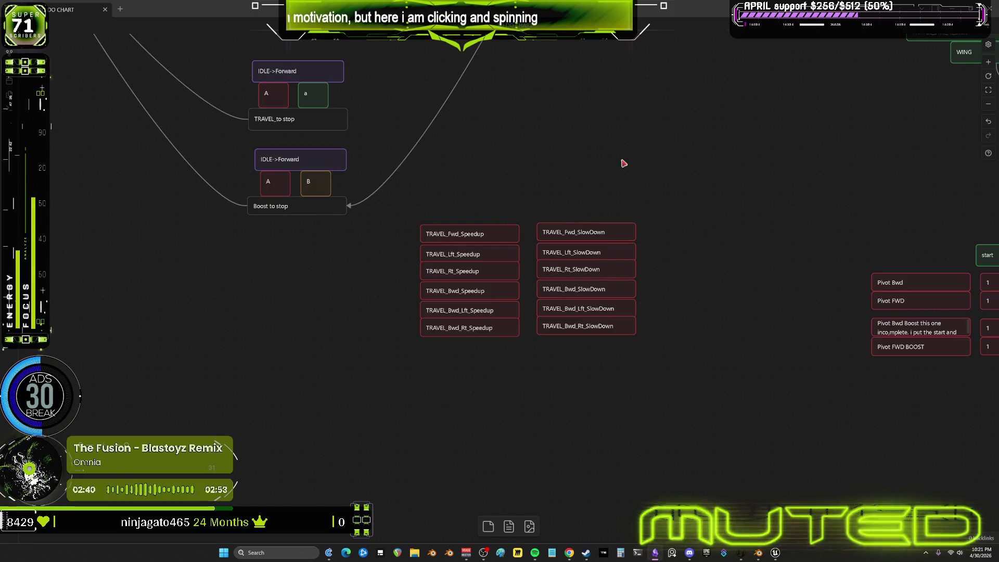
- Pan the Obsidian canvas until the StartBackward and StopBackward nodes are in view
middle_click_drag(633, 171, 635, 346)
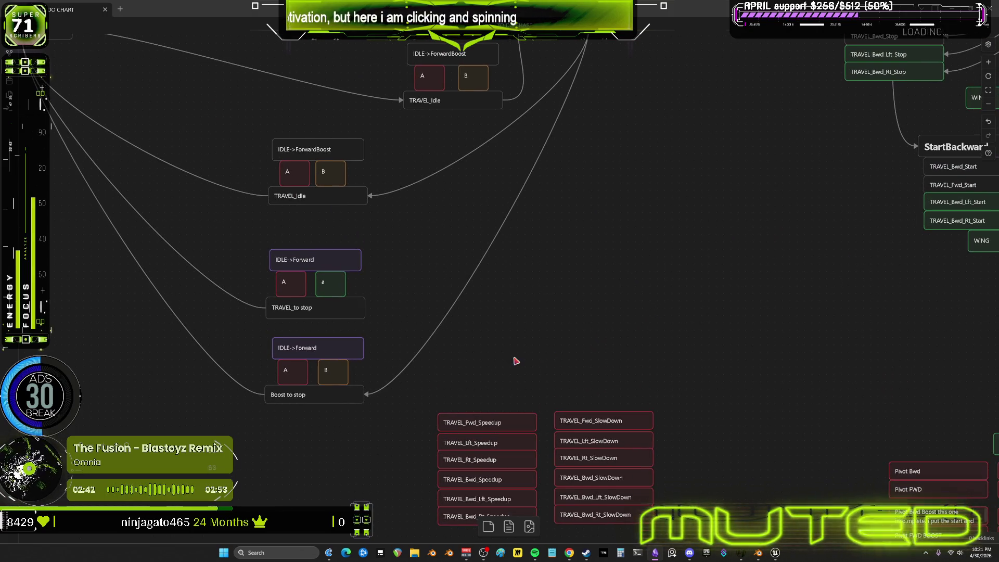
middle_click_drag(515, 361, 526, 315)
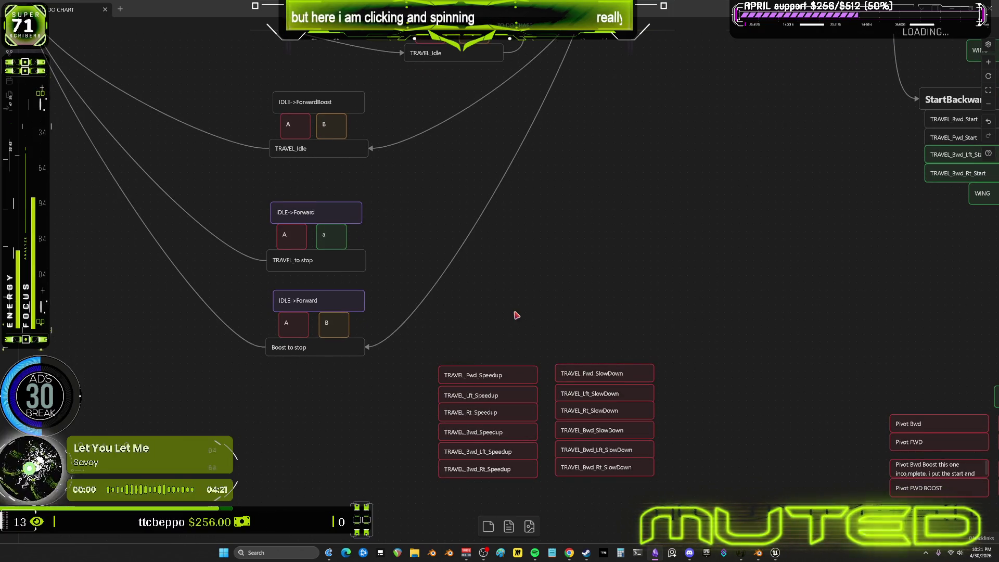
middle_click_drag(546, 263, 268, 330)
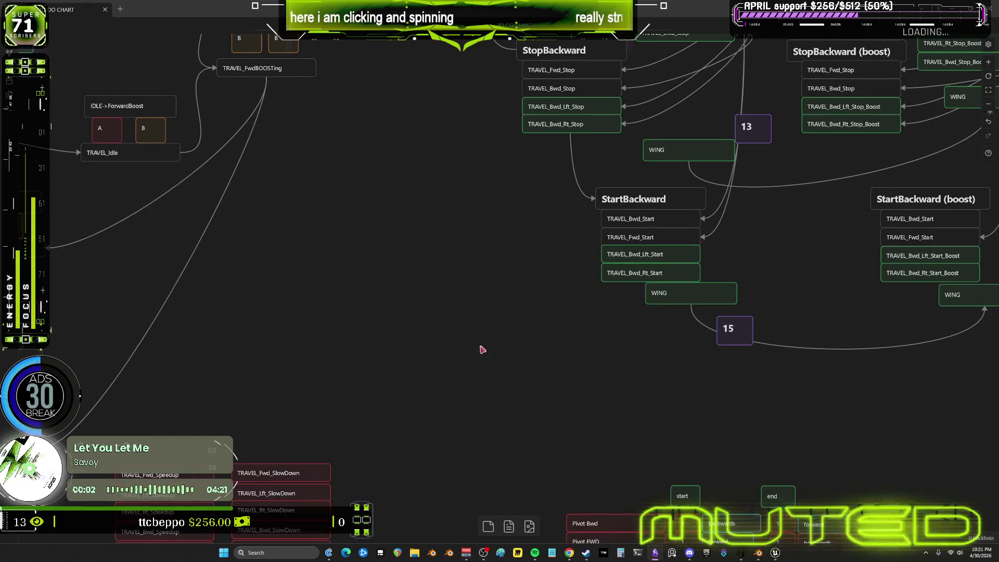
middle_click_drag(496, 339, 542, 241)
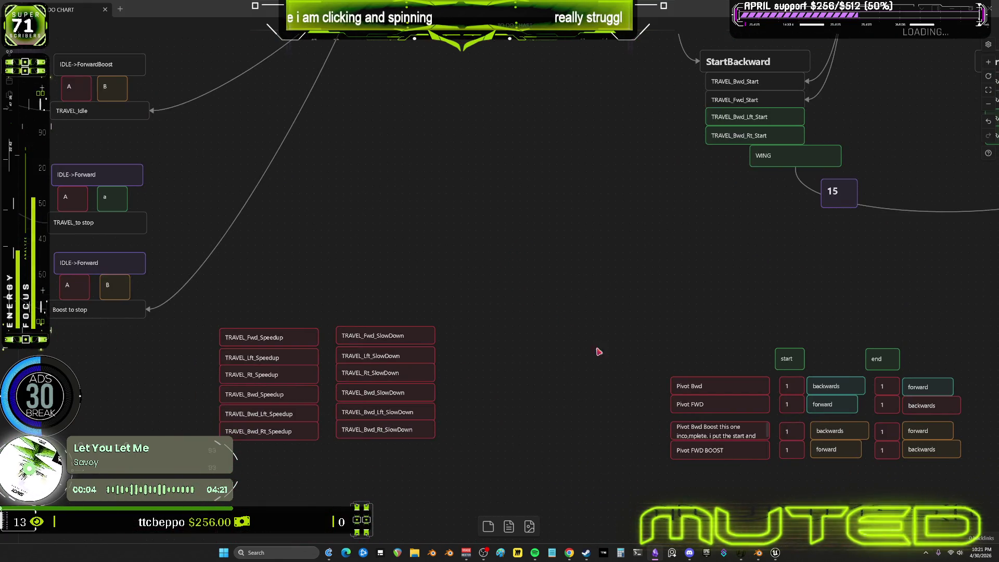
middle_click_drag(665, 395, 645, 391)
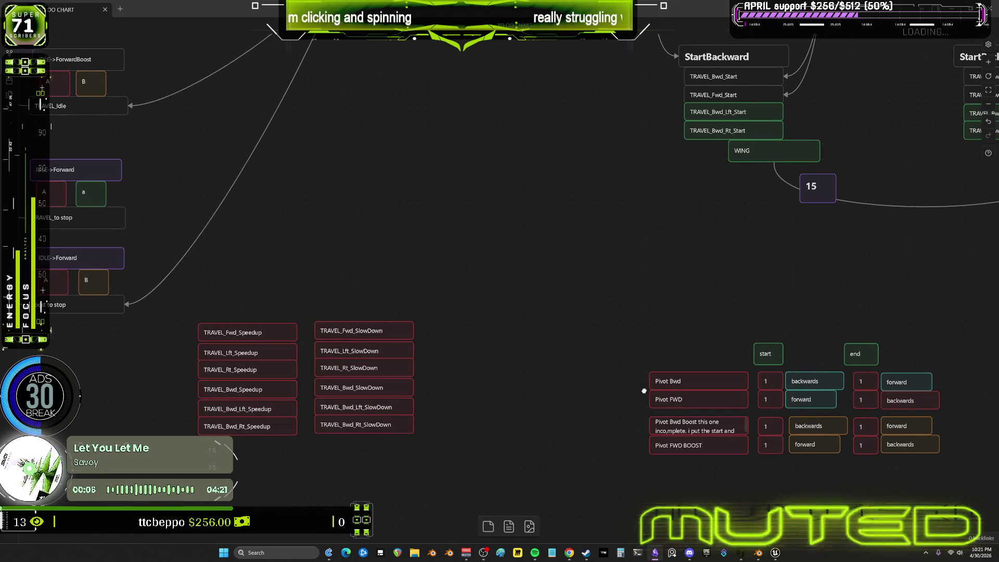
- Move the red TRAVEL card block up beside the flow graph, then return to Blender
left_click_drag(457, 462, 195, 319)
left_click_drag(258, 330, 610, 216)
middle_click_drag(611, 216, 696, 270)
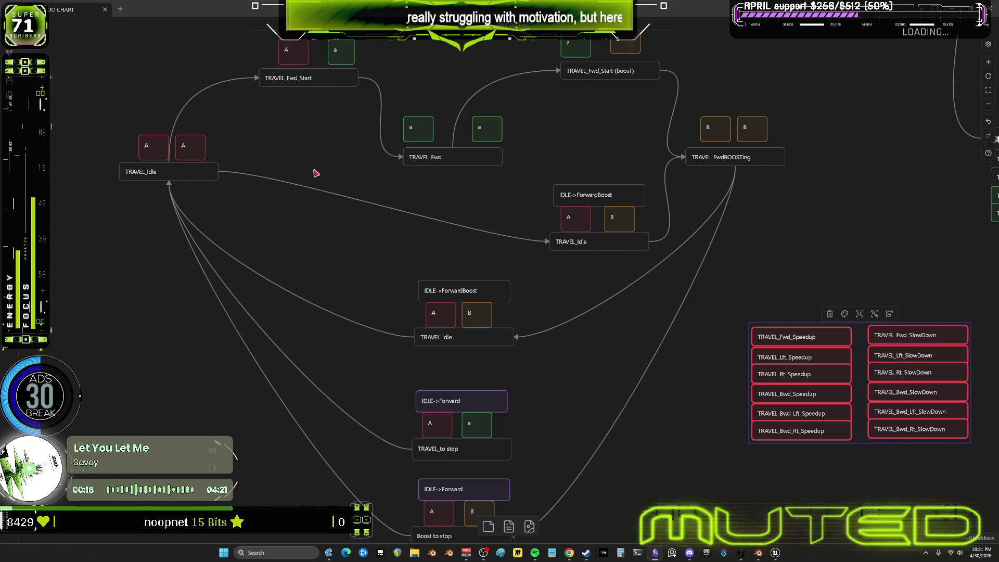
left_click(758, 553)
scroll(565, 191, "up", 2)
scroll(593, 201, "up", 2)
scroll(625, 209, "up", 2)
scroll(680, 227, "up", 2)
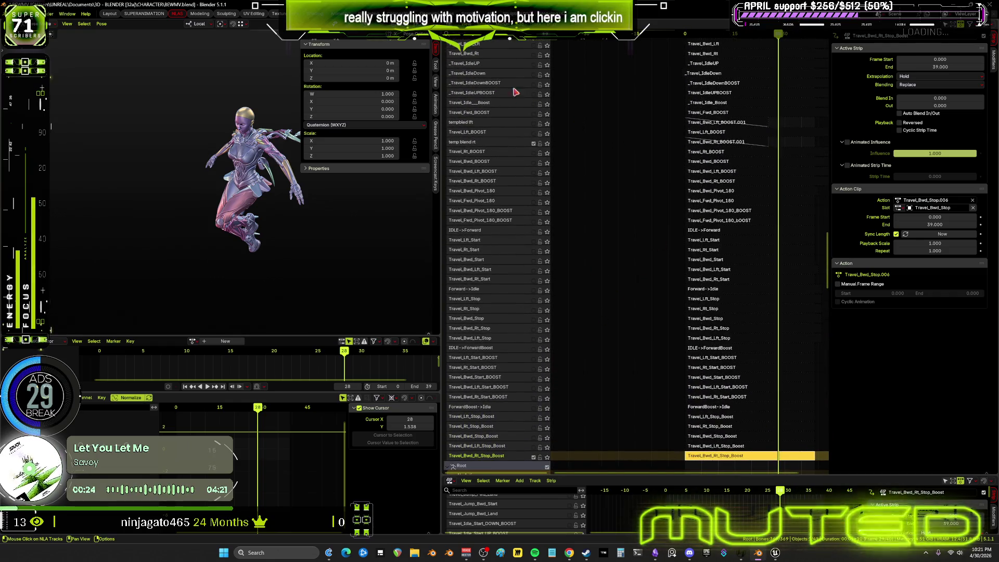
scroll(654, 193, "up", 1)
scroll(655, 193, "up", 2)
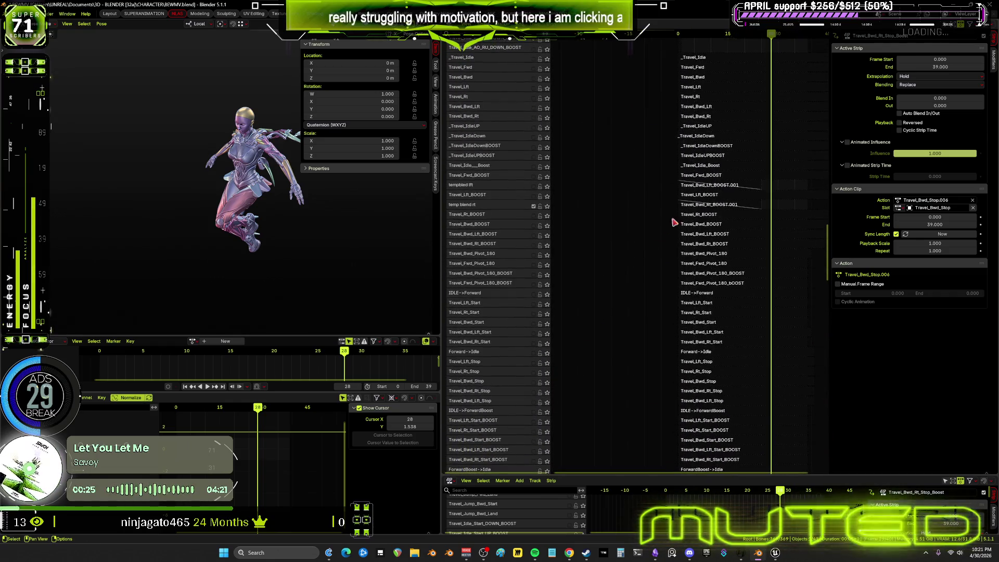
- Delete two leftover NLA tracks including Travel_Bwd_Lft_BOOST.001, then select the Travel_Fwd_BOOST track
left_click(484, 209)
right_click(485, 209)
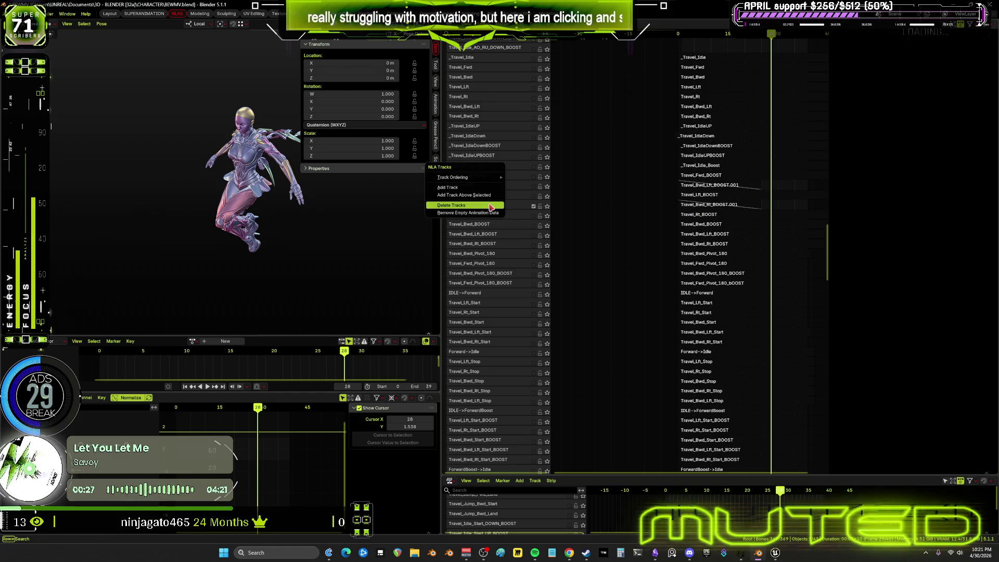
left_click(491, 206)
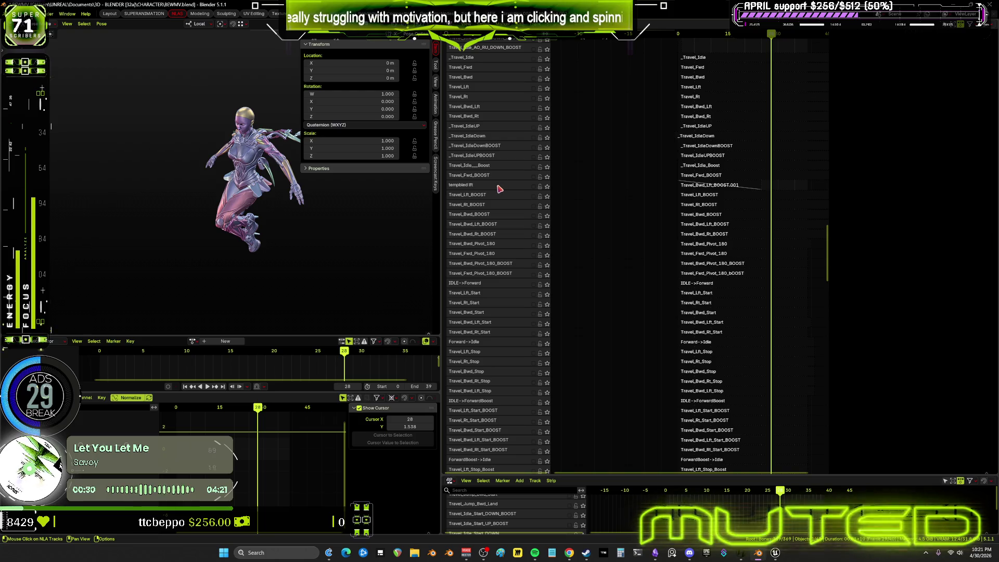
right_click(498, 189)
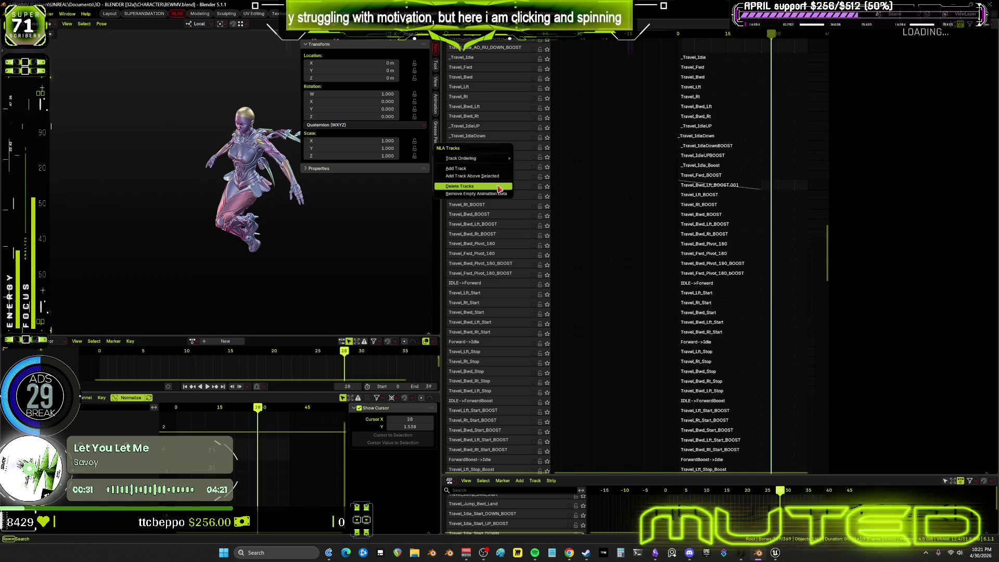
left_click(499, 189)
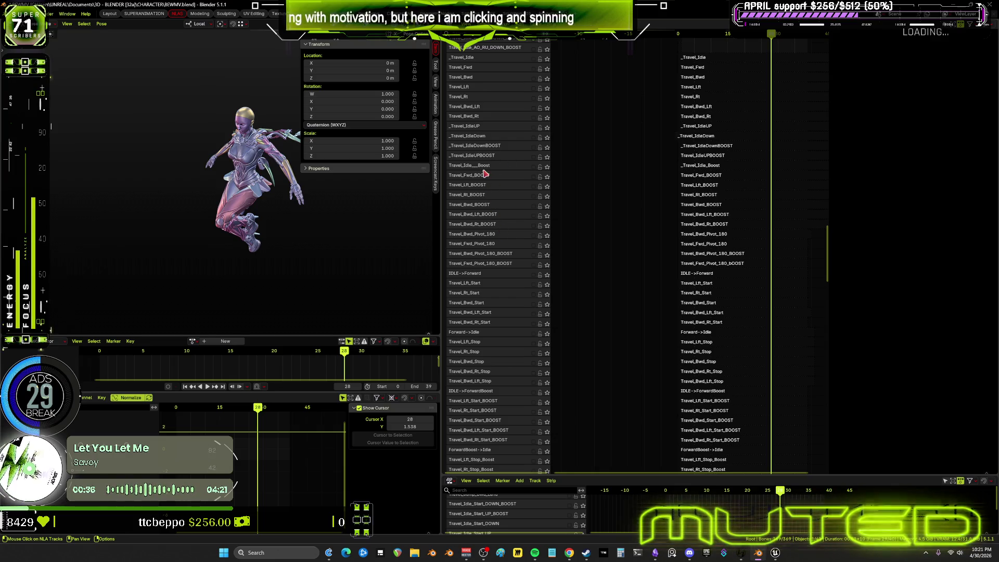
left_click(488, 176)
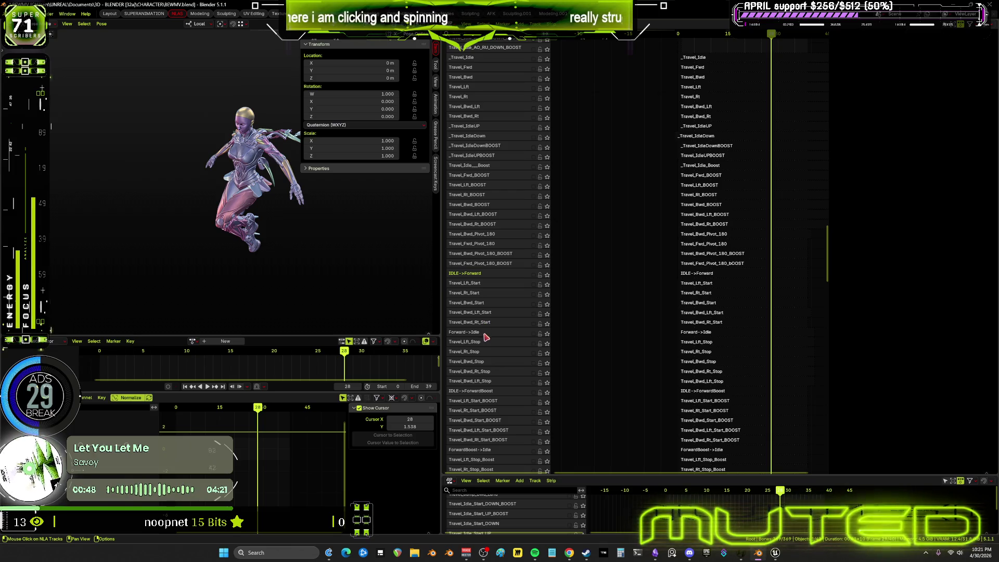
scroll(481, 389, "down", 1)
middle_click_drag(482, 391, 493, 276)
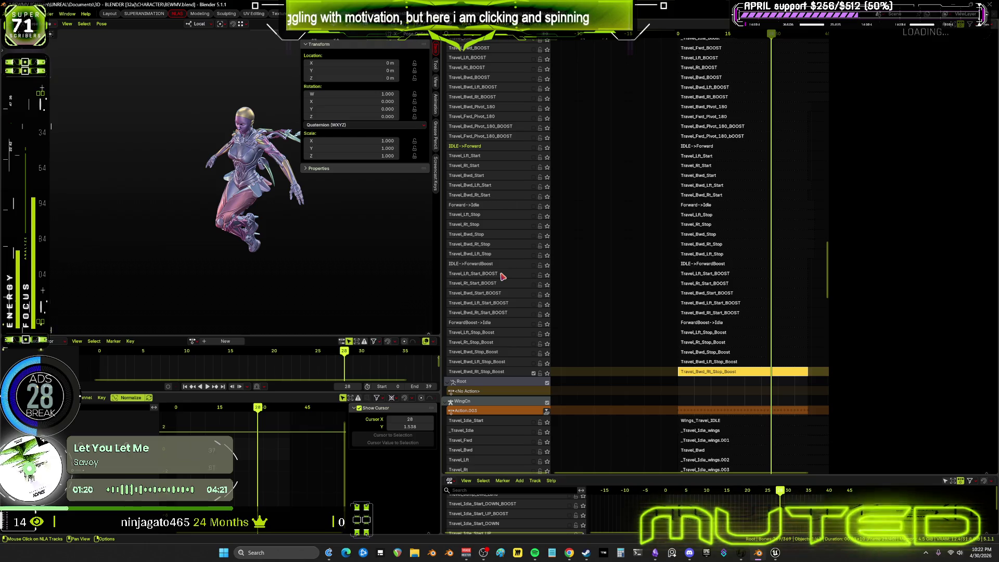
scroll(609, 214, "down", 5)
scroll(644, 354, "down", 10)
scroll(652, 344, "down", 3)
scroll(660, 330, "down", 3)
scroll(640, 300, "down", 3)
scroll(637, 293, "down", 3)
scroll(652, 312, "down", 3)
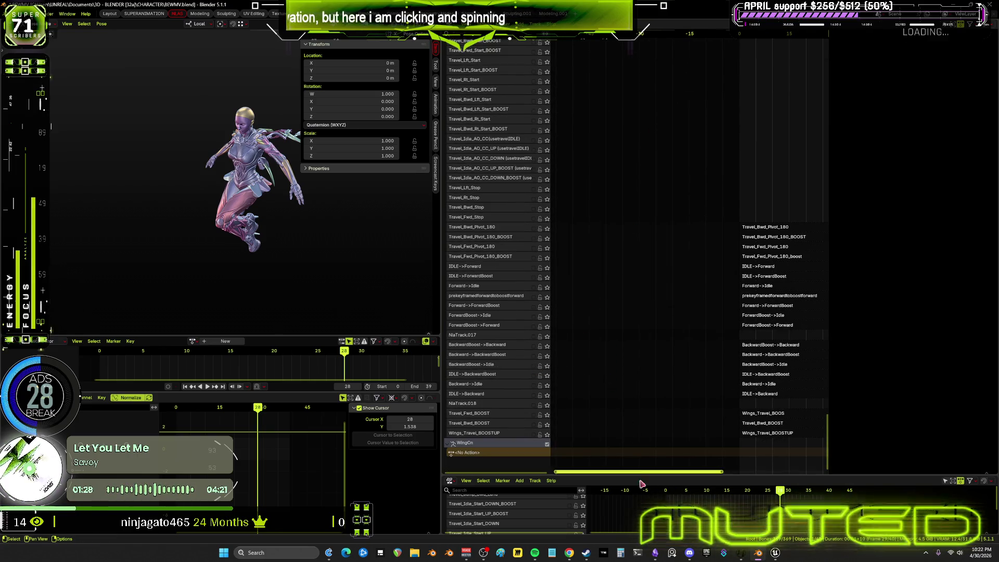
left_click(670, 552)
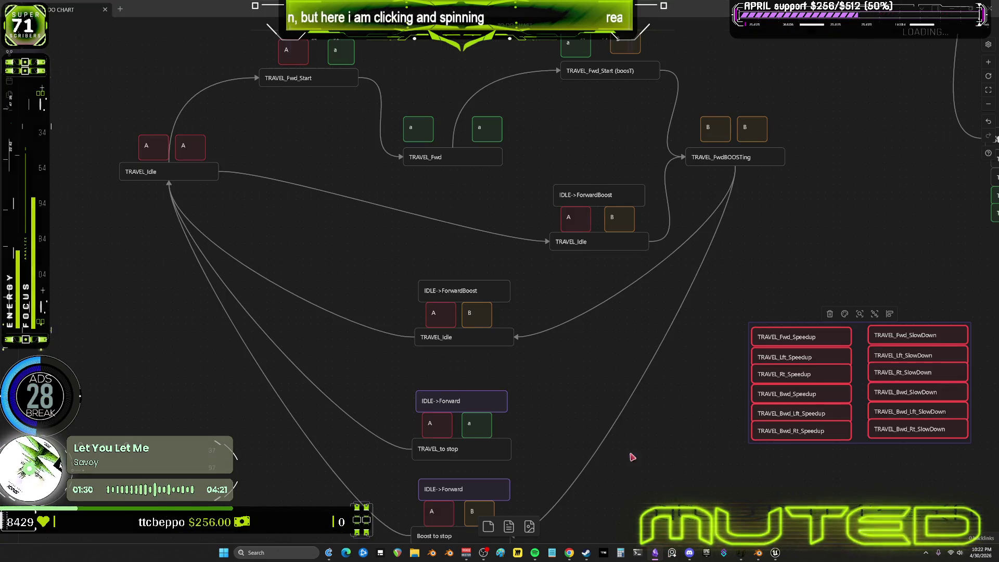
left_click_drag(640, 473, 433, 356)
left_click(511, 316)
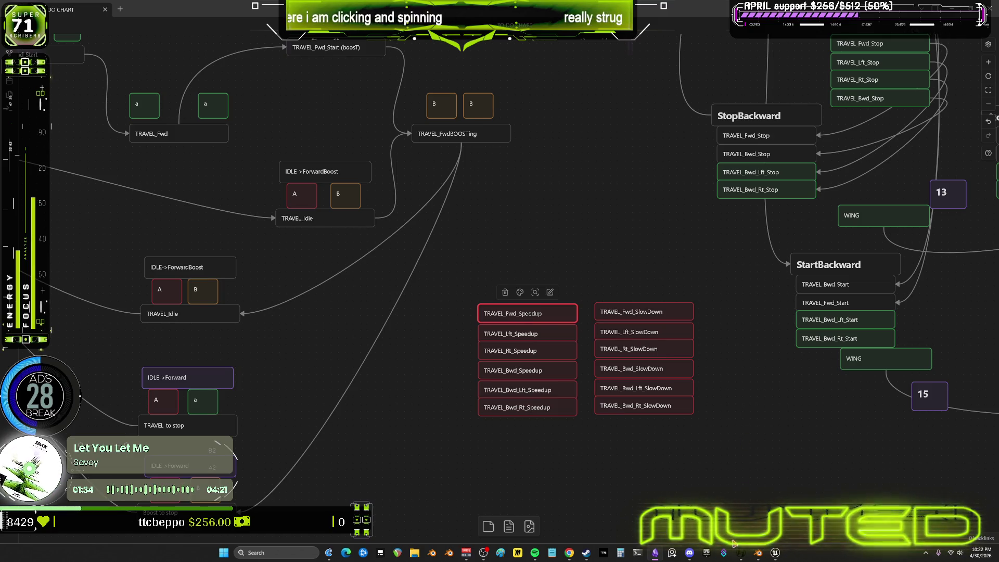
left_click(756, 554)
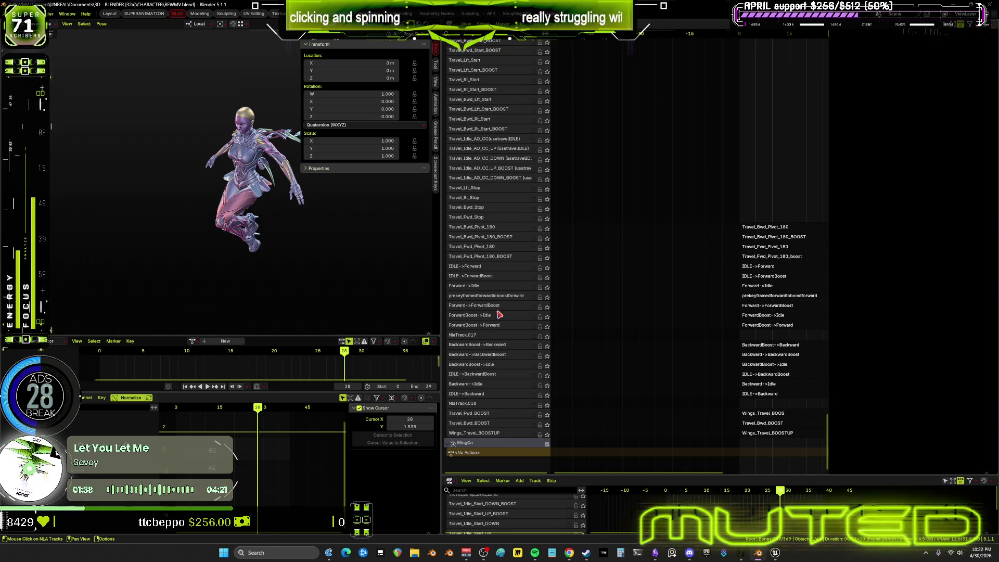
- Solo the Forward->ForwardBoost track and play it back alone
left_click(543, 310)
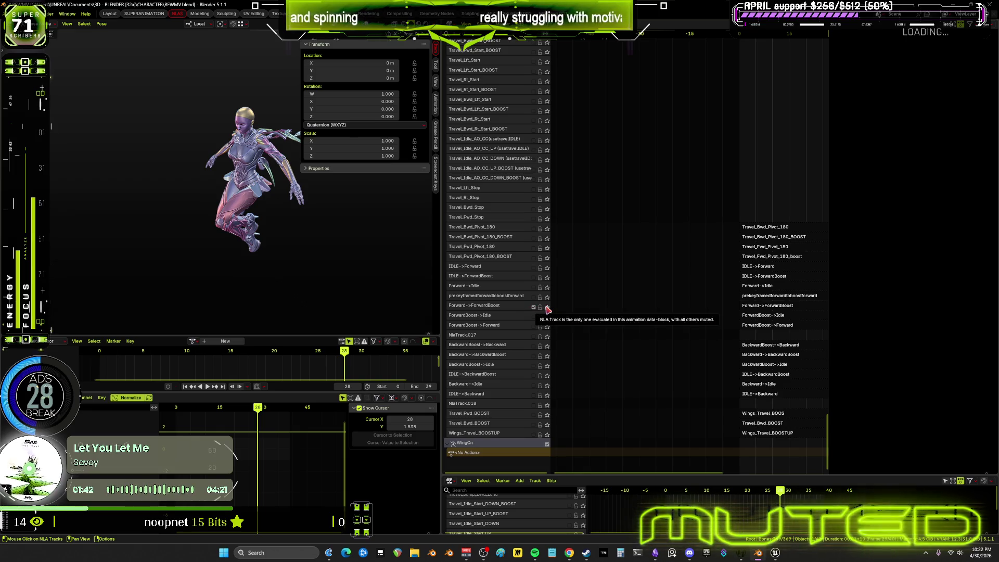
key("space")
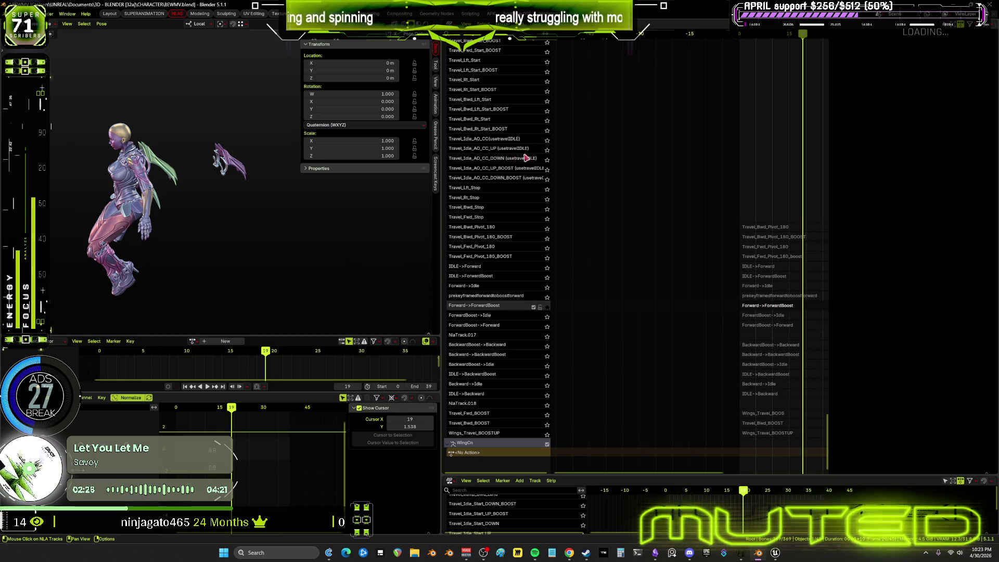
scroll(522, 166, "up", 3)
scroll(518, 164, "up", 3)
scroll(515, 158, "up", 3)
scroll(547, 159, "up", 3)
scroll(669, 122, "down", 5)
scroll(727, 225, "down", 5)
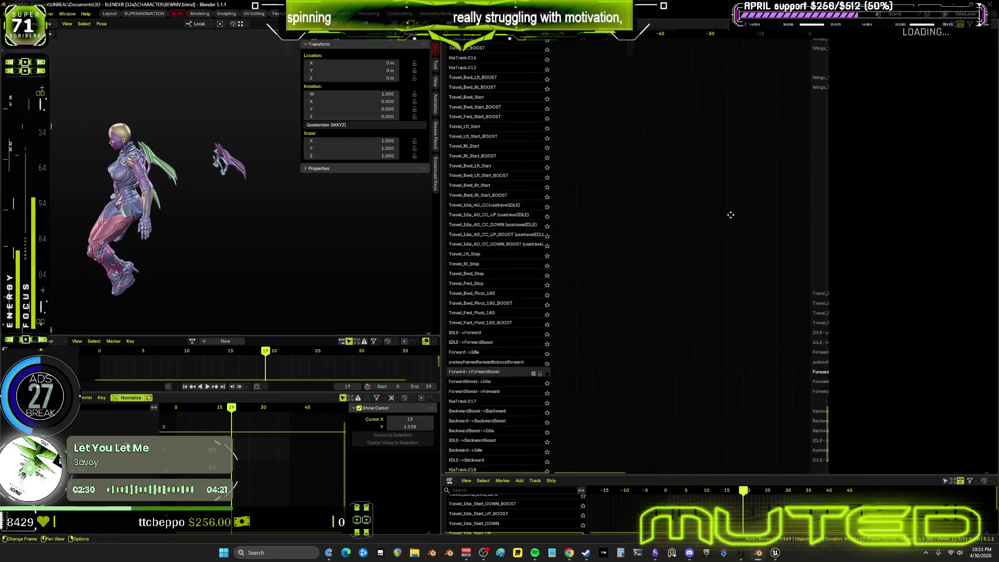
- Unsolo the track, enable the body rig's Forward->ForwardBoost track, preview it, then frame all strips
left_click(548, 306)
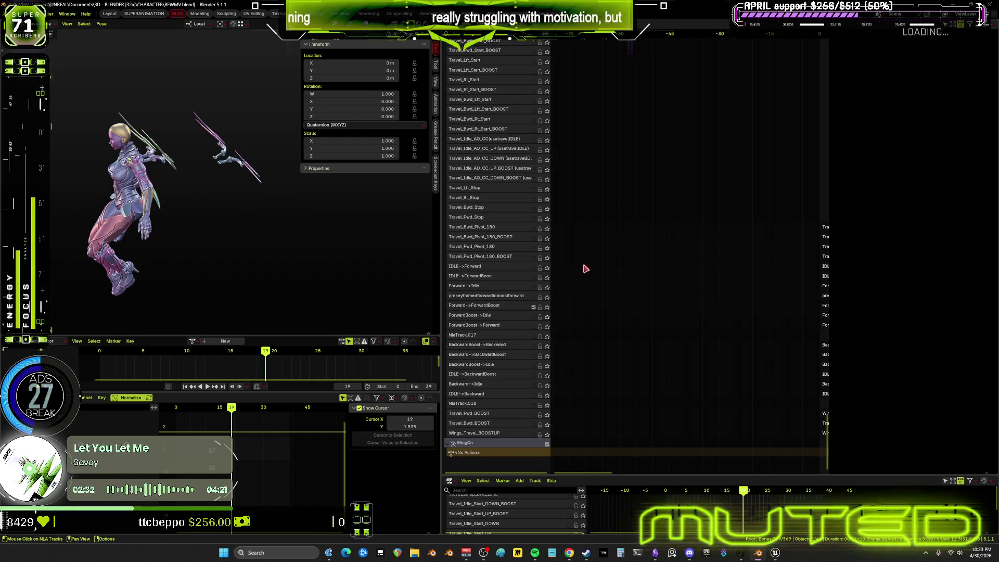
scroll(637, 265, "up", 3)
scroll(643, 234, "up", 3)
scroll(645, 154, "up", 3)
scroll(647, 443, "up", 3)
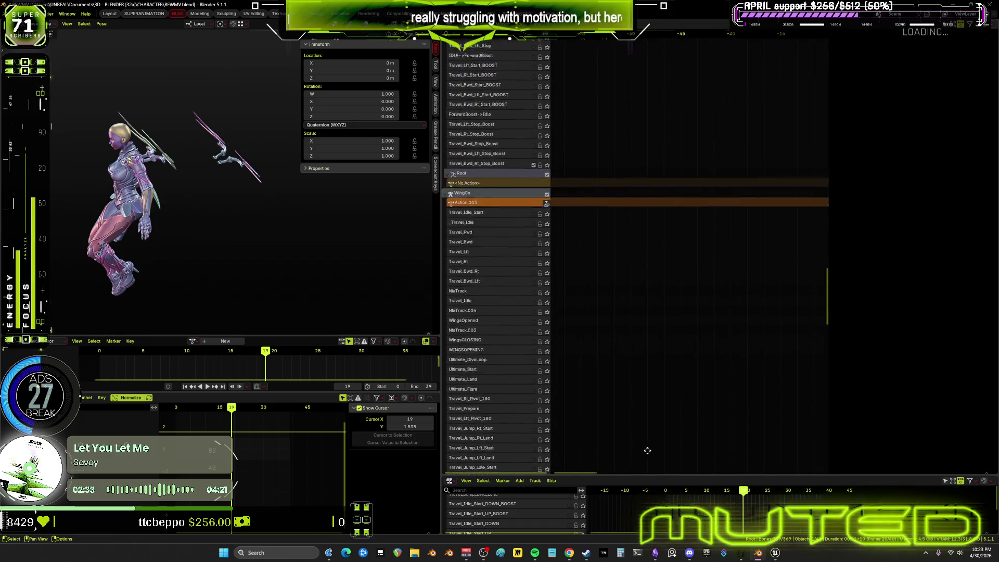
scroll(645, 110, "up", 5)
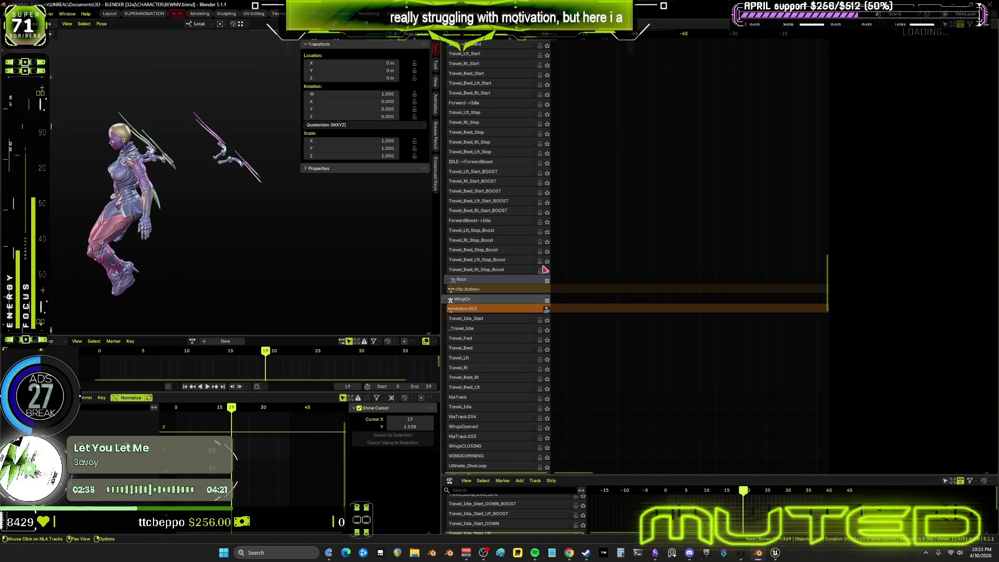
scroll(636, 133, "up", 8)
scroll(658, 371, "up", 3)
scroll(635, 148, "up", 3)
scroll(617, 187, "up", 3)
scroll(649, 274, "up", 5)
scroll(665, 344, "up", 3)
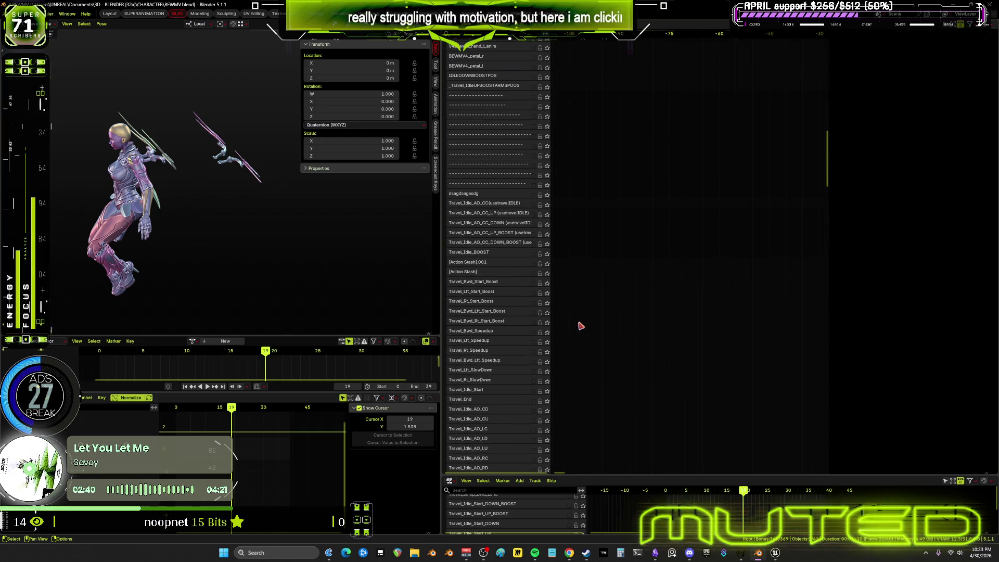
scroll(643, 395, "up", 3)
scroll(630, 149, "up", 5)
scroll(629, 149, "up", 5)
scroll(620, 152, "up", 5)
scroll(625, 157, "up", 3)
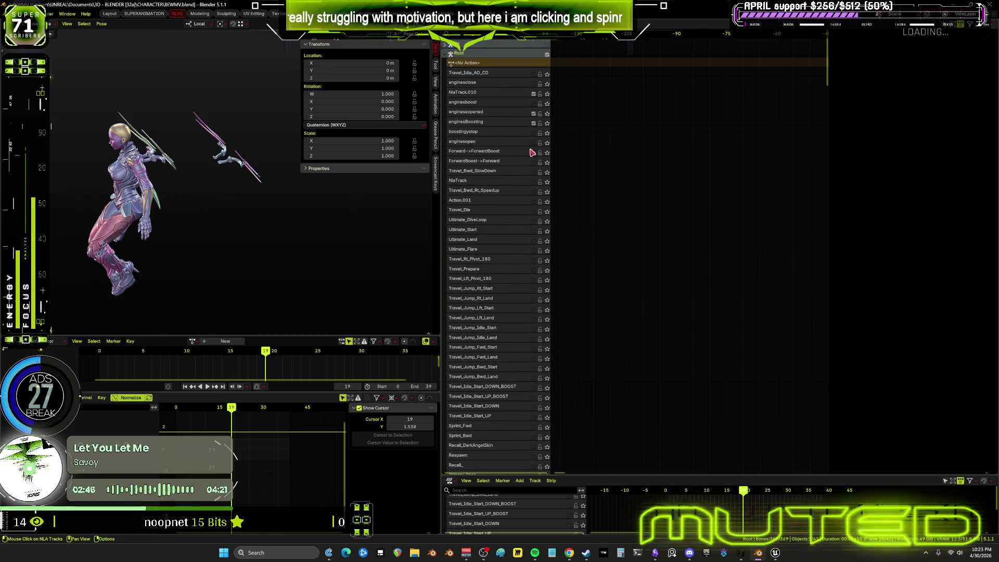
left_click(533, 152)
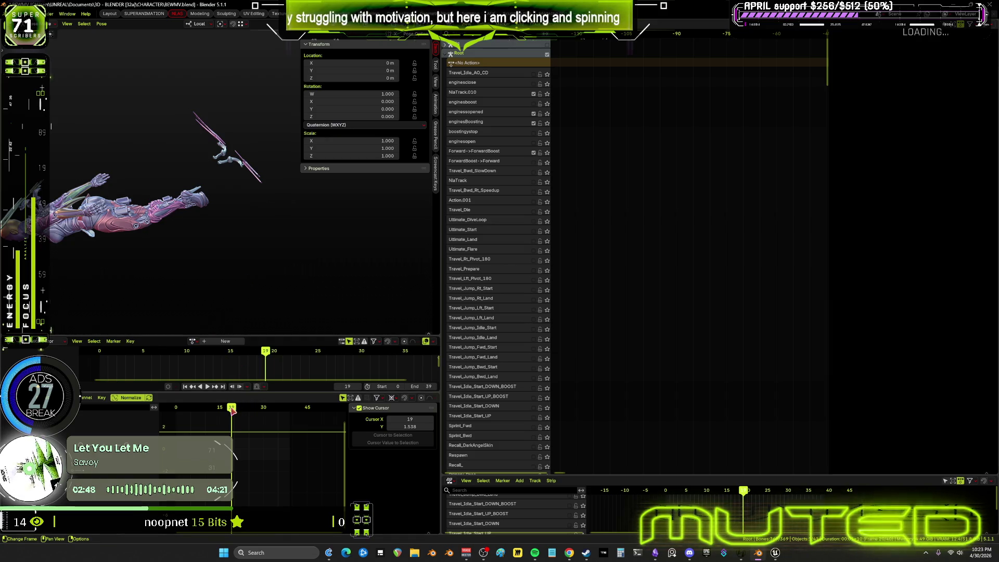
key("space")
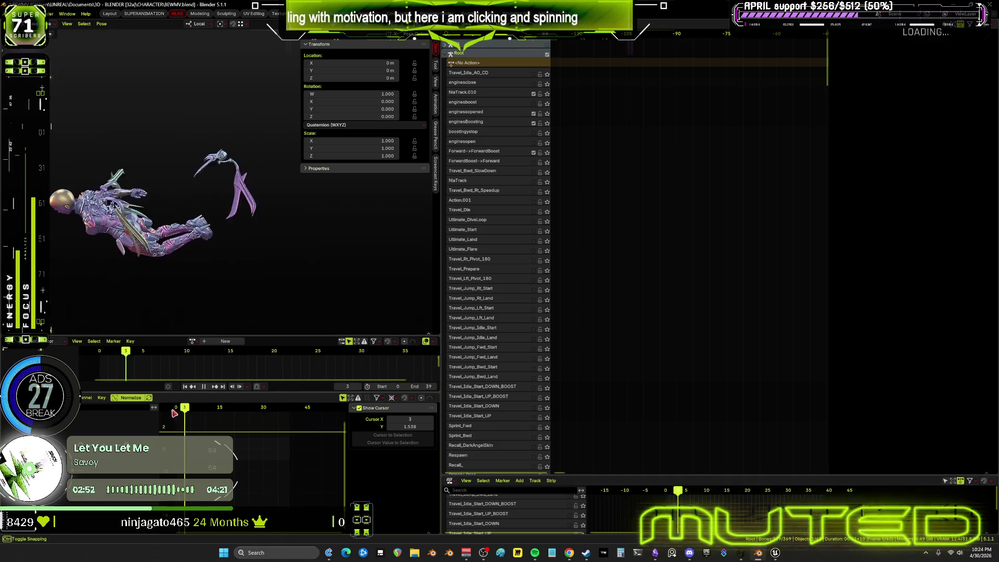
key("Escape")
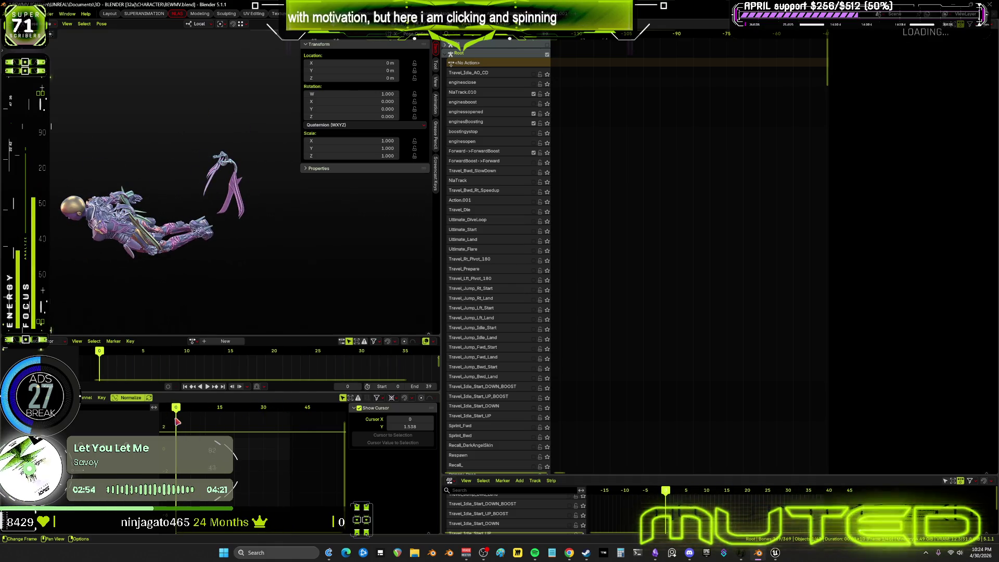
scroll(698, 183, "down", 3)
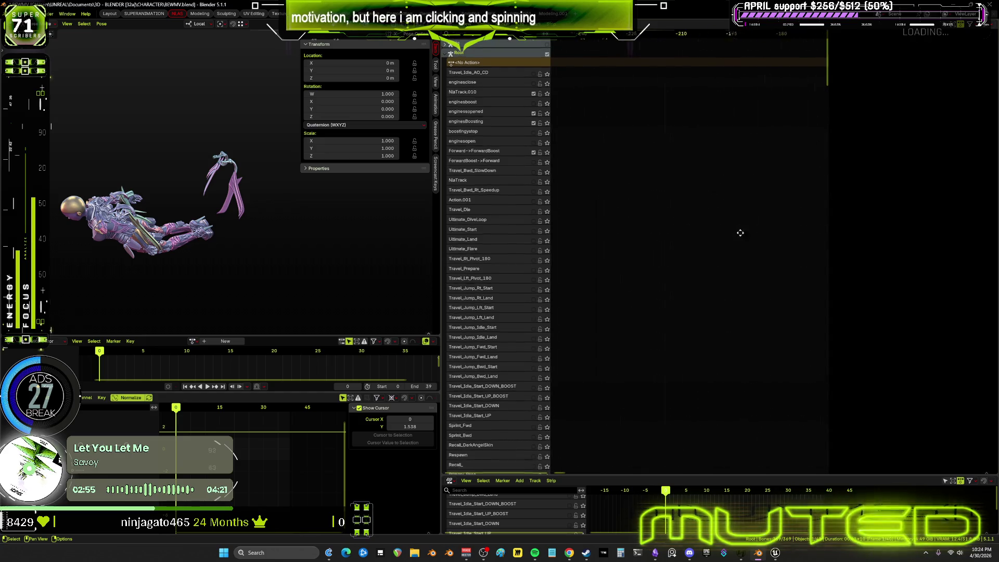
scroll(775, 247, "down", 2)
scroll(511, 268, "up", 1)
key("Home")
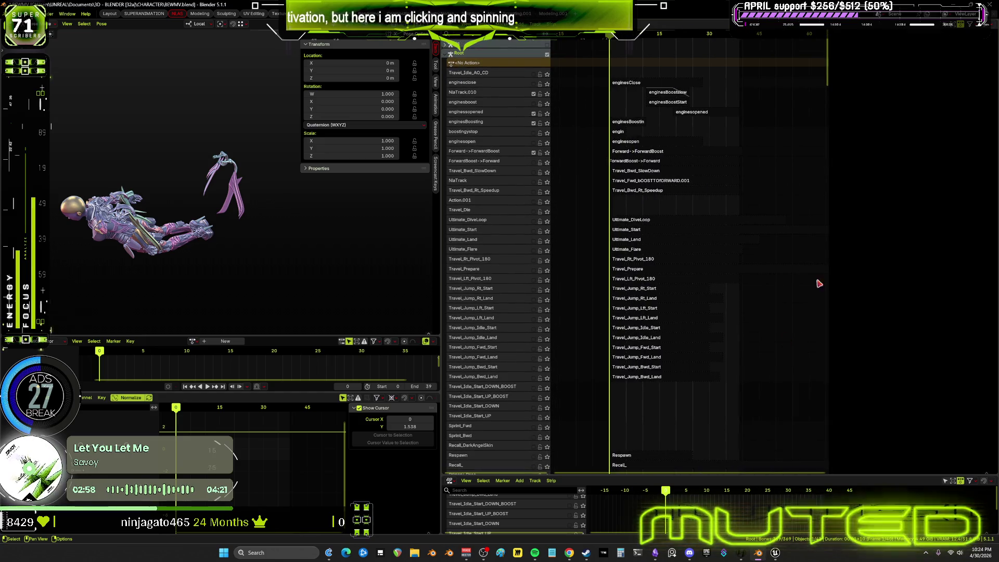
- Select the Forward->ForwardBoost strip and scrub its playback forward to frame 45
left_click(646, 153)
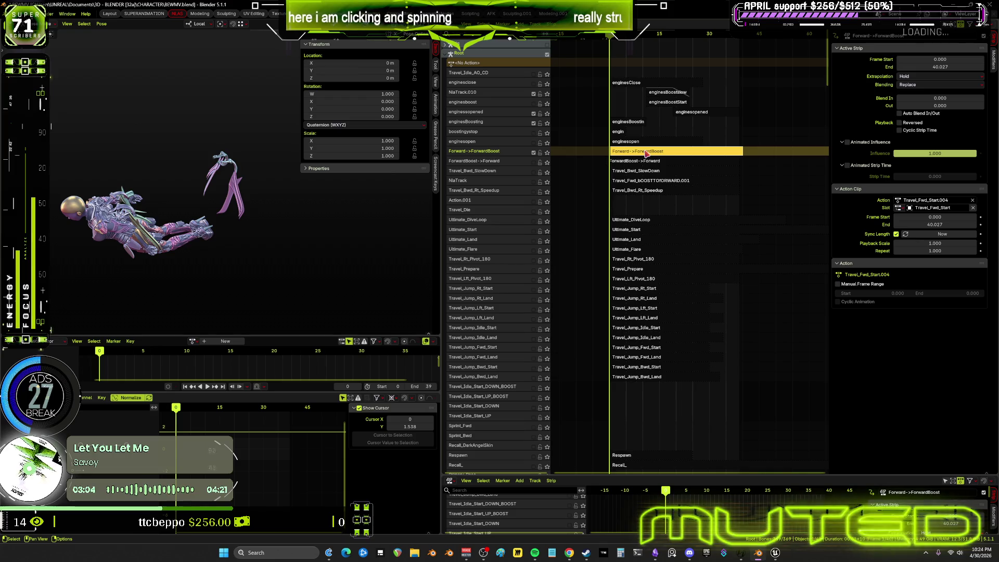
middle_click_drag(179, 234, 151, 275)
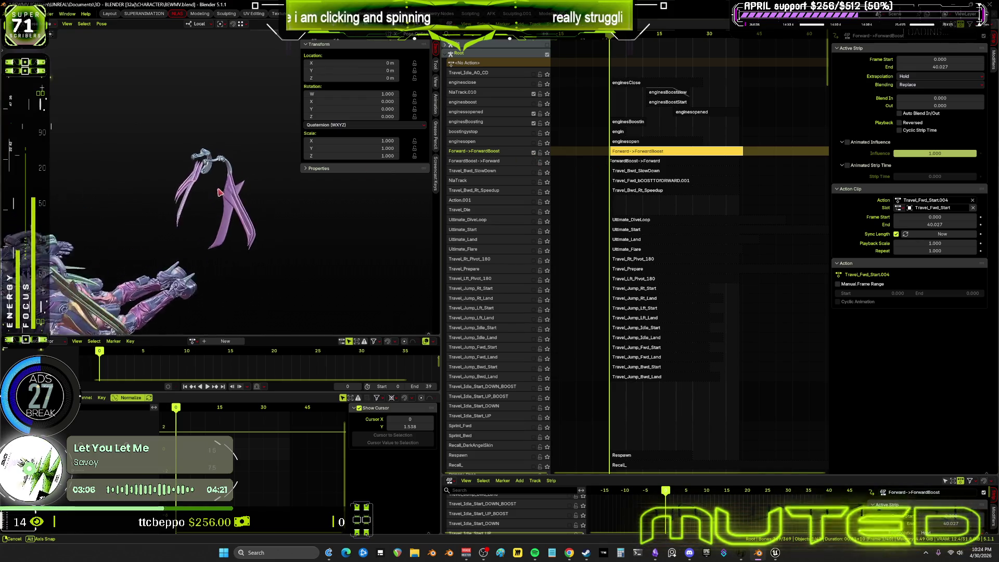
key("space")
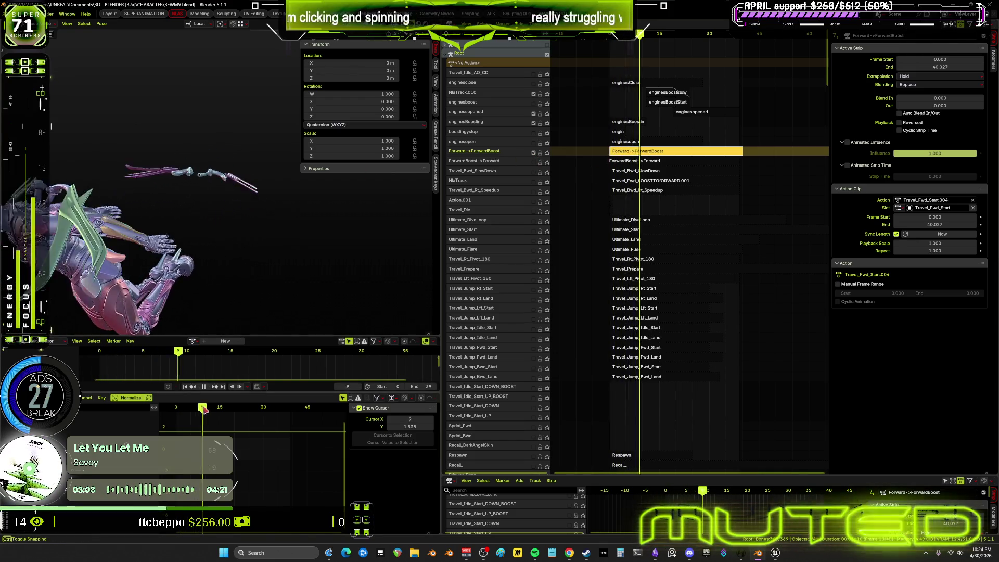
left_click_drag(211, 412, 311, 423)
key("space")
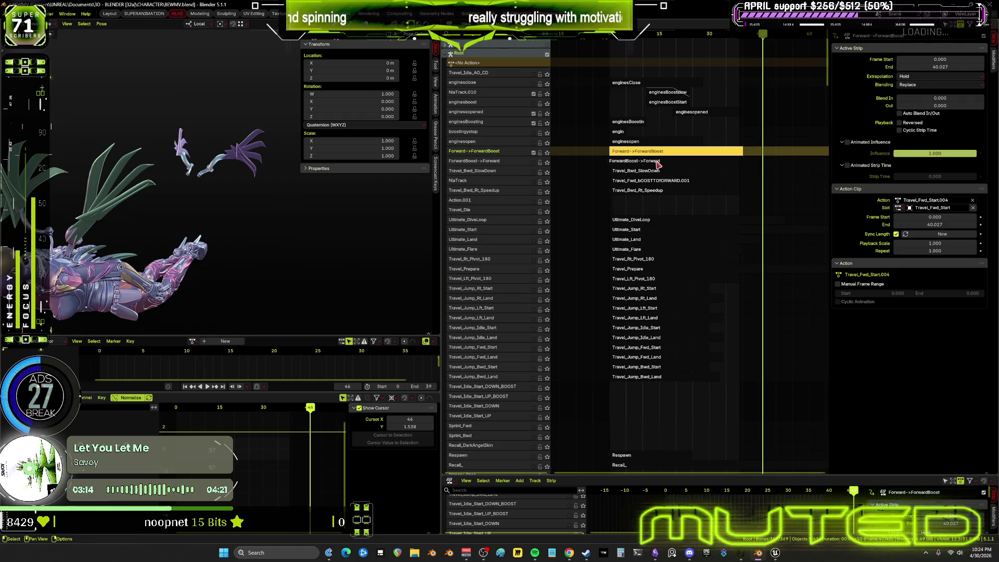
scroll(643, 281, "down", 5)
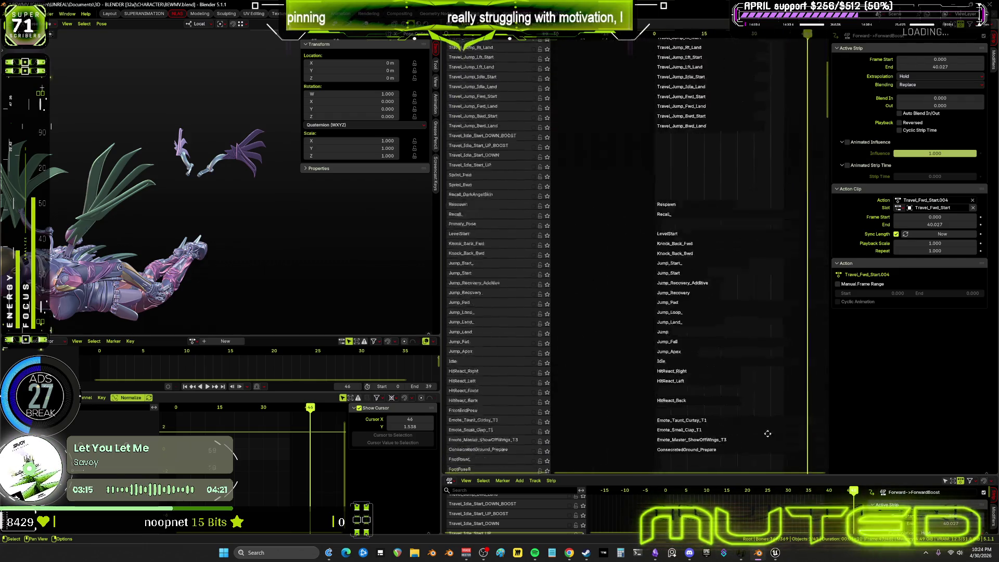
scroll(625, 313, "down", 5)
scroll(645, 78, "down", 5)
scroll(685, 208, "down", 5)
scroll(736, 172, "down", 5)
scroll(703, 180, "down", 5)
scroll(633, 293, "up", 5)
scroll(645, 397, "up", 5)
scroll(643, 307, "up", 3)
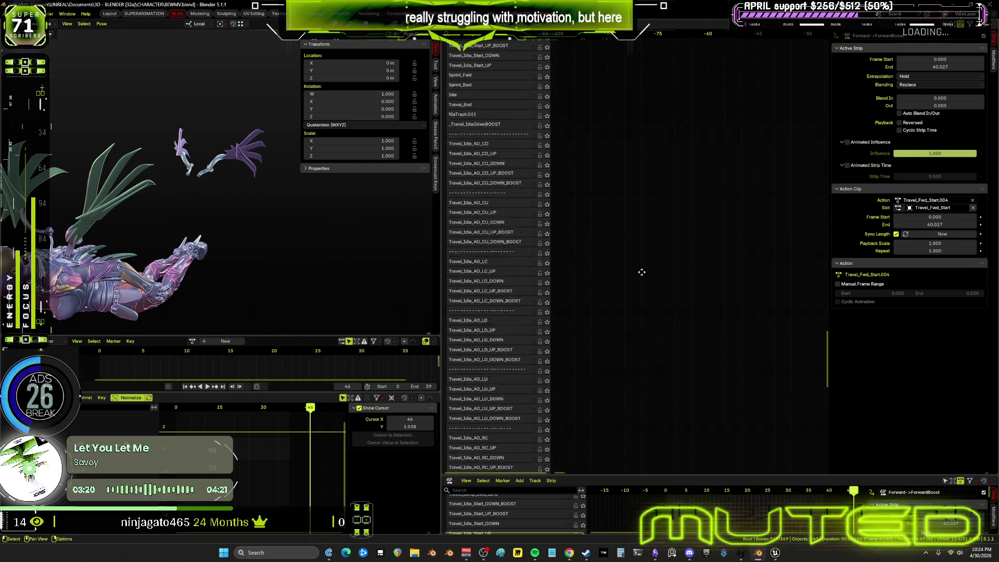
scroll(644, 252, "up", 5)
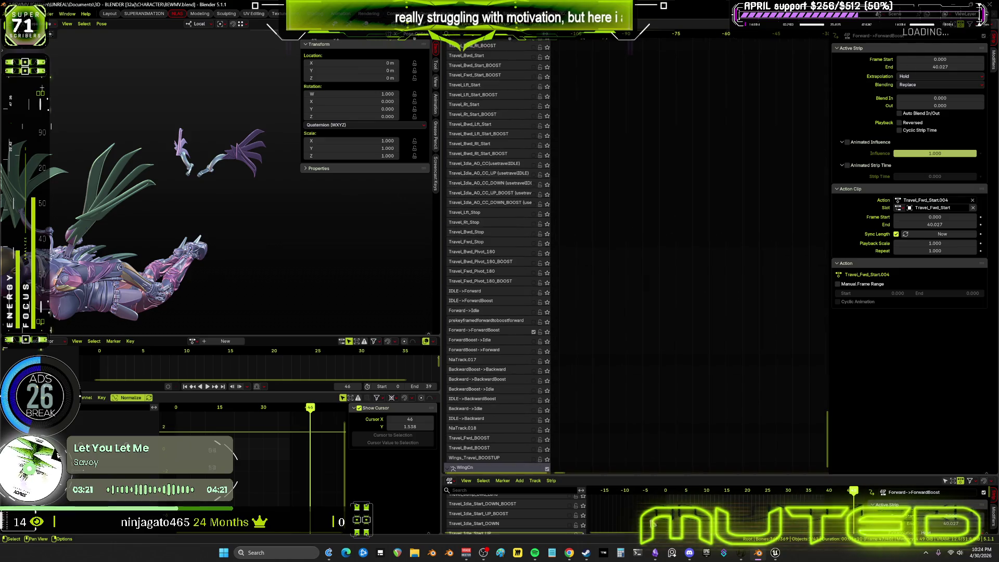
- Preview ForwardBoost->Idle and Forward->ForwardBoost tracks, then pan the strips into view beside the track names
left_click(491, 338)
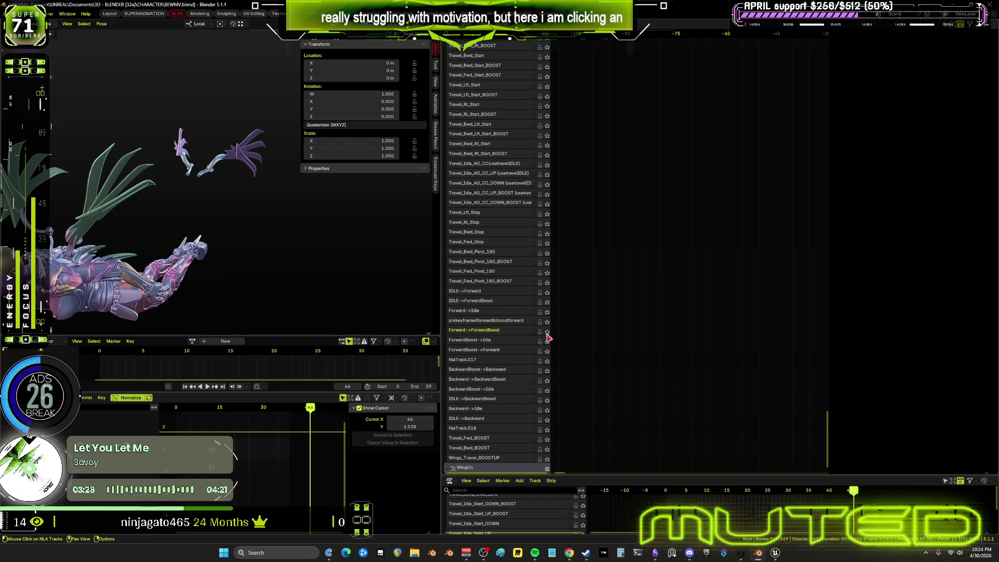
key("space")
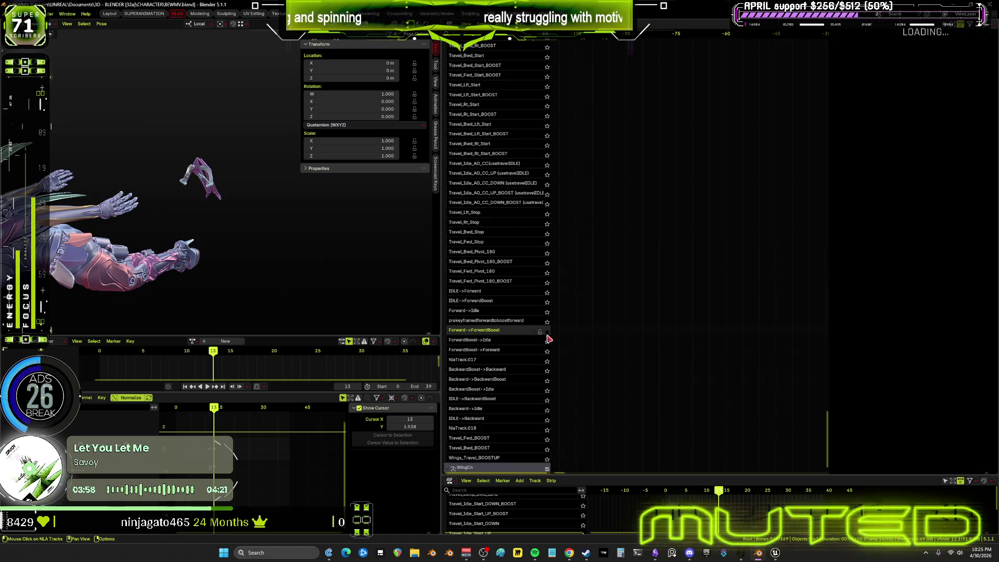
left_click(547, 333)
key("space")
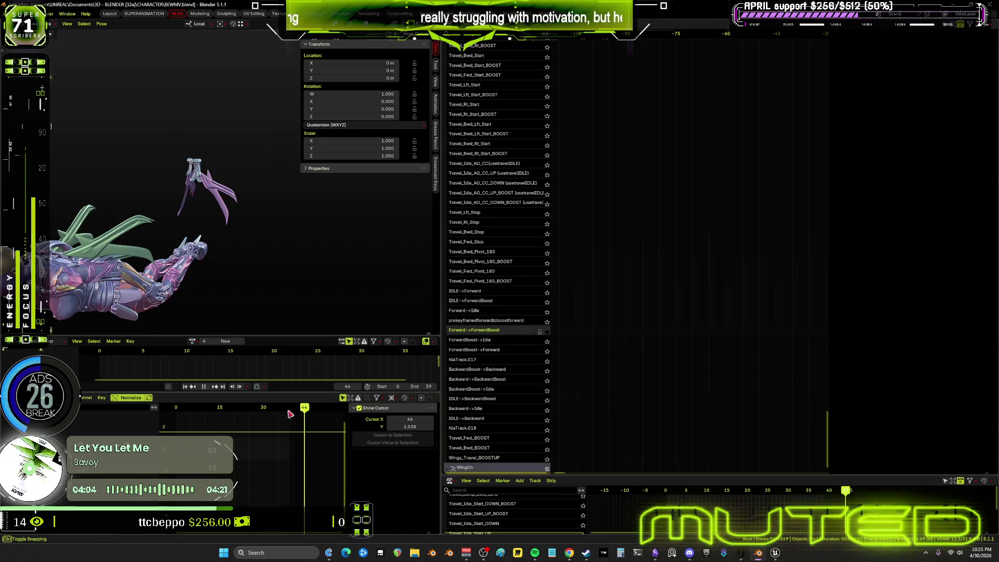
key("space")
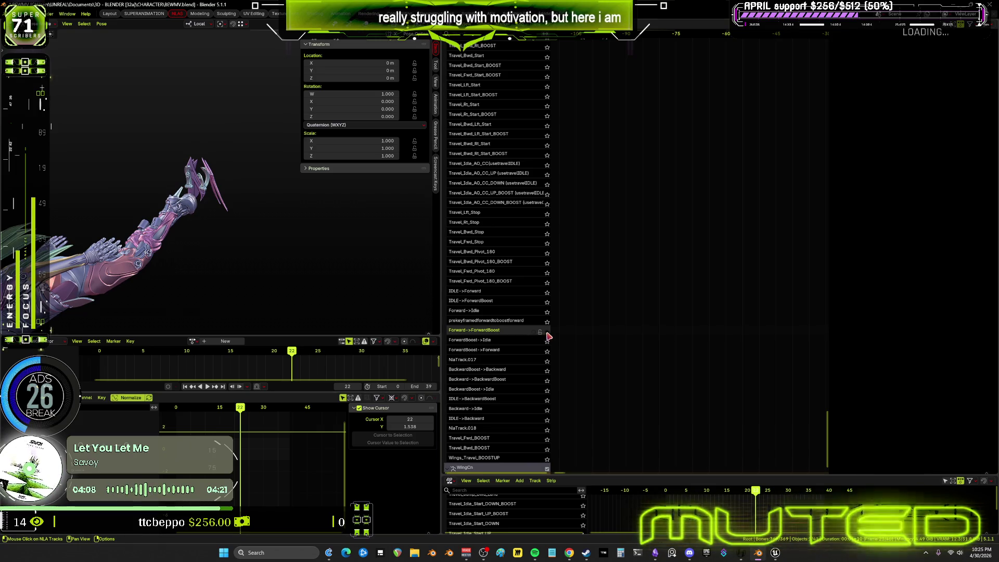
left_click(542, 332)
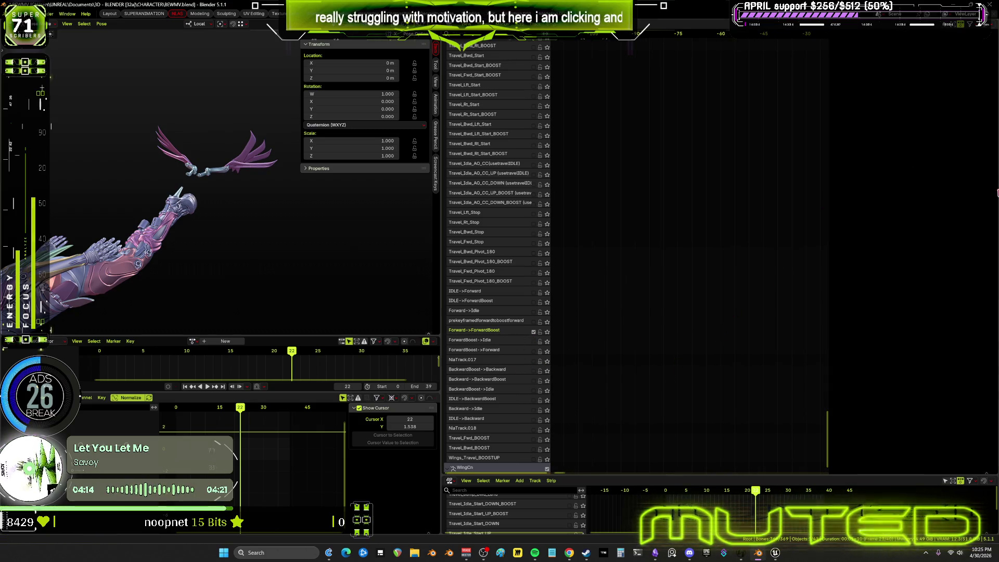
mouse_move(659, 297)
middle_mouse_down()
mouse_move(637, 266)
mouse_move(608, 267)
middle_mouse_up()
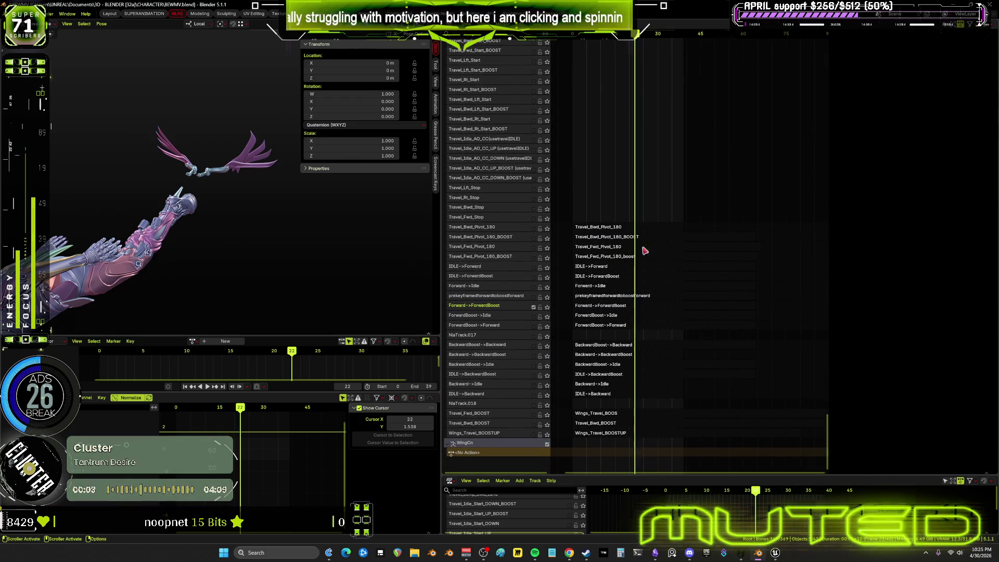
- Show the Forward->ForwardBoost strip's sidebar properties and reveal the rig overlays
left_click(621, 305)
key("n")
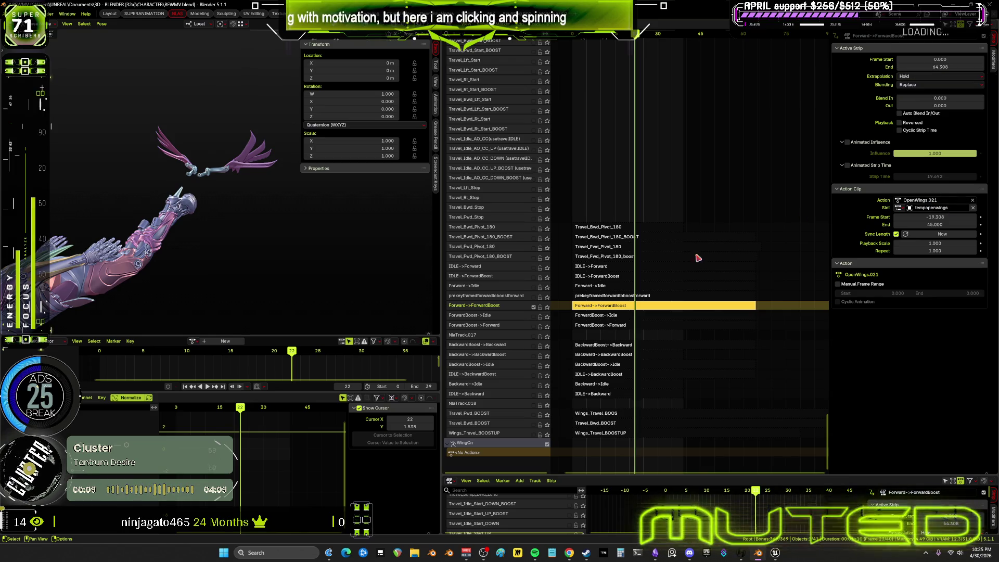
scroll(666, 265, "down", 2)
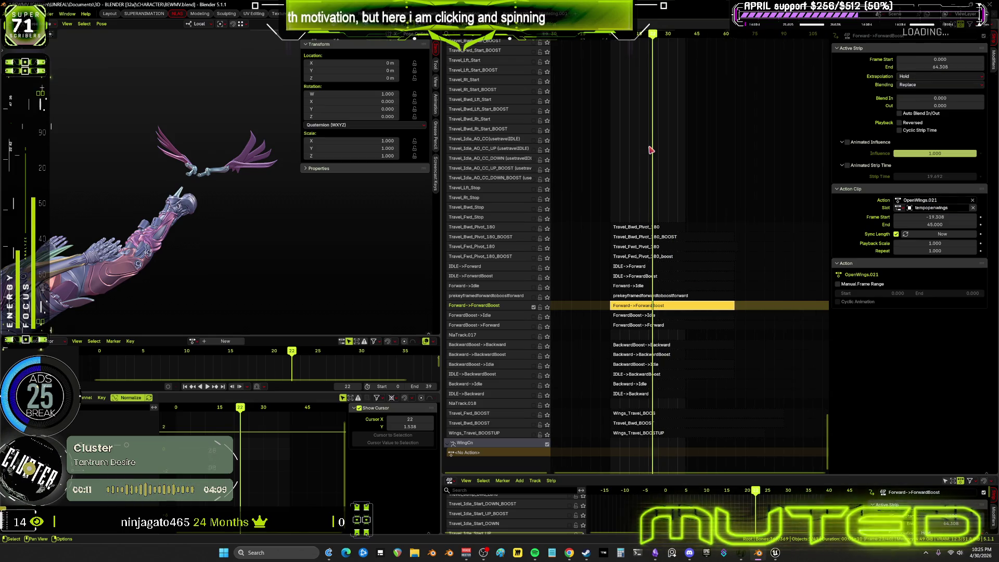
mouse_move(652, 111)
middle_mouse_down()
mouse_move(762, 372)
mouse_move(774, 370)
middle_mouse_up()
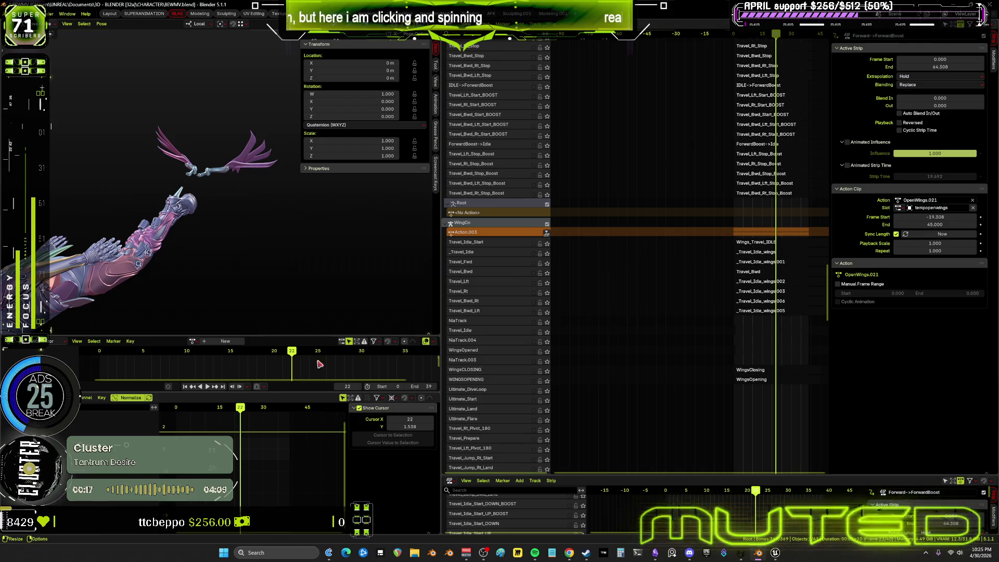
key("shift+alt+z")
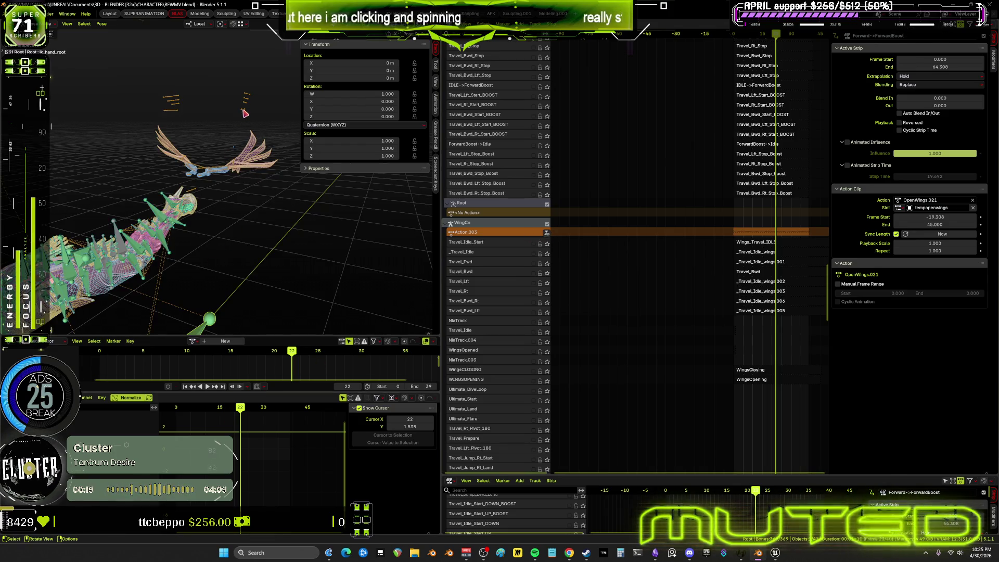
- Leave pose mode, unlink Action.003 from WingCn, and hide overlays for a clean side view
key("ctrl+z")
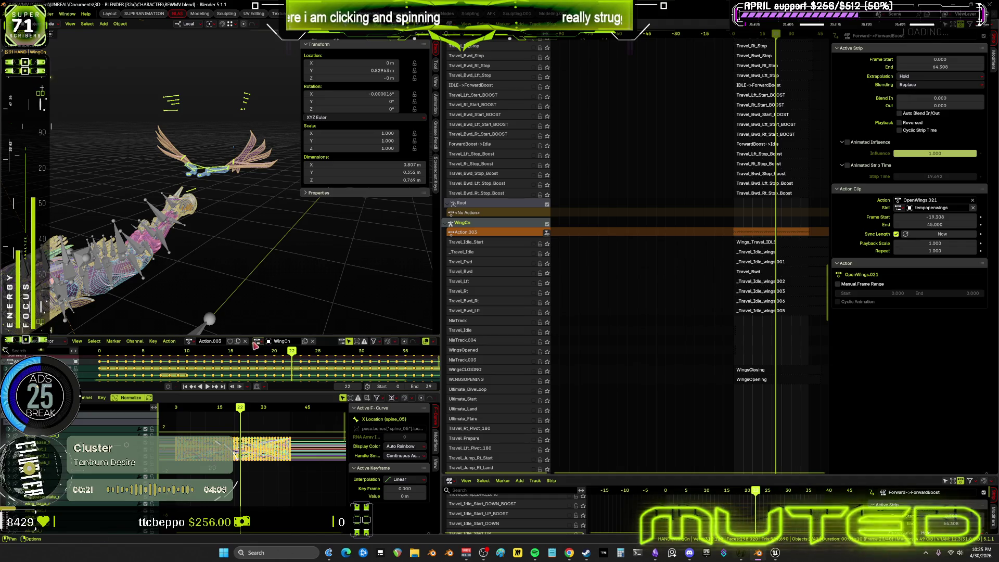
left_click(315, 345)
mouse_move(237, 170)
middle_mouse_down()
mouse_move(207, 217)
mouse_move(216, 248)
middle_mouse_up()
key("shift+alt+z")
scroll(718, 104, "up", 5)
scroll(819, 103, "up", 5)
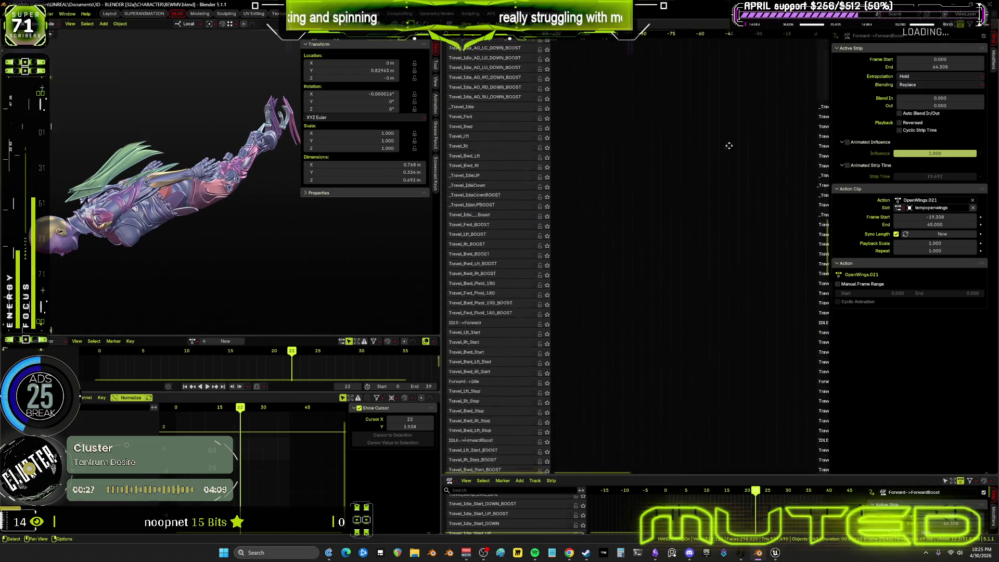
scroll(820, 103, "up", 5)
scroll(613, 258, "up", 5)
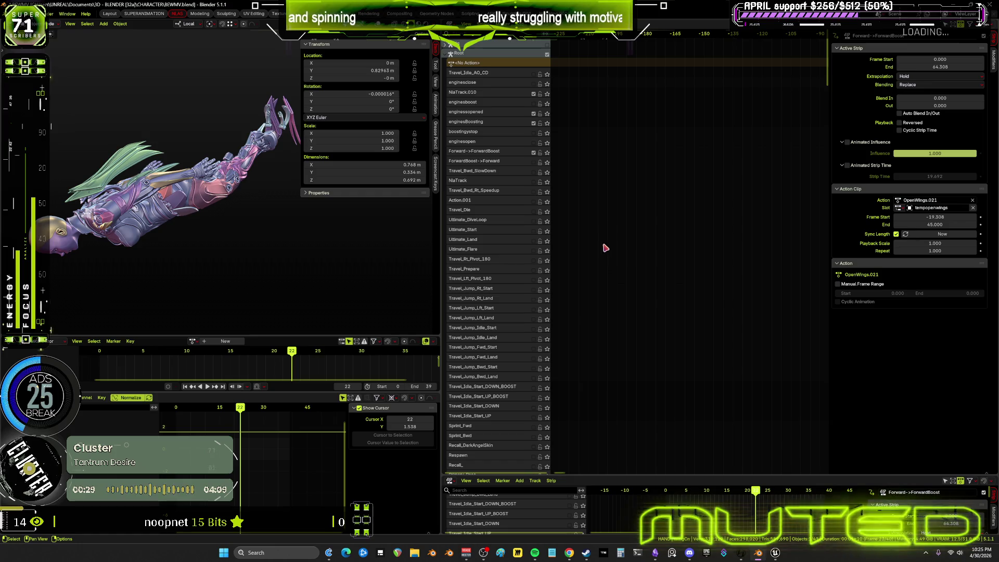
scroll(651, 125, "right", 5, "ctrl")
scroll(647, 192, "right", 10, "ctrl")
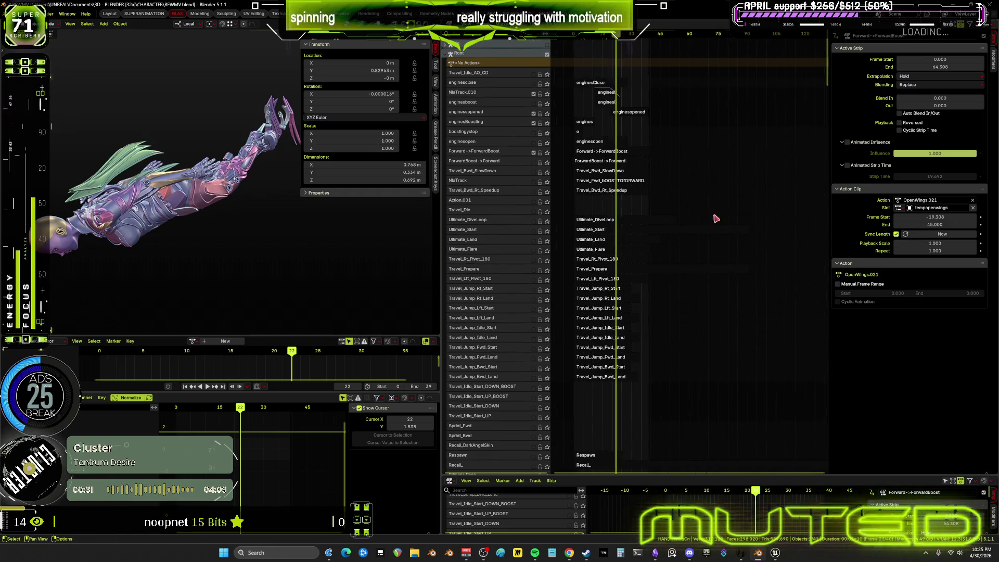
scroll(717, 216, "right", 1, "ctrl")
- Enter tweak mode on the Forward->ForwardBoost strip's action with the rig in pose mode
left_click(613, 152)
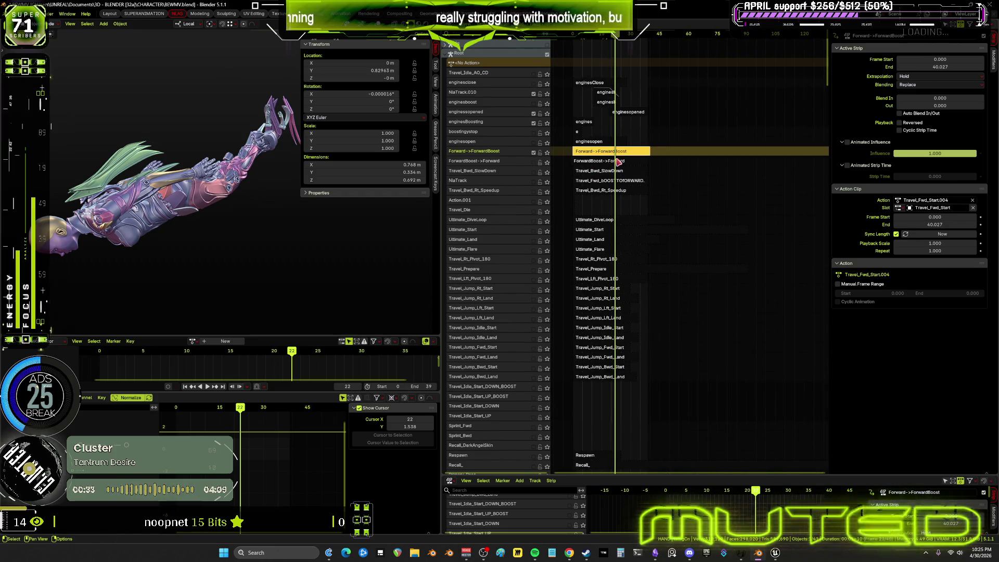
key("Tab")
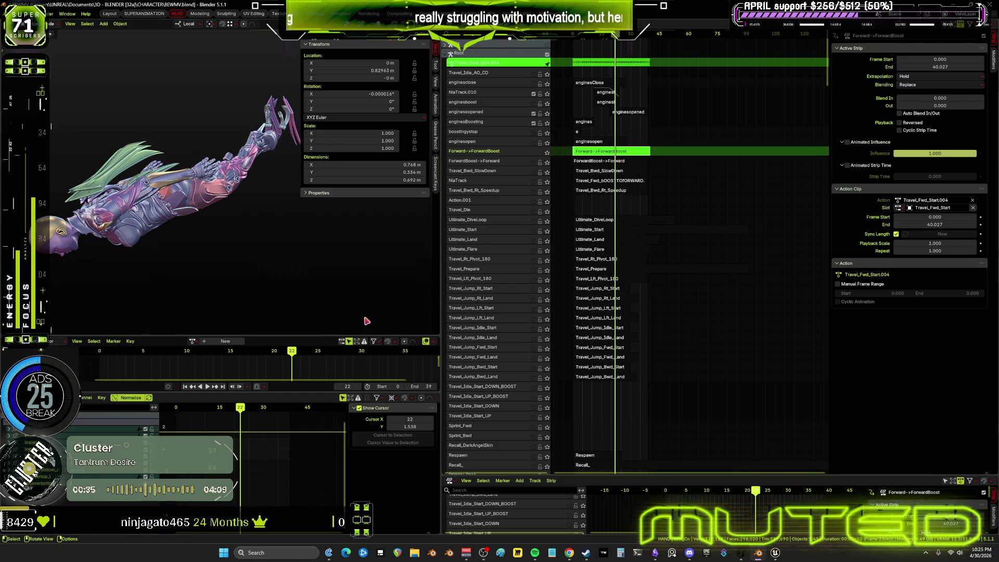
middle_click_drag(200, 191, 212, 196)
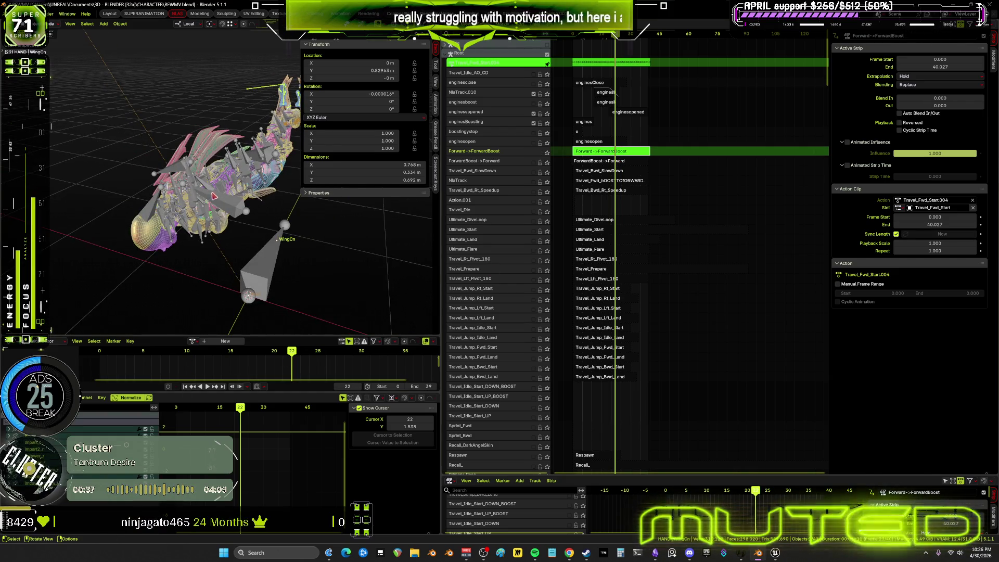
key("ctrl+Tab")
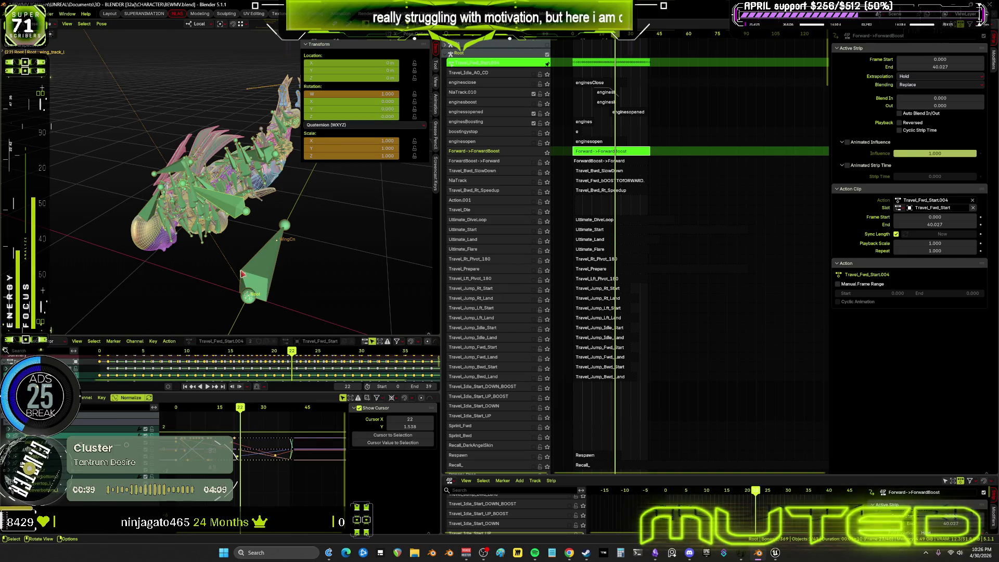
- Maximize the Graph Editor and frame all the action's keyframe curves
key("ctrl+space")
left_click(681, 38)
key("Home")
scroll(717, 245, "up", 3)
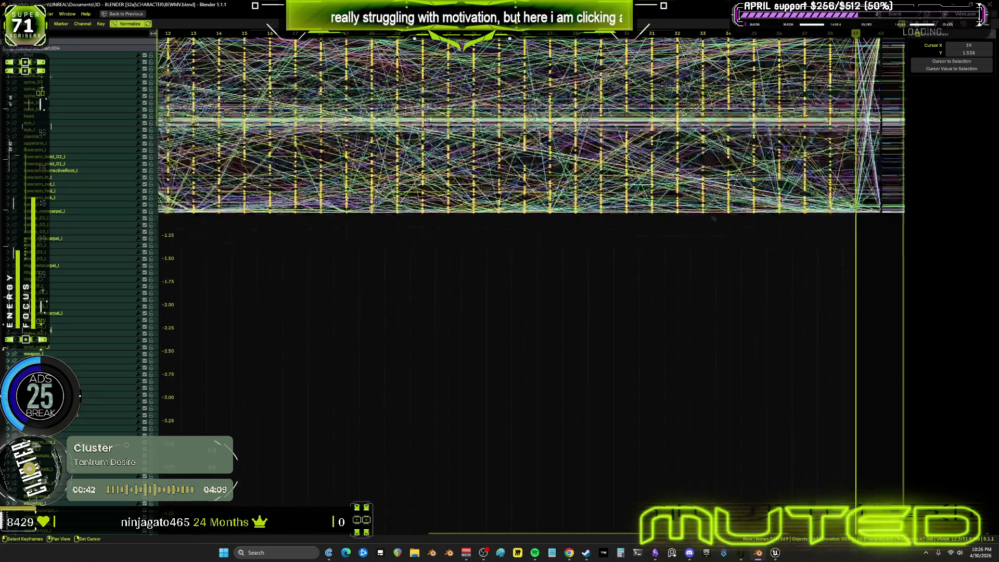
- Zoom in on the curves near the last frames, then restore the normal editor layout
middle_click_drag(717, 245, 543, 269)
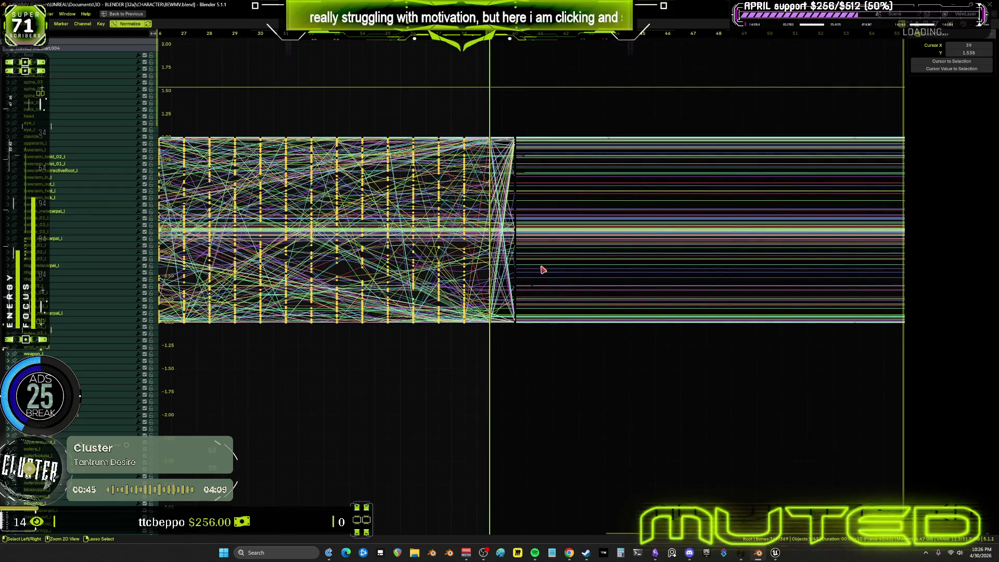
key("ctrl+space")
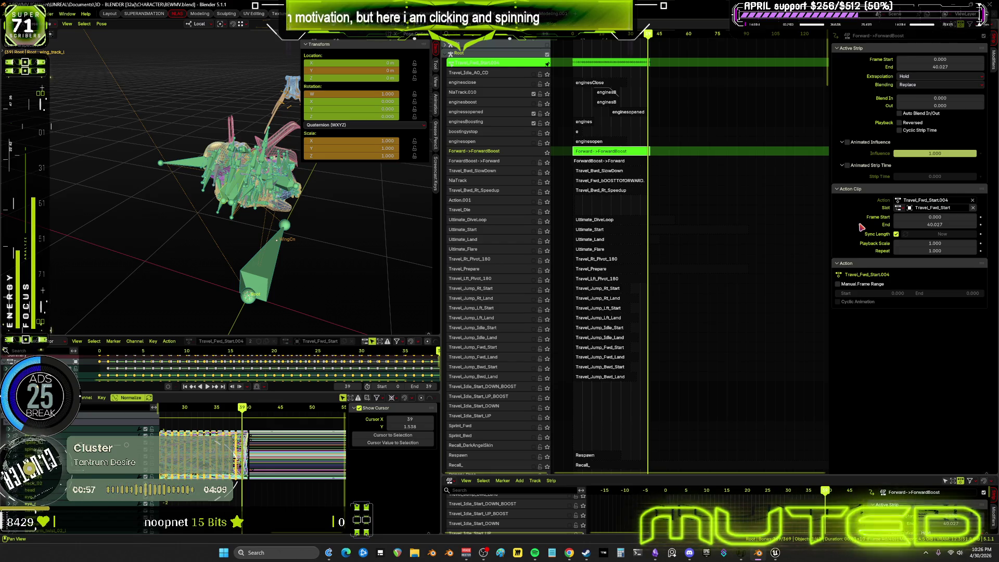
- Hide viewport overlays and orbit to a side view of the character
key("shift+alt+z")
middle_click_drag(313, 245, 231, 216)
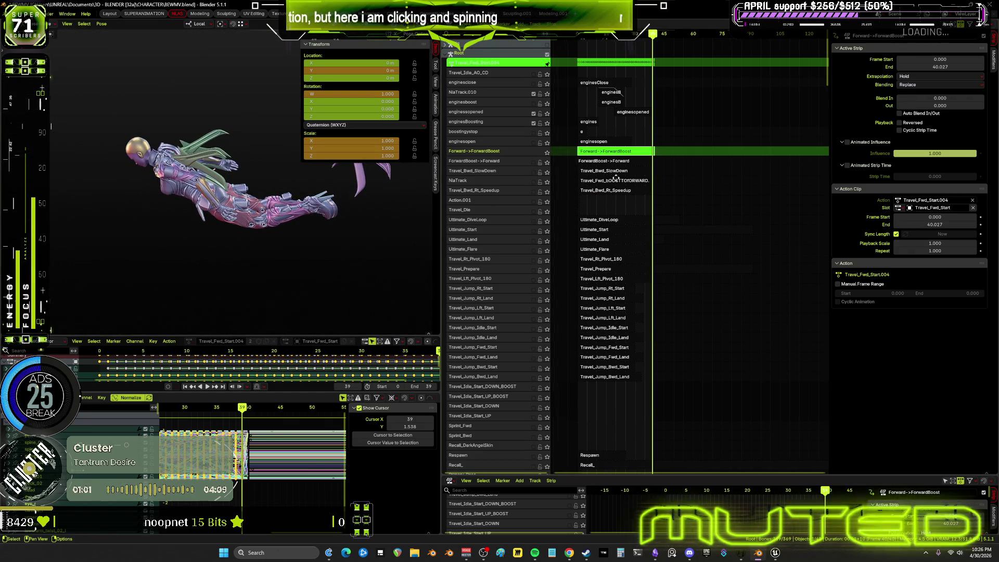
scroll(562, 165, "left", 3, "ctrl")
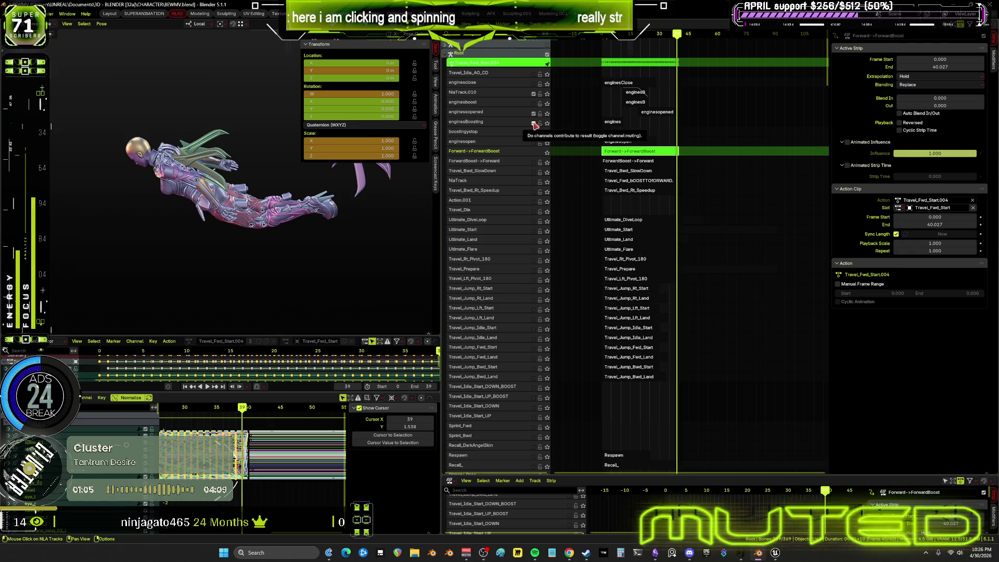
scroll(645, 120, "up", 2)
scroll(644, 129, "up", 2)
scroll(643, 141, "up", 2)
scroll(642, 156, "up", 2)
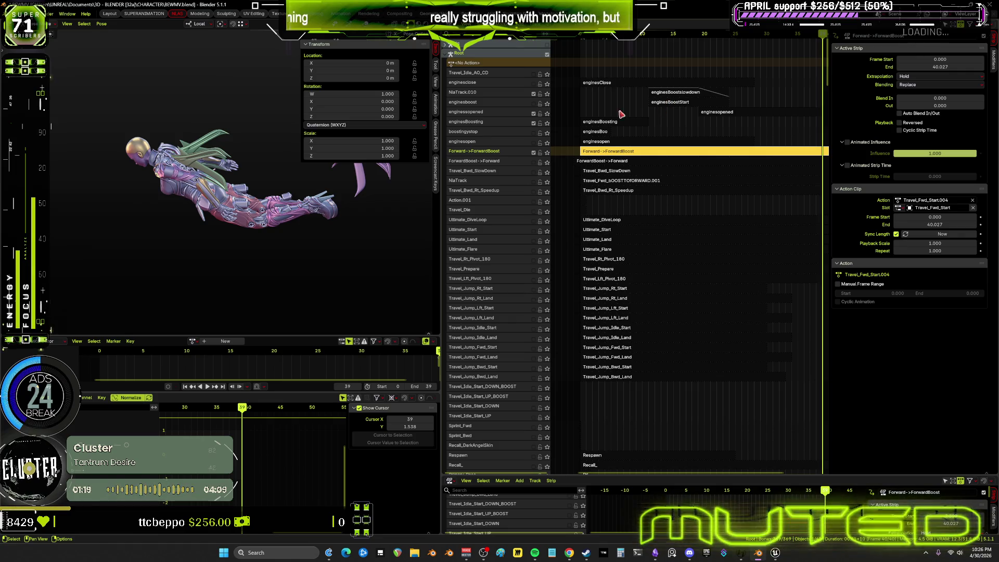
- Mute NlaTrack.010 and set the enginesopened strip to frames 0–11
left_click(679, 106)
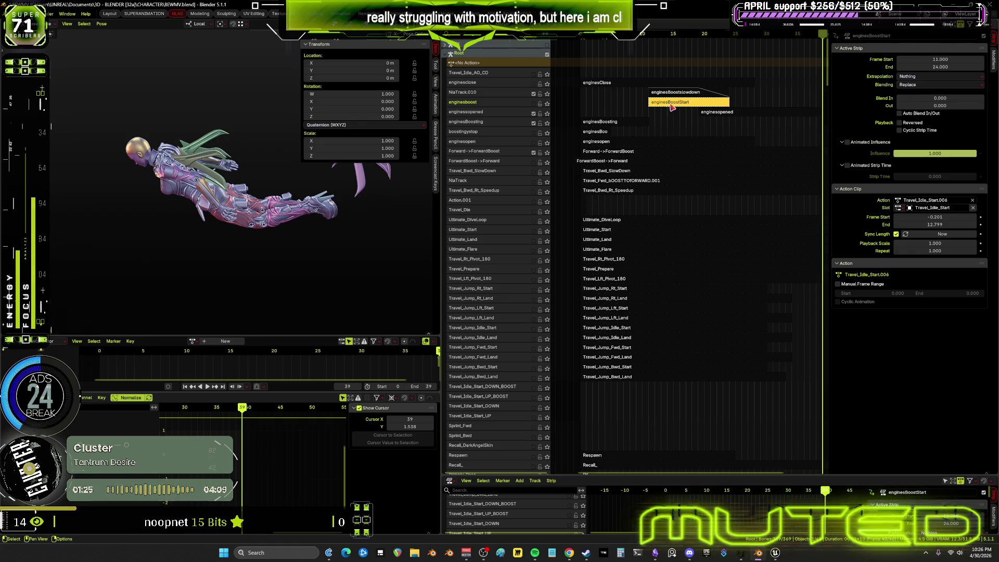
left_click(534, 93)
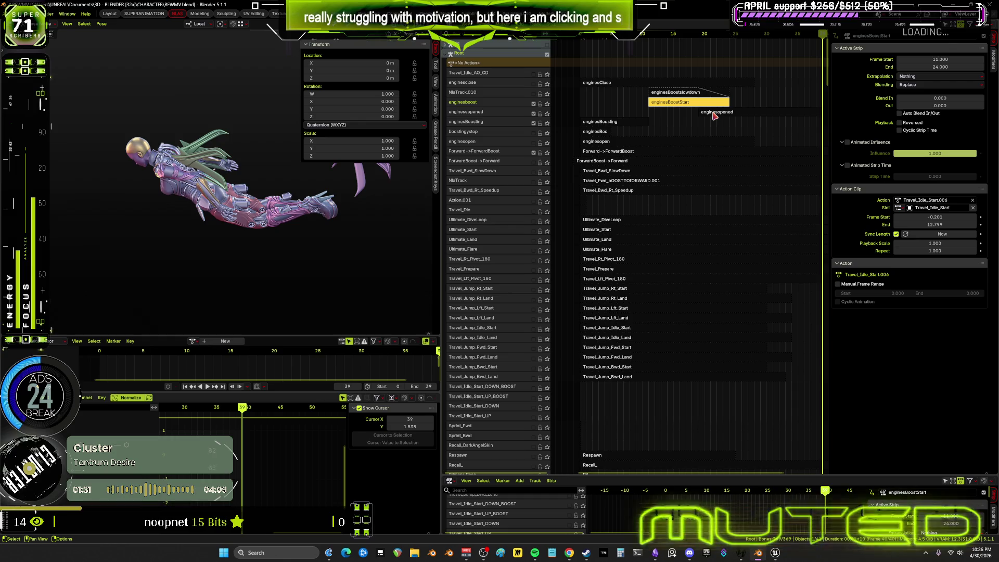
left_click(954, 61)
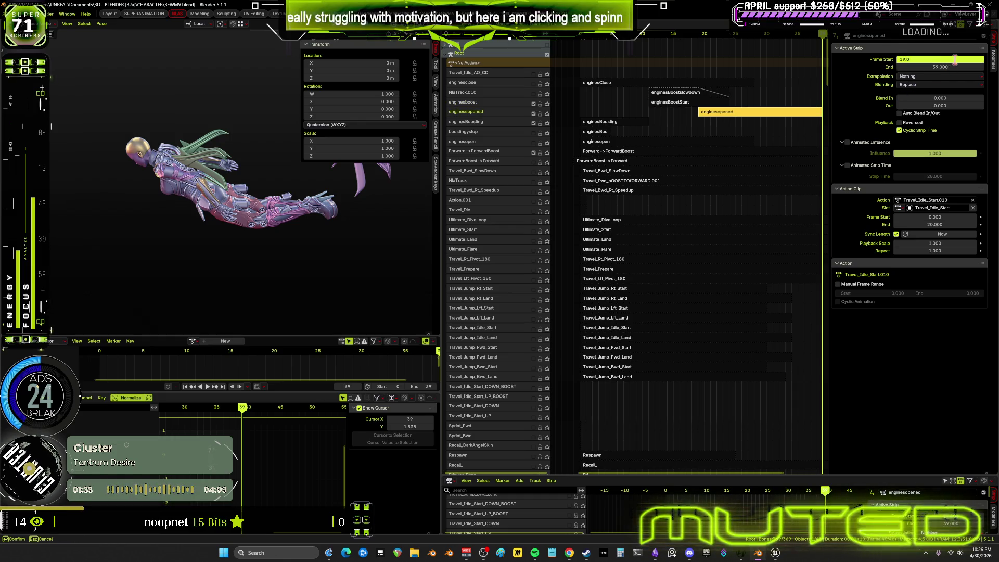
key("Return")
left_click(947, 66)
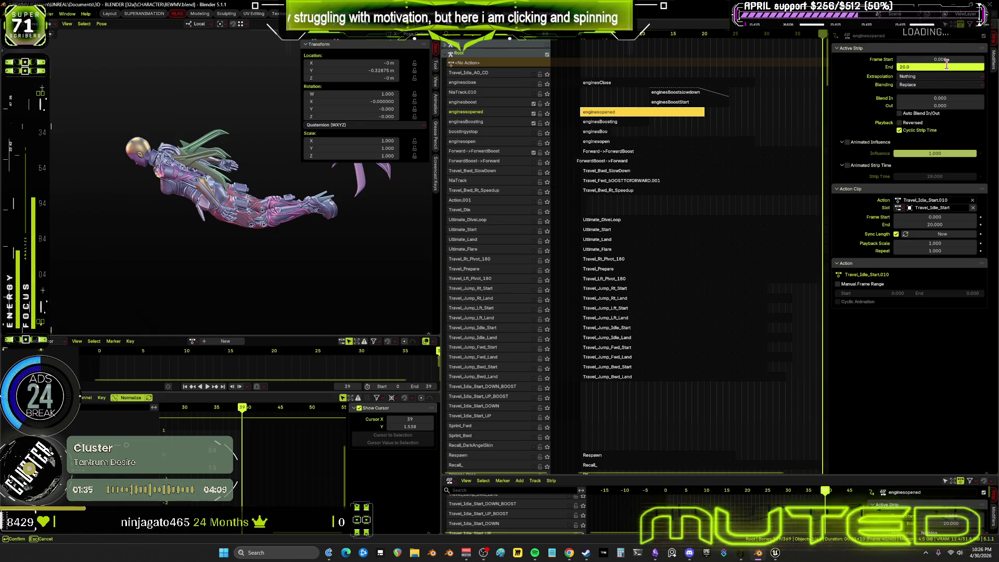
type("11.000")
key("Return")
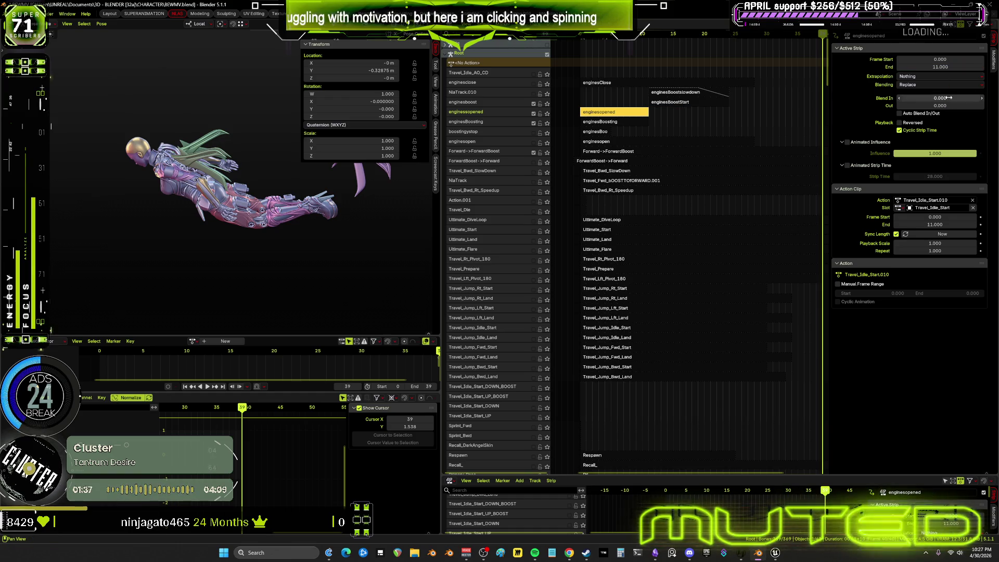
- Set the enginesBoosting strip to frames 19–30 and start playback
left_click(625, 122)
left_click(942, 60)
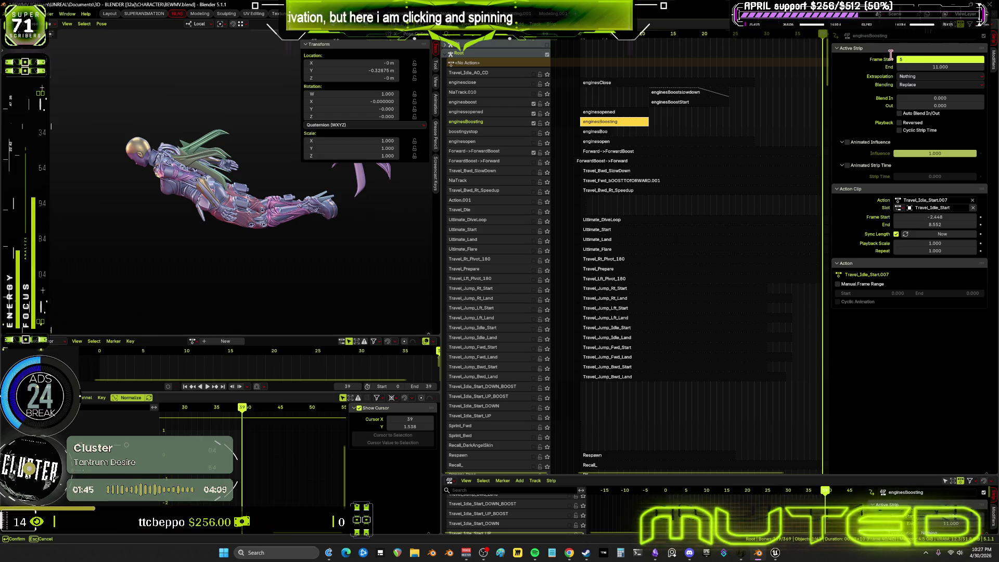
key("Return")
left_click(939, 66)
key("Return")
left_click(943, 60)
type("19.000")
key("Return")
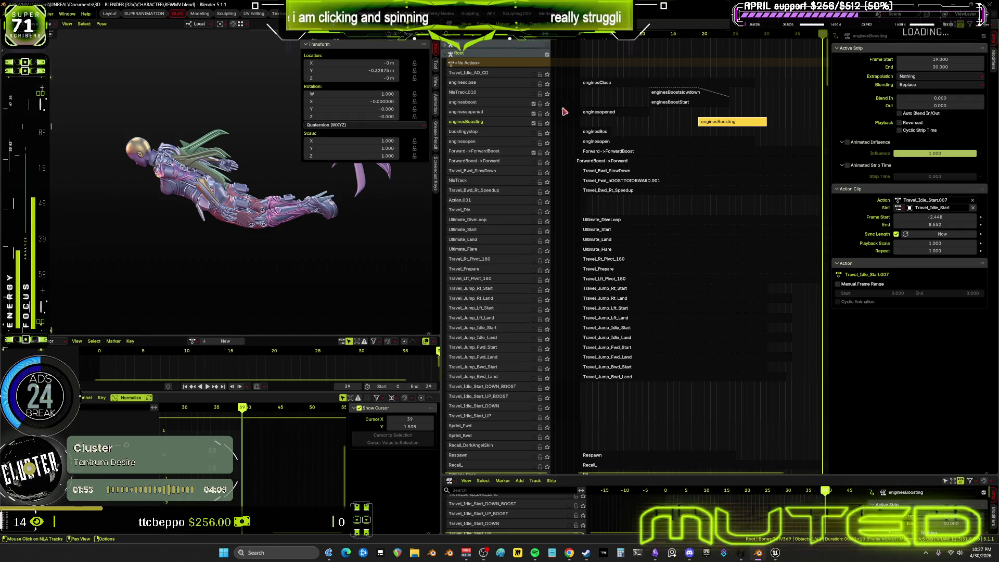
key("space")
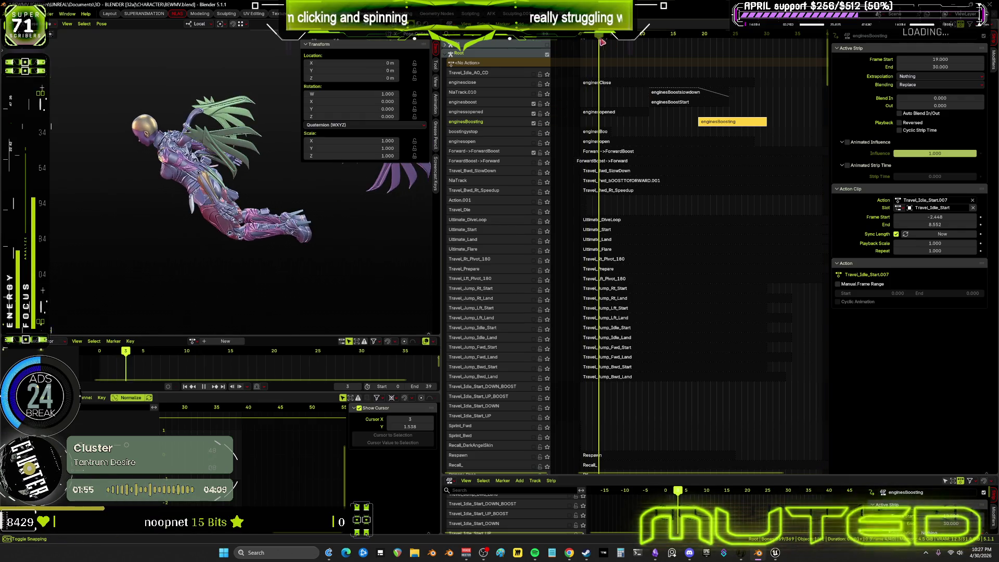
- Scrub the playhead and begin editing the enginesopened strip's end frame to 7
left_click_drag(659, 65, 580, 62)
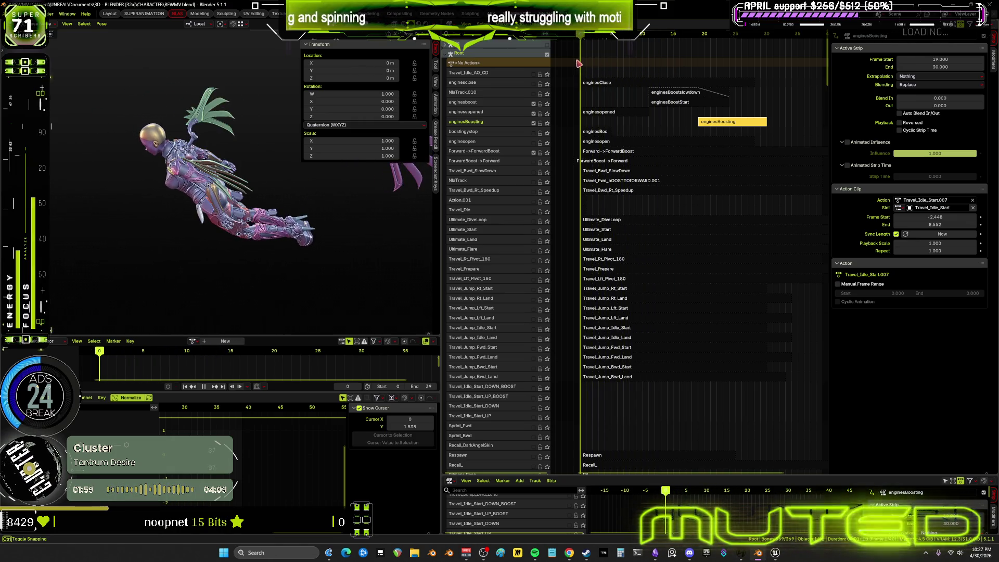
mouse_move(580, 62)
left_mouse_down()
mouse_move(668, 76)
mouse_move(720, 100)
left_mouse_up()
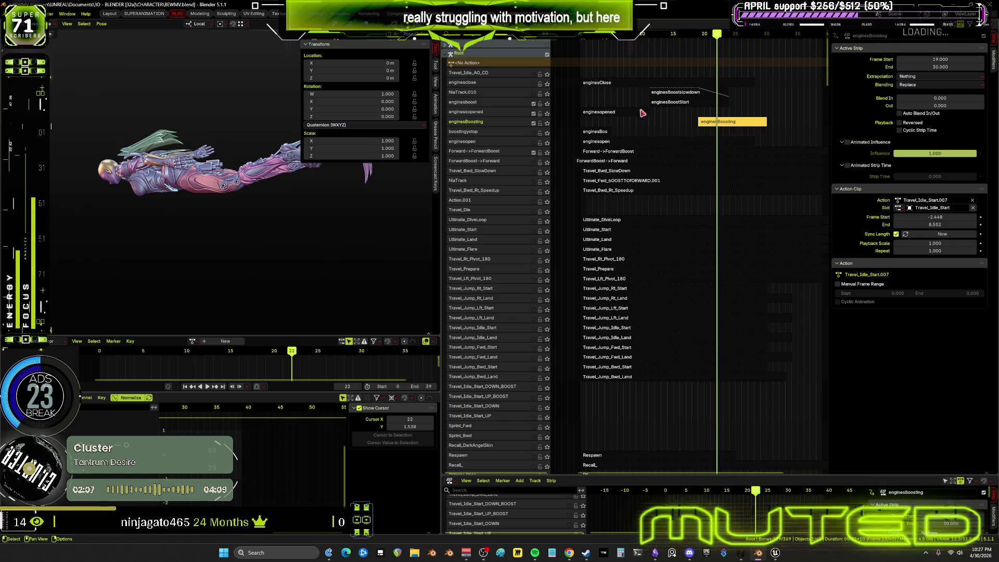
left_click(639, 116)
left_click(960, 66)
type("7")
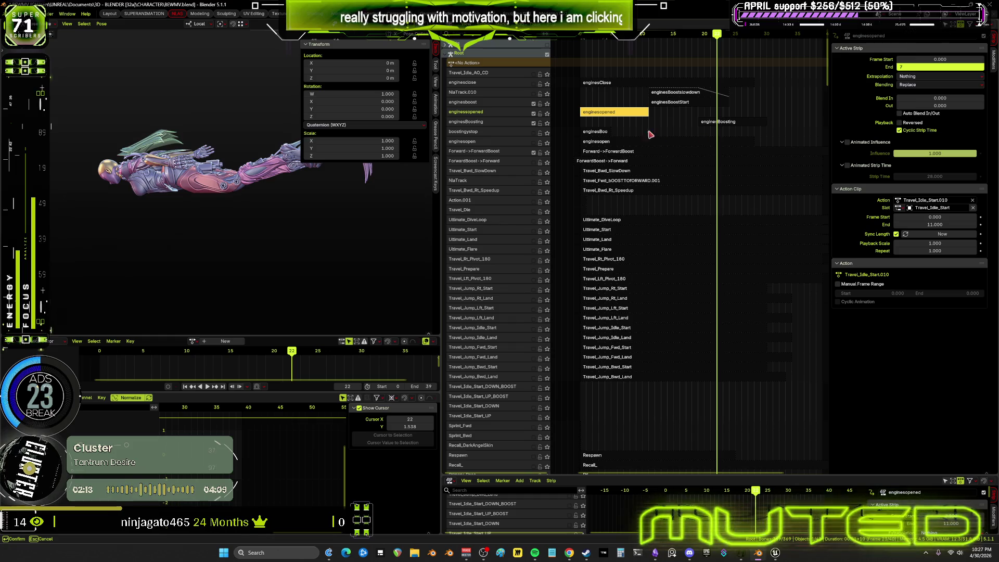
- Confirm enginesopened ending at frame 7 and start enginesBoostStart at frame 7
key("Return")
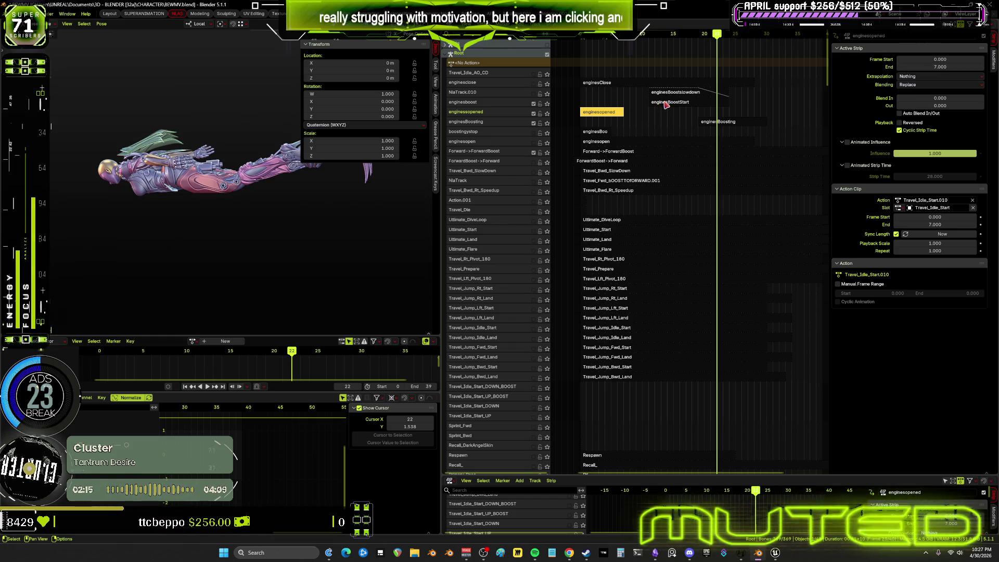
left_click(664, 103)
left_click(951, 61)
type("7")
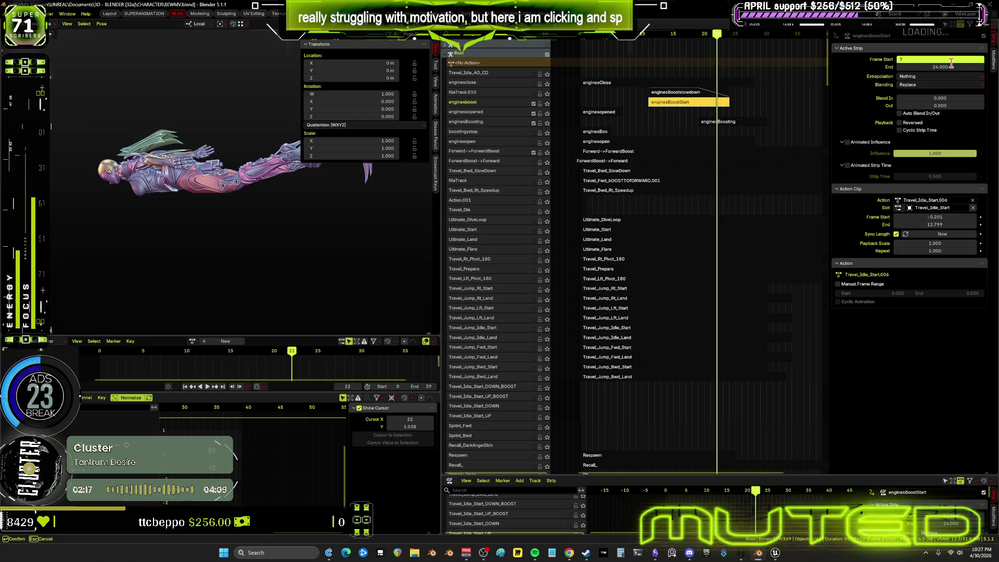
key("Return")
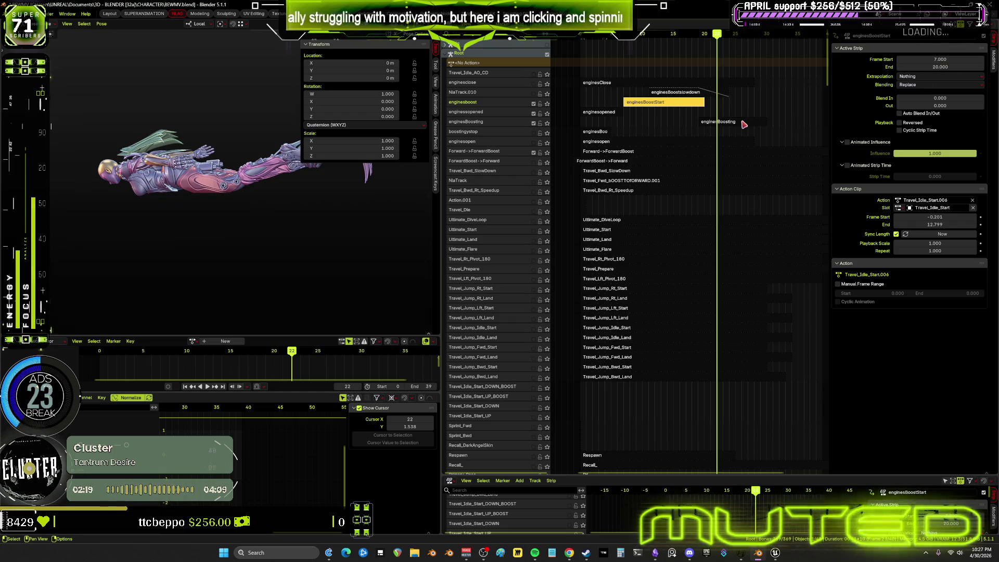
- Slide enginesBoosting along the timeline to run frames 20–31 and scrub to preview
left_click(745, 124)
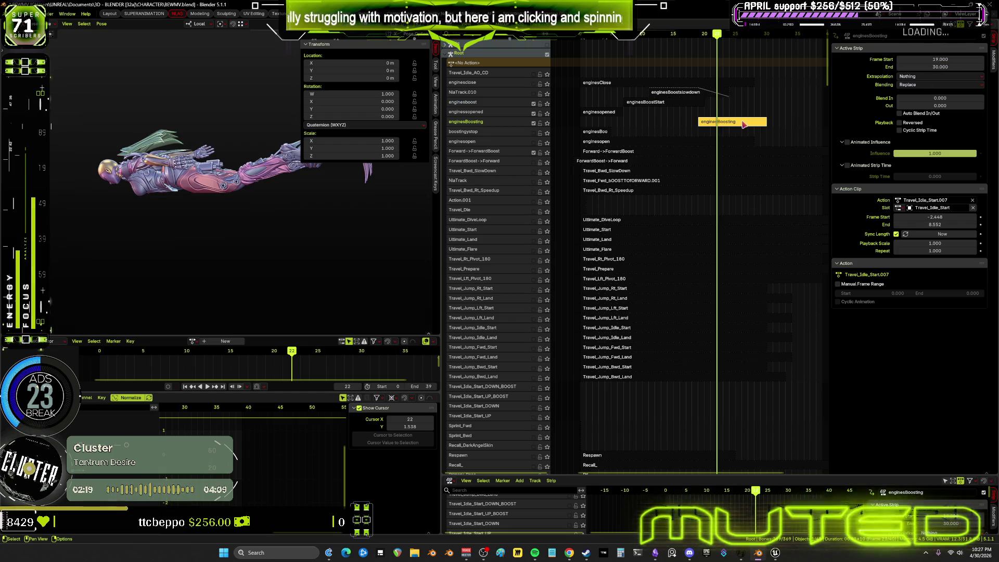
left_click(701, 104)
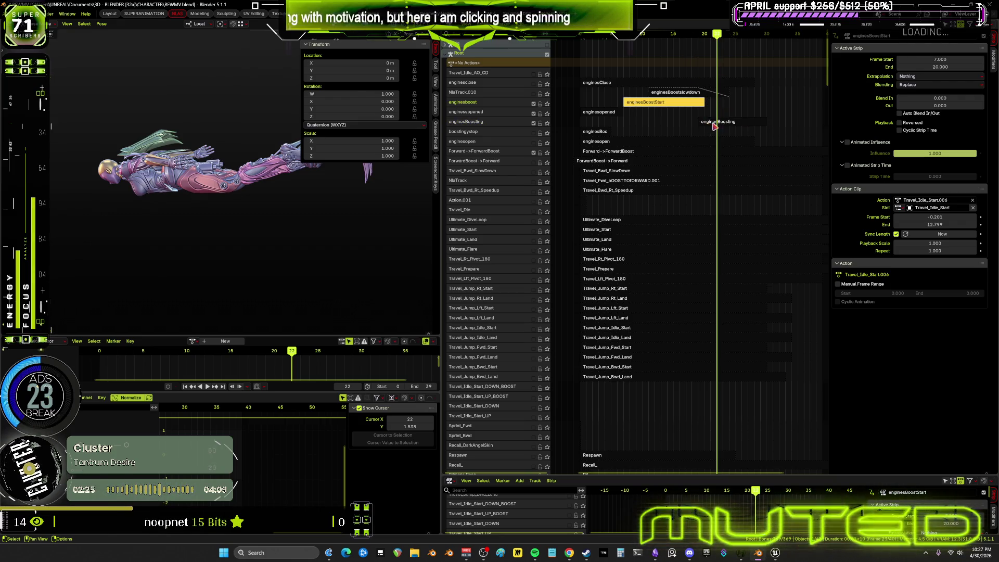
left_click_drag(714, 125, 717, 122)
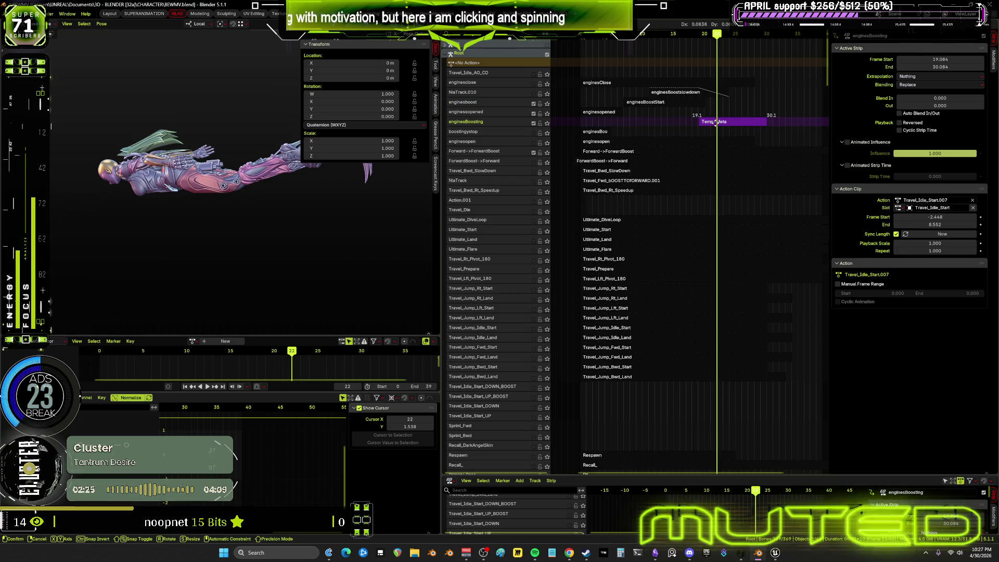
double_click(935, 60)
key("Return")
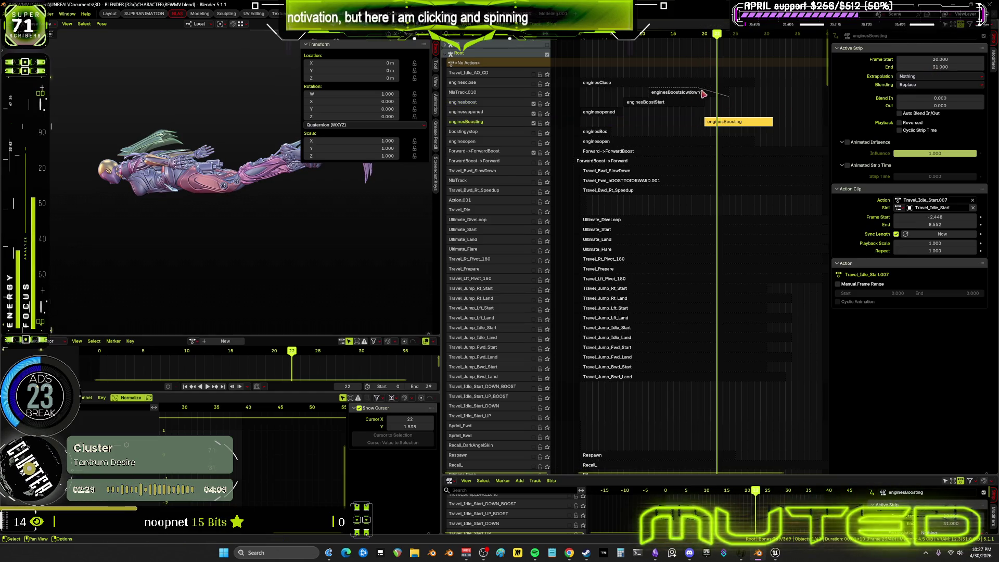
mouse_move(582, 35)
left_mouse_down()
mouse_move(766, 123)
mouse_move(669, 128)
mouse_move(630, 149)
left_mouse_up()
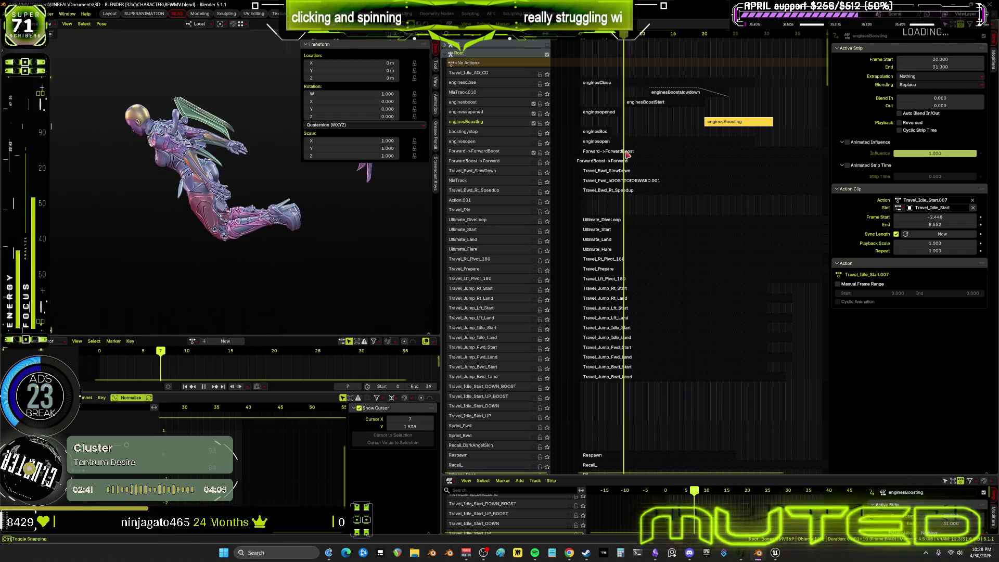
- Stretch the enginesBoosting strip to end at frame 585
left_click_drag(630, 149, 789, 184)
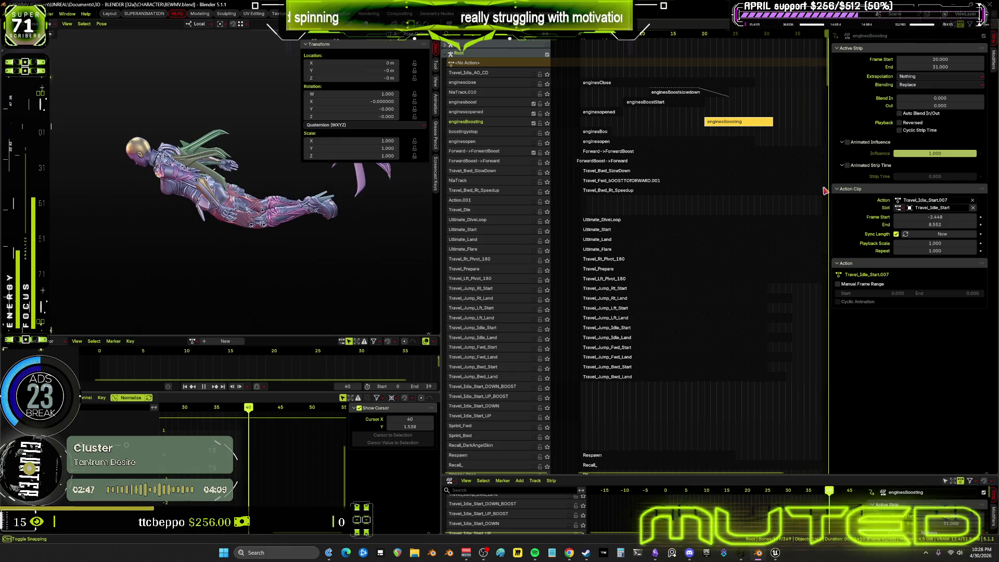
left_click_drag(829, 190, 806, 196)
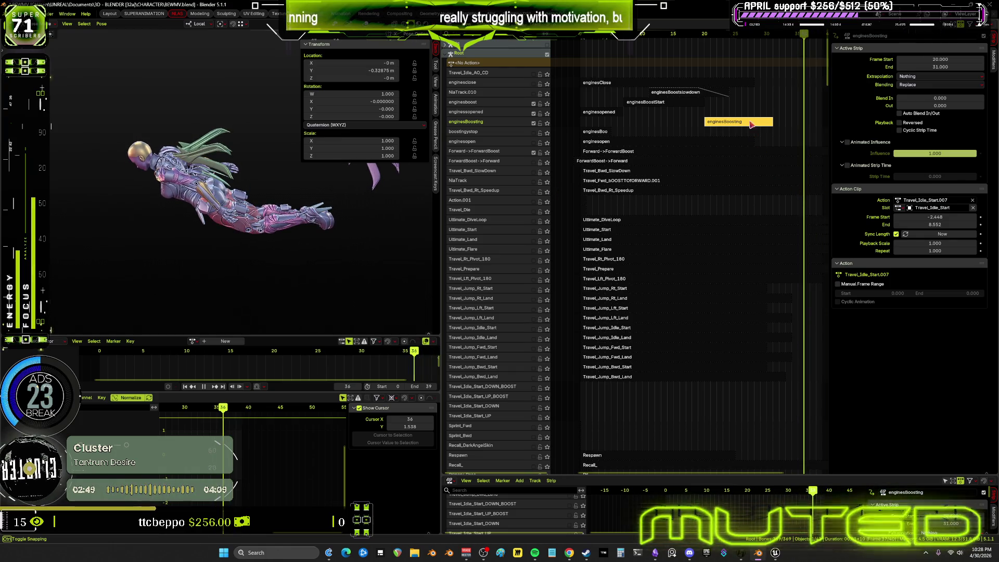
left_click(943, 68)
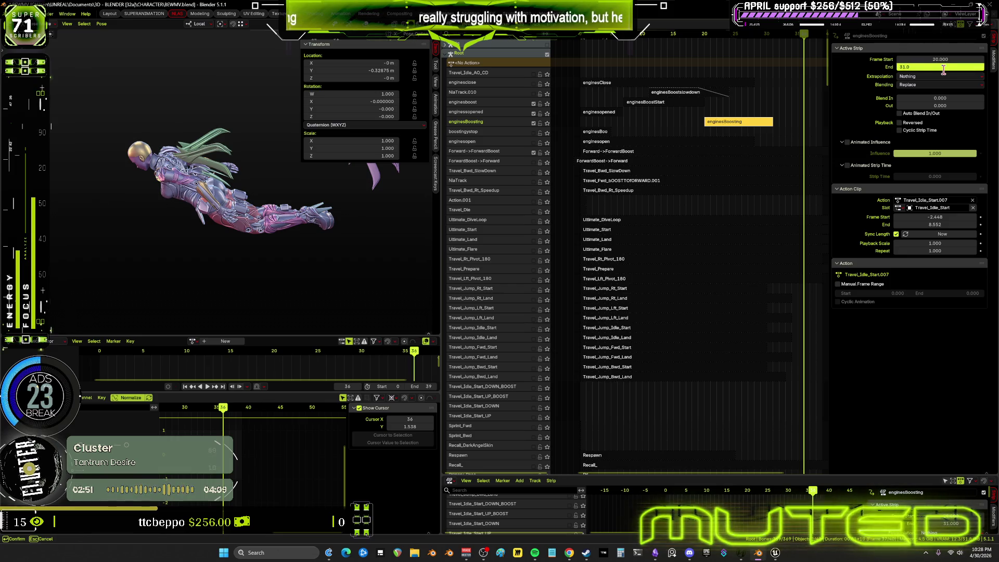
type("585")
key("Return")
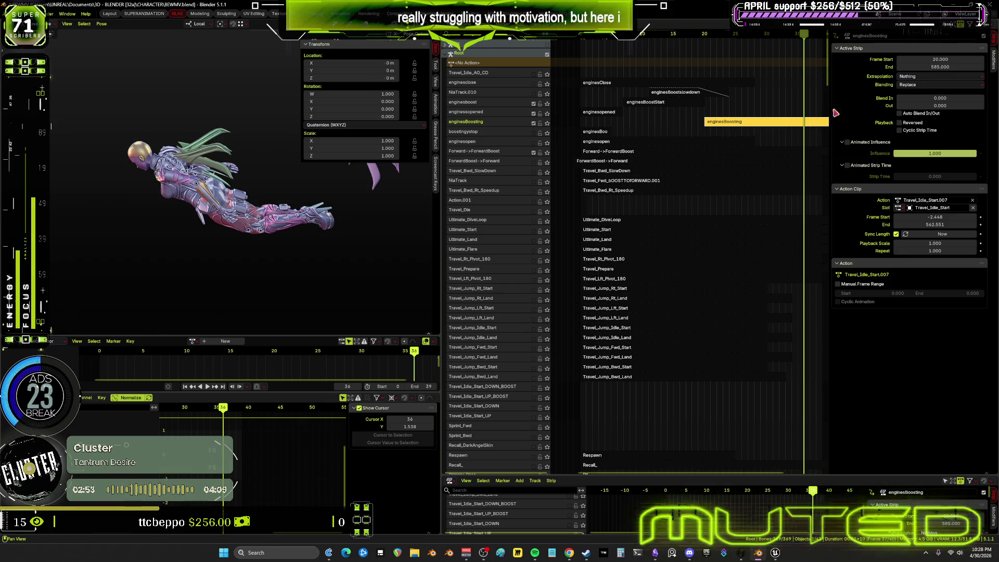
scroll(706, 138, "down", 2)
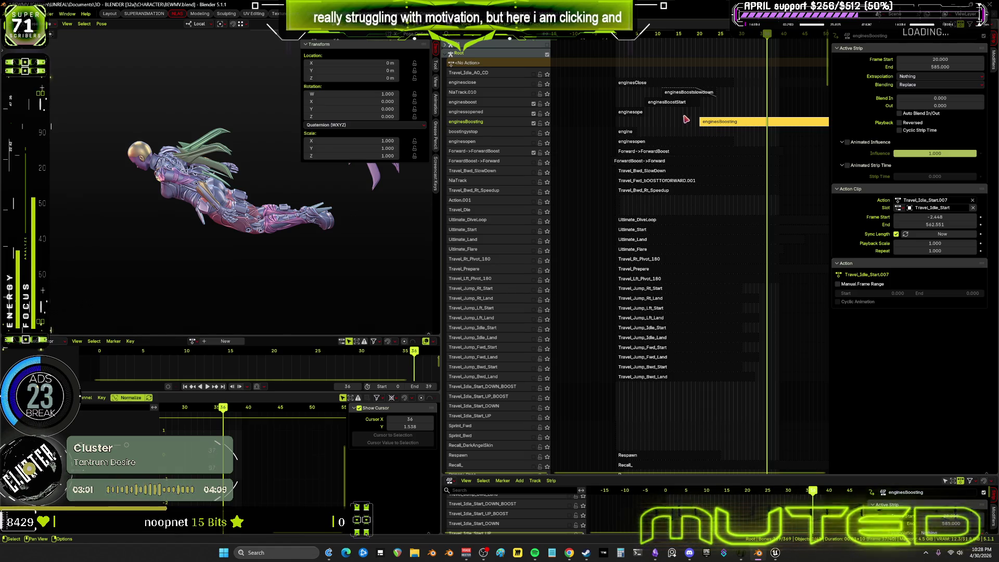
- Select Forward->ForwardBoost, rewind, and enter tweak mode with overlays shown
left_click(658, 152)
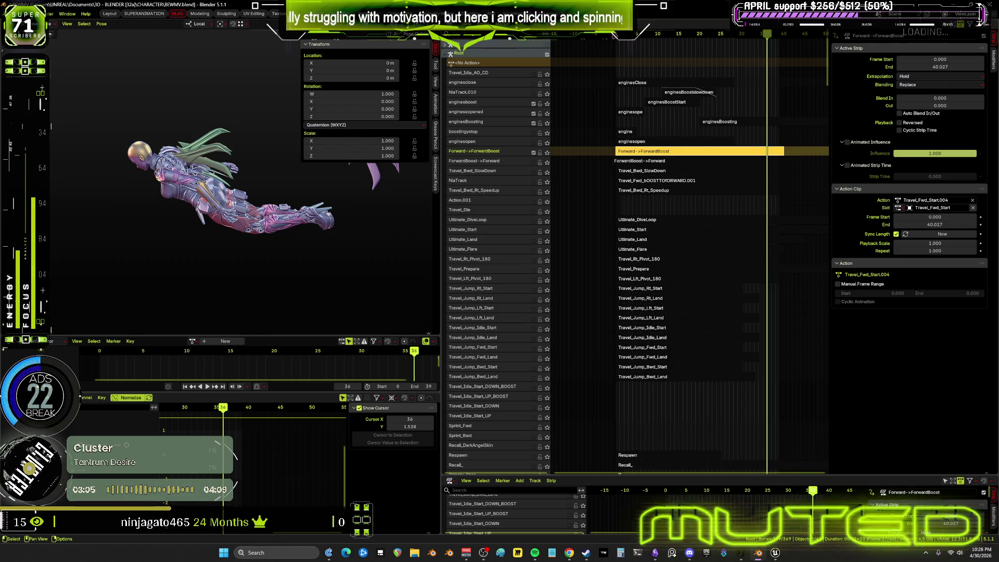
key("space")
key("Tab")
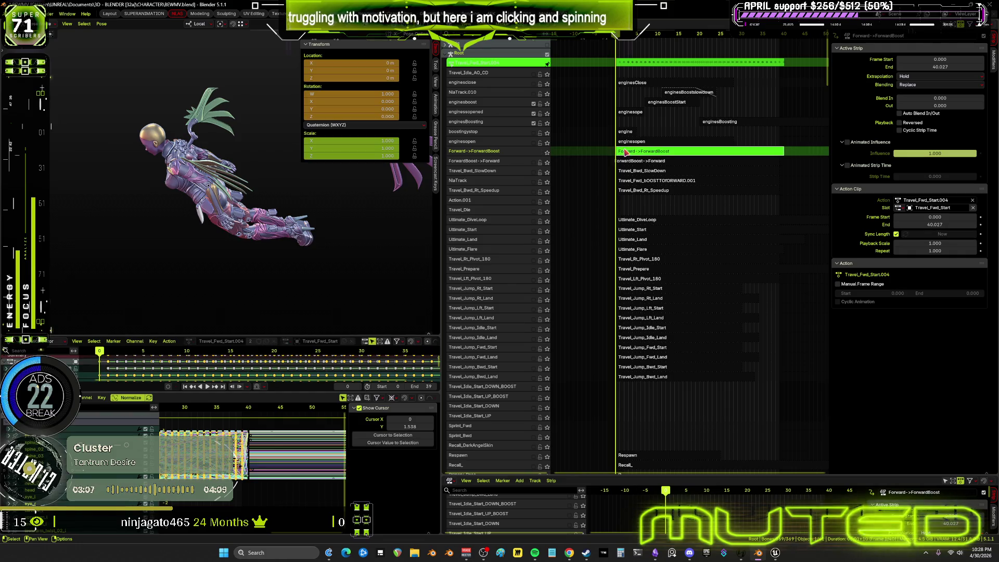
key("shift+alt+z")
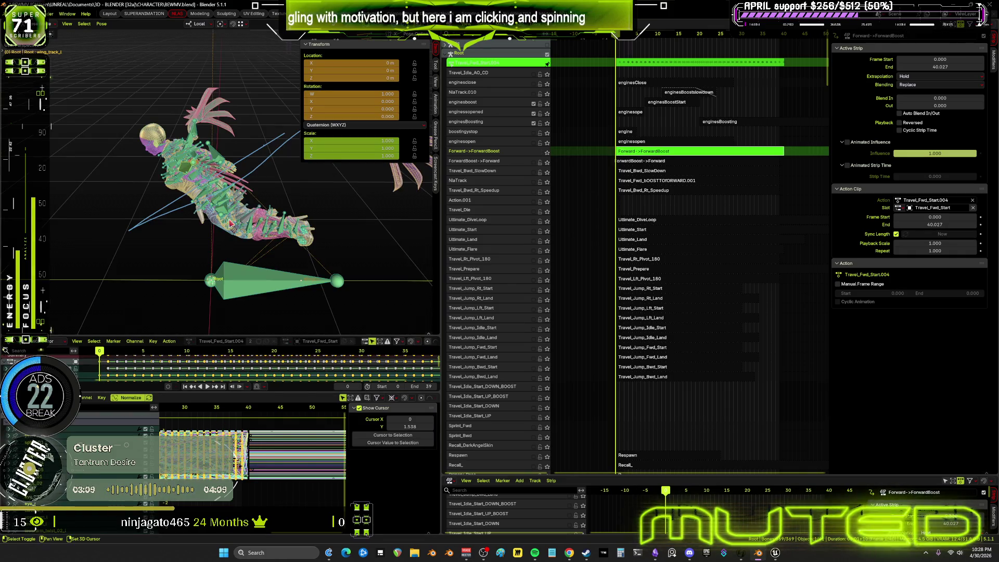
- Bake the strip's action onto the pose via Pose > Animation > Bake Action and leave tweak mode
left_click(103, 24)
left_click(205, 105)
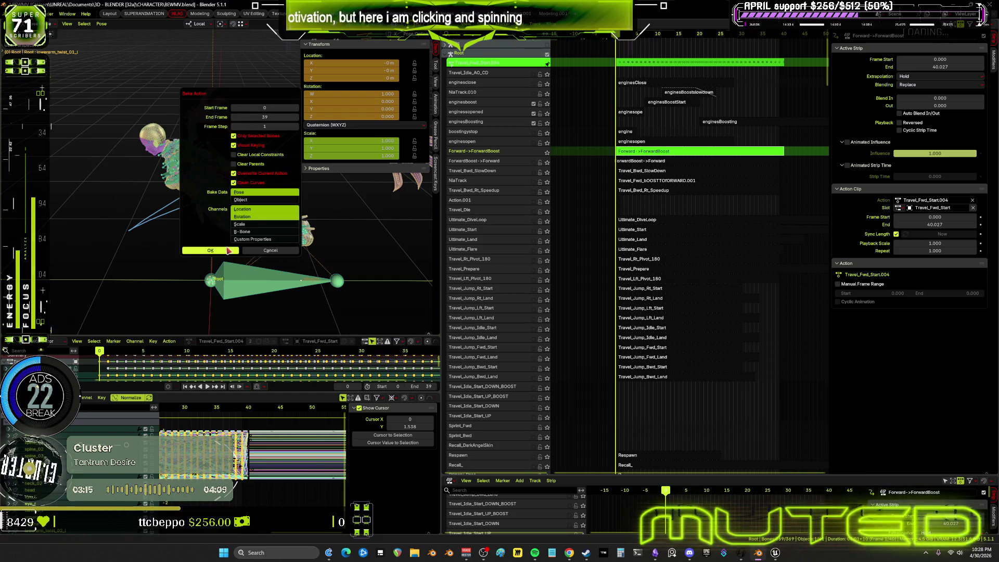
left_click(228, 251)
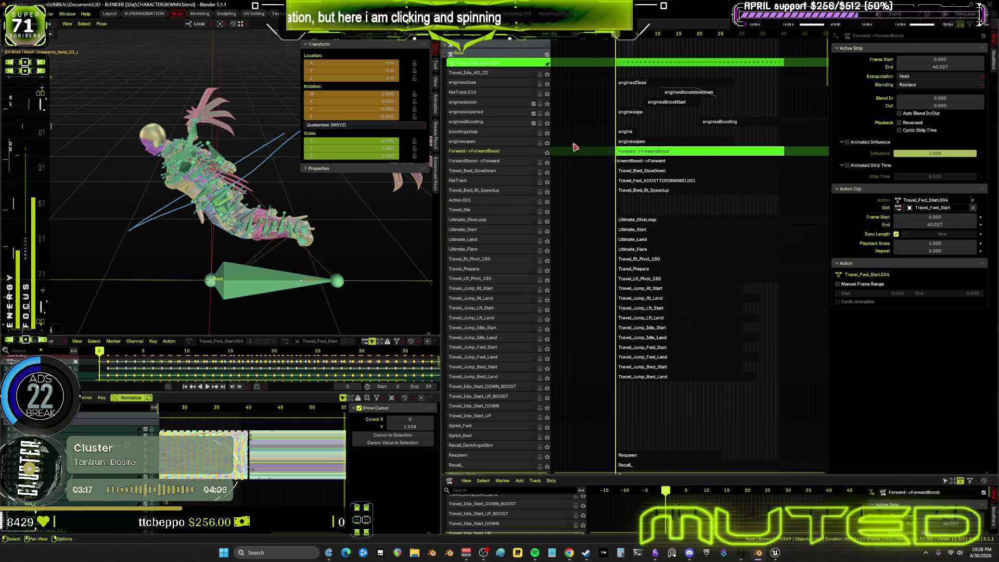
key("Tab")
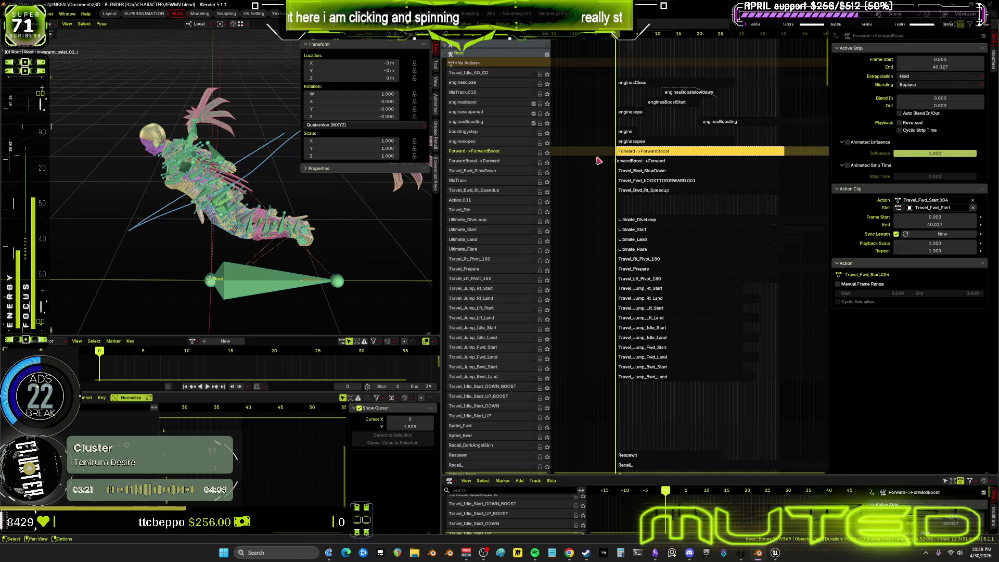
- Send the Forward->ForwardBoost track to the bottom via Track Ordering > To Bottom
right_click(595, 167)
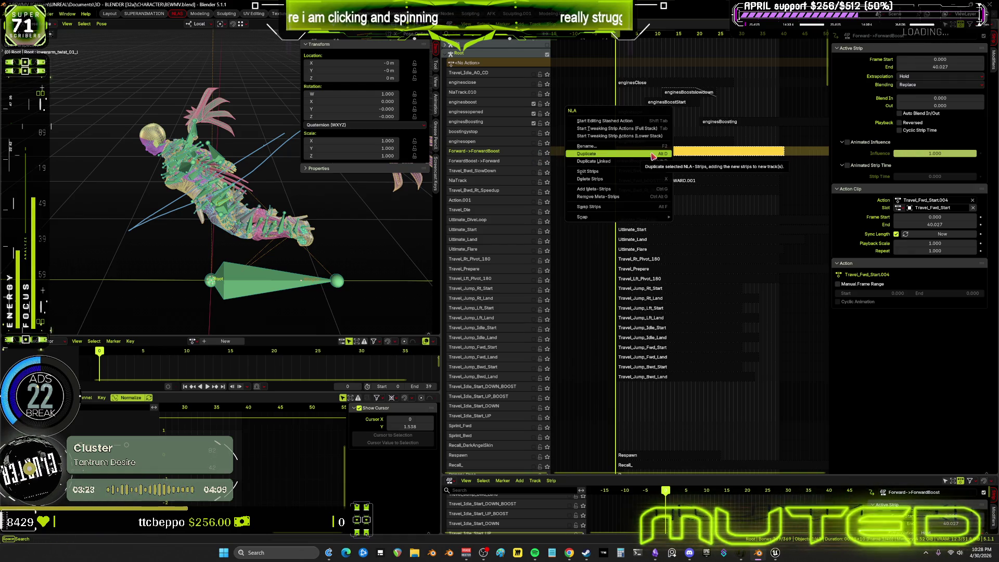
right_click(512, 151)
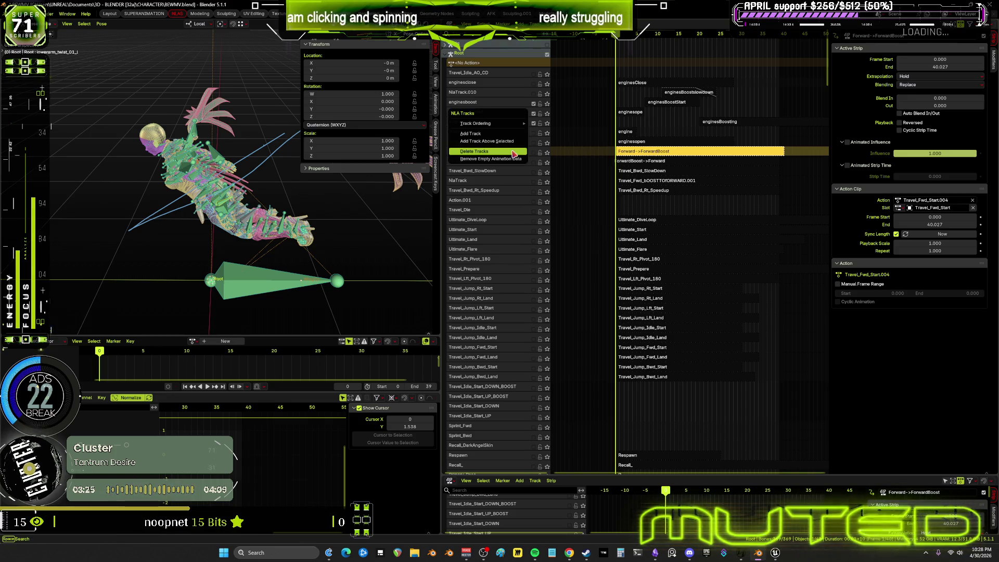
mouse_move(489, 124)
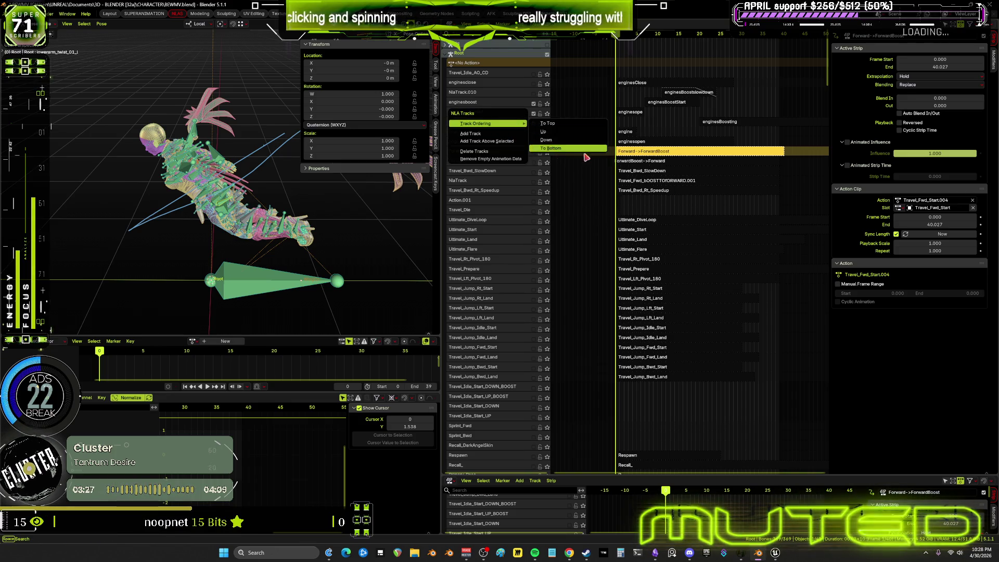
left_click(550, 148)
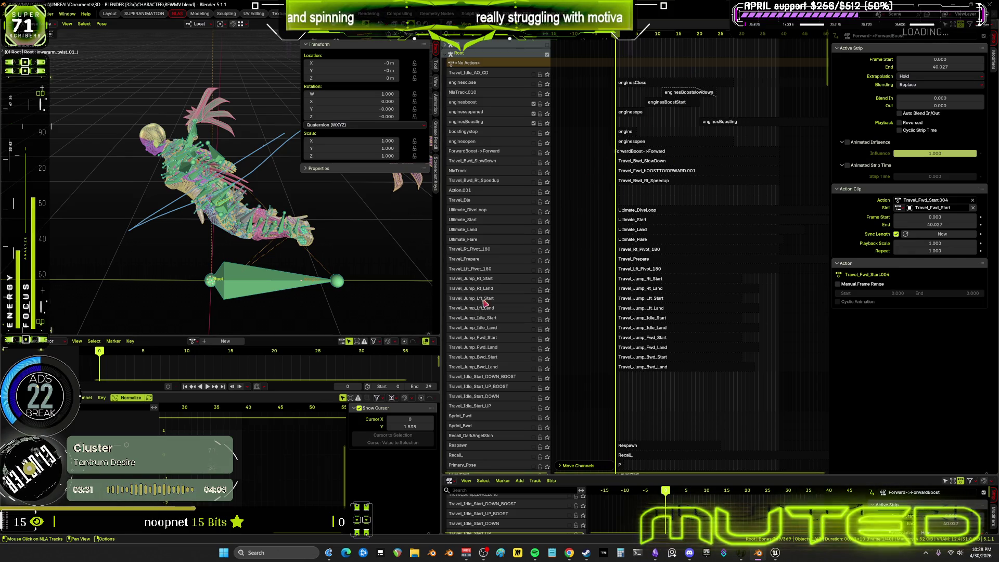
scroll(505, 384, "down", 5)
scroll(527, 455, "down", 5)
scroll(493, 426, "down", 5)
scroll(494, 426, "down", 5)
scroll(508, 312, "down", 5)
scroll(523, 189, "down", 5)
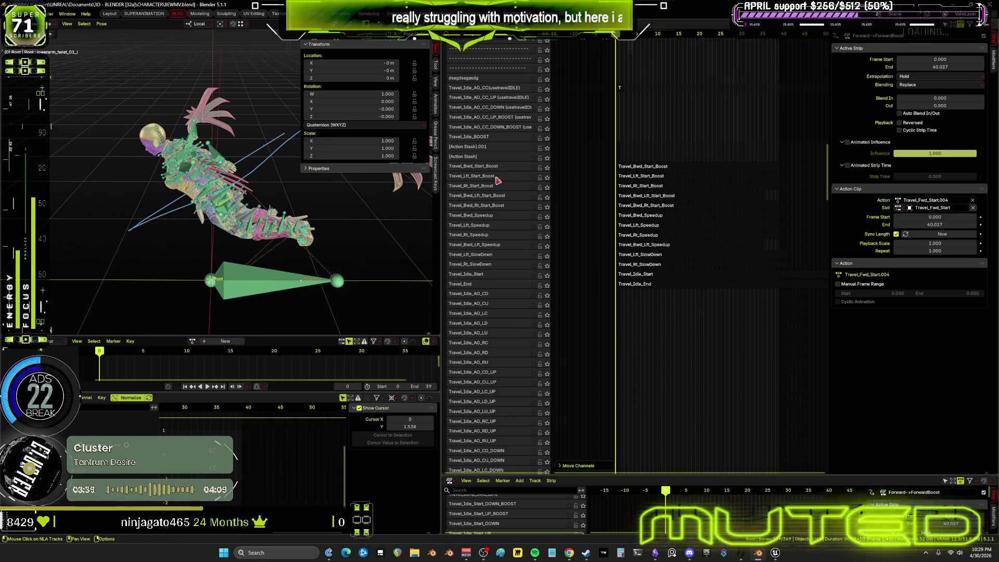
- Play and scrub the animation to check the rig, browsing the NLA track list
left_click(536, 183)
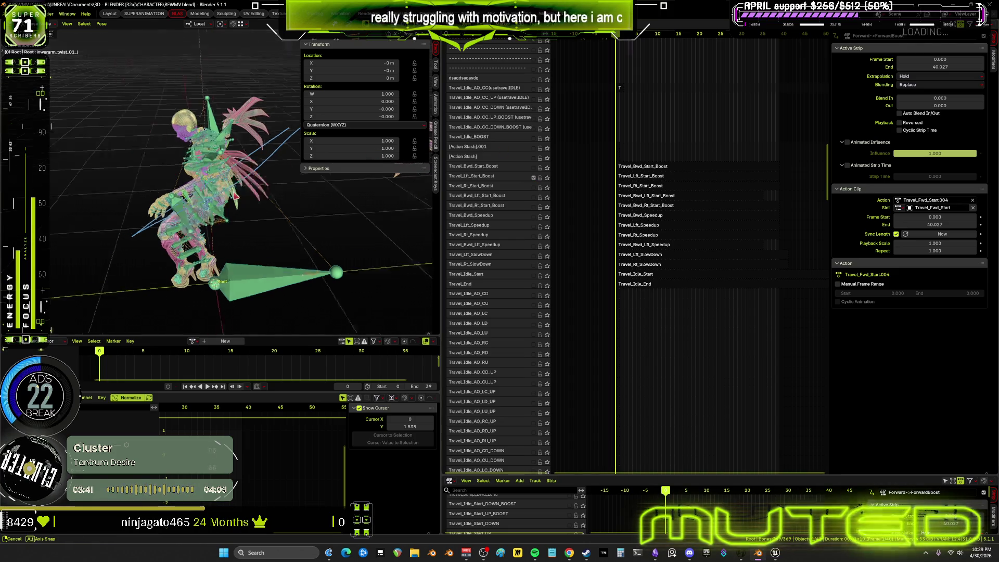
middle_click_drag(286, 170, 282, 181)
key("space")
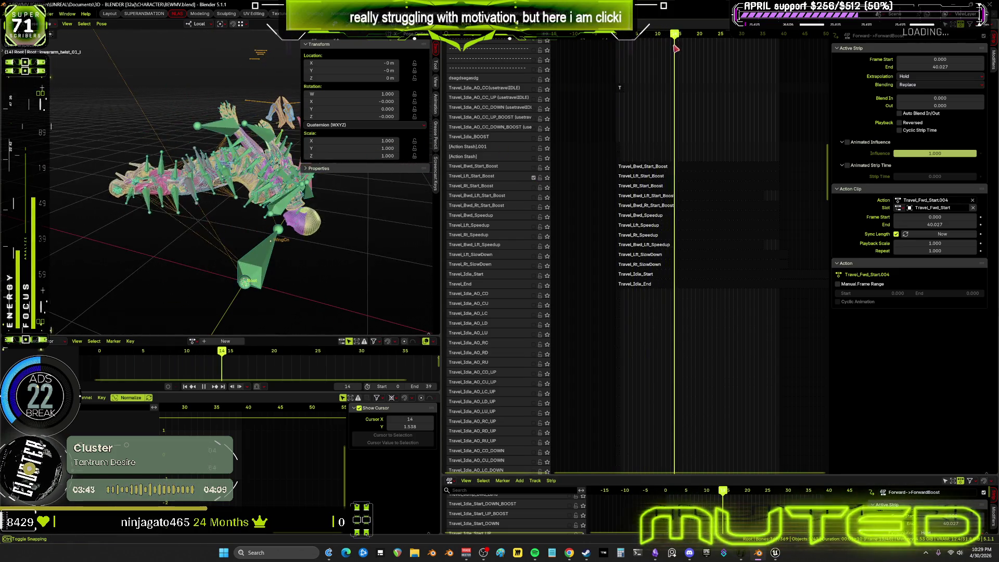
key("space")
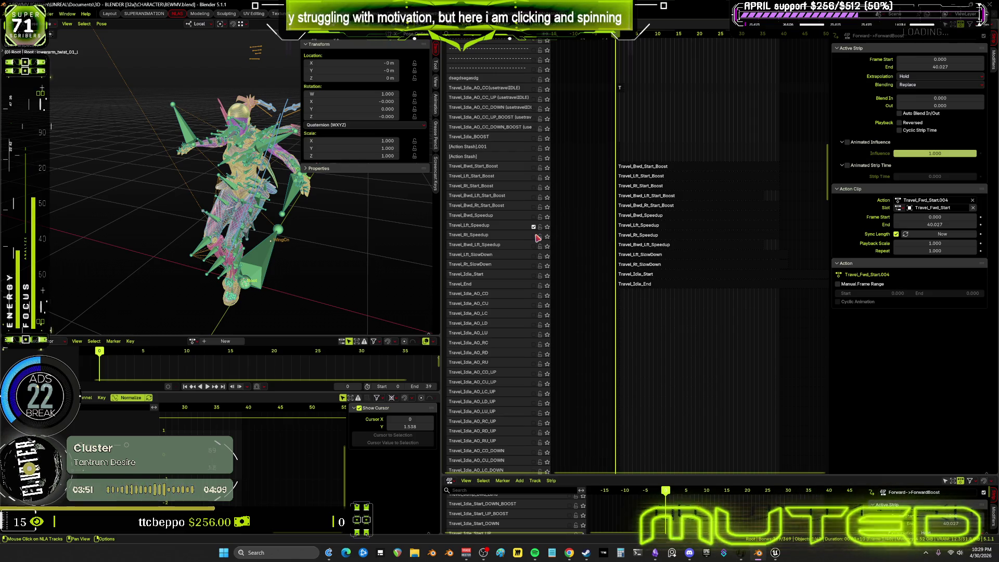
key("b")
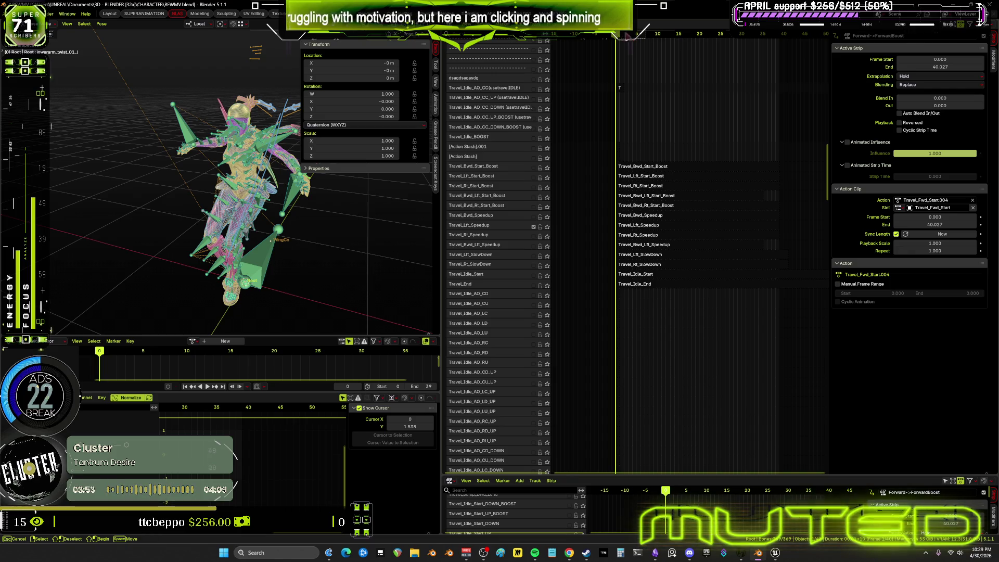
left_click_drag(625, 34, 636, 35)
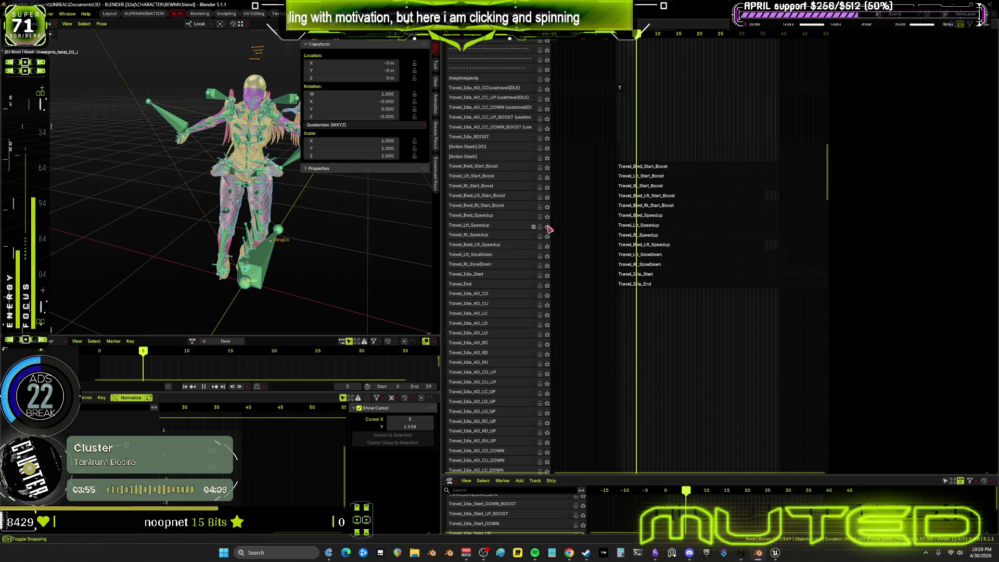
mouse_move(607, 368)
middle_mouse_down()
mouse_move(663, 161)
mouse_move(647, 207)
mouse_move(679, 154)
mouse_move(644, 245)
middle_mouse_up()
- Rotate the selected bones, then switch from Pose Mode to Object Mode
key("r")
left_click(297, 250)
left_click(268, 267)
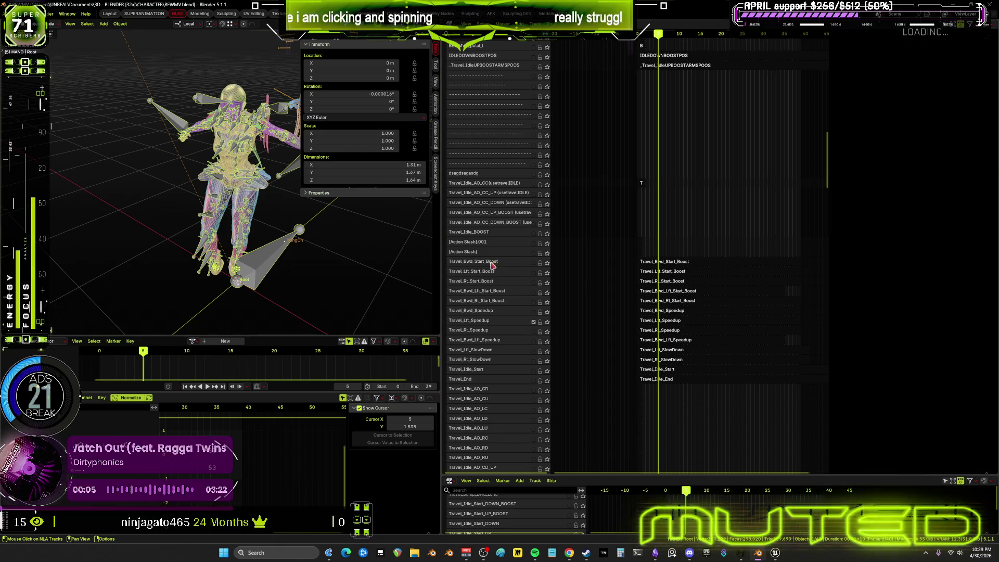
- Select the Travel_Lft_Speedup strip (Travel_Lft_Start.003, frames 0–39) with the playhead at frame 0
left_click(669, 322)
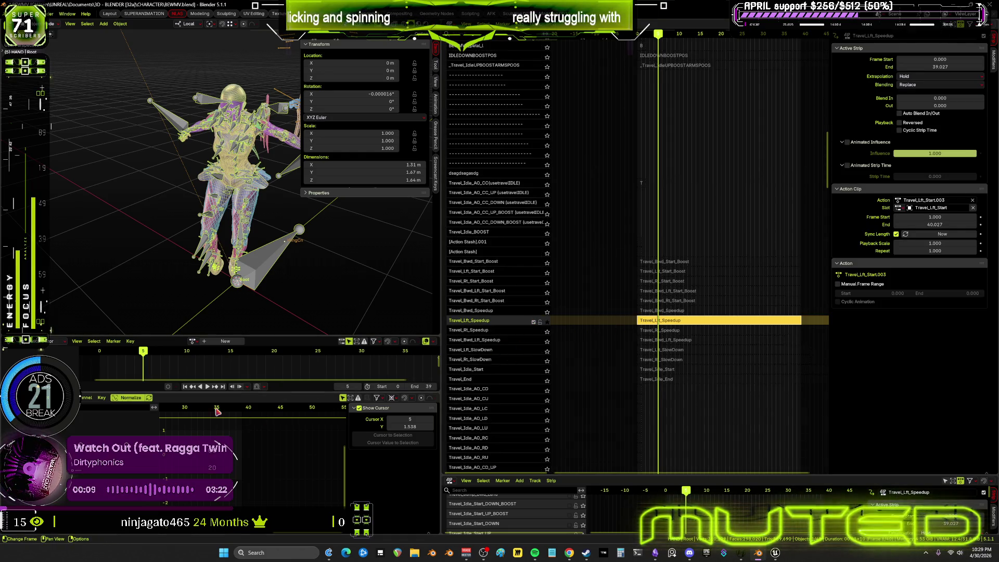
left_click_drag(149, 356, 97, 375)
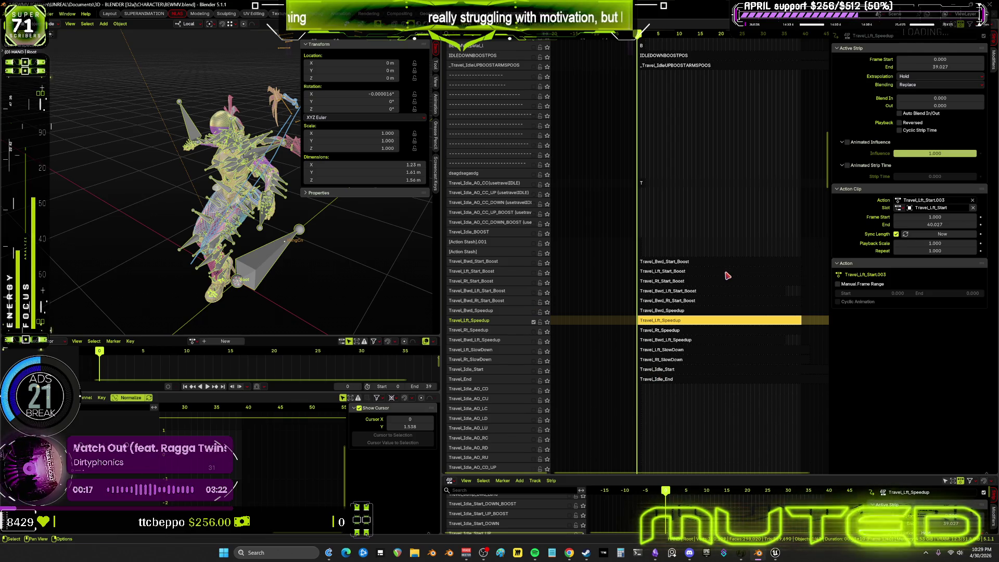
scroll(698, 302, "up", 3)
scroll(683, 249, "down", 3, "shift")
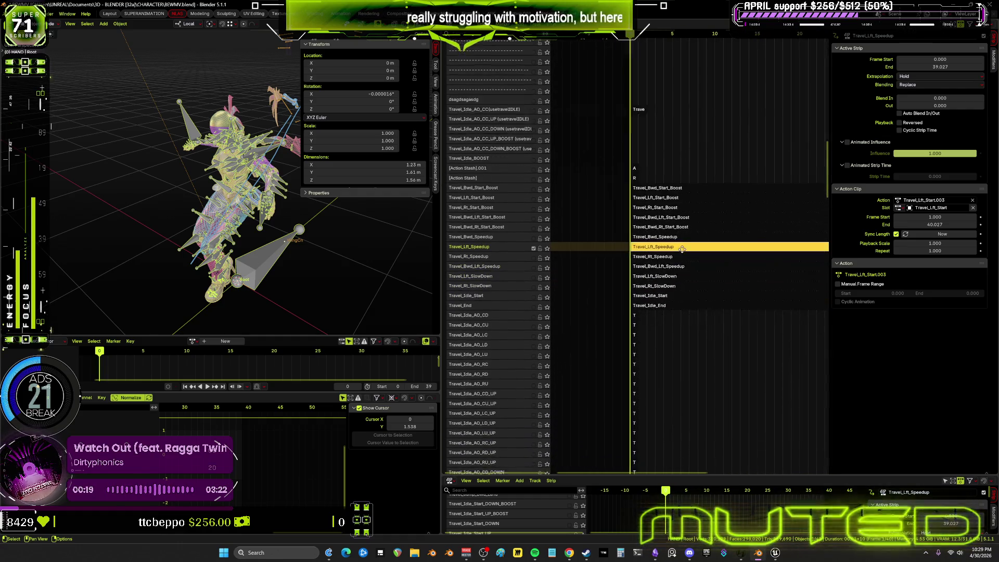
scroll(683, 248, "down", 2, "shift")
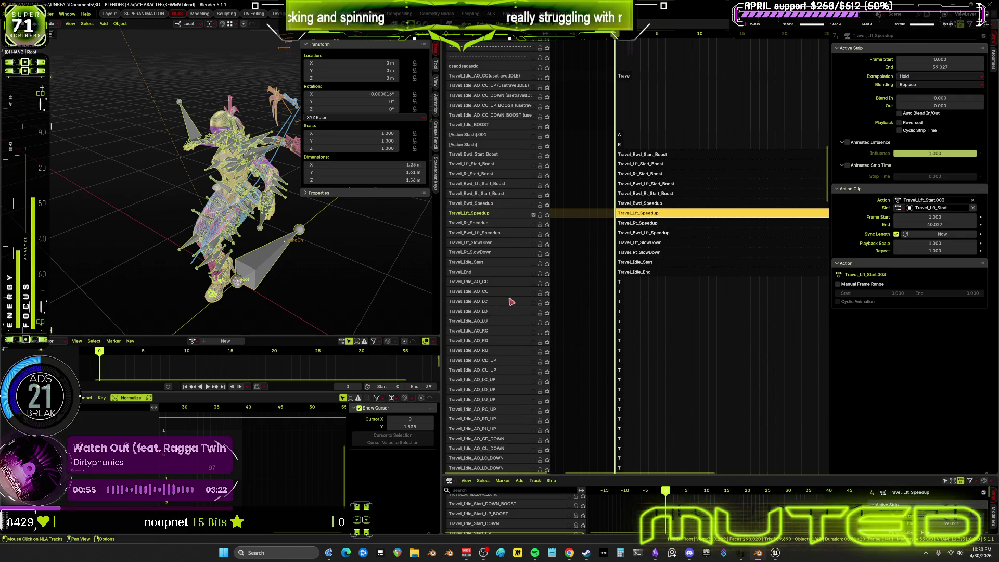
scroll(509, 294, "down", 5)
scroll(507, 258, "down", 3)
scroll(500, 206, "up", 2)
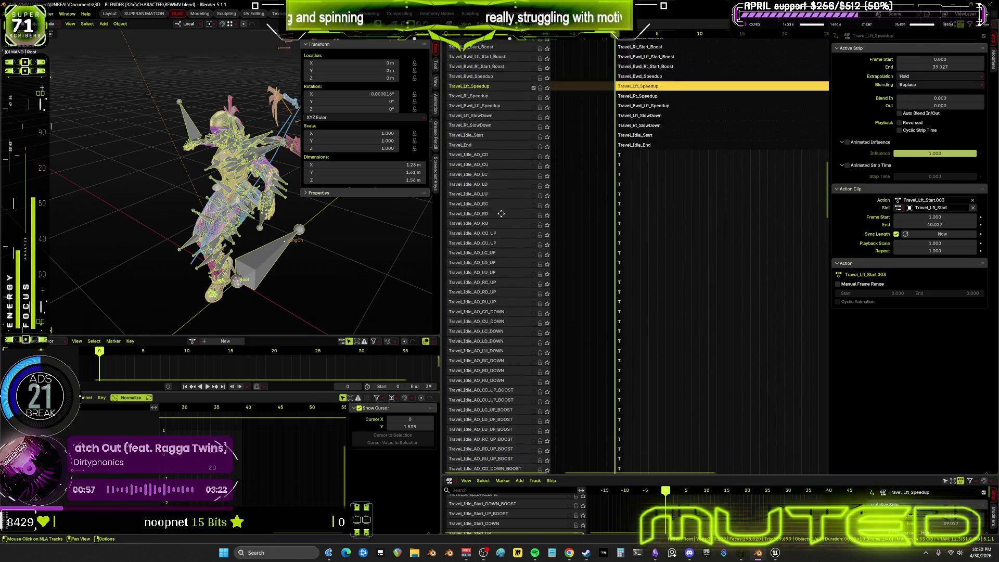
scroll(507, 250, "up", 8)
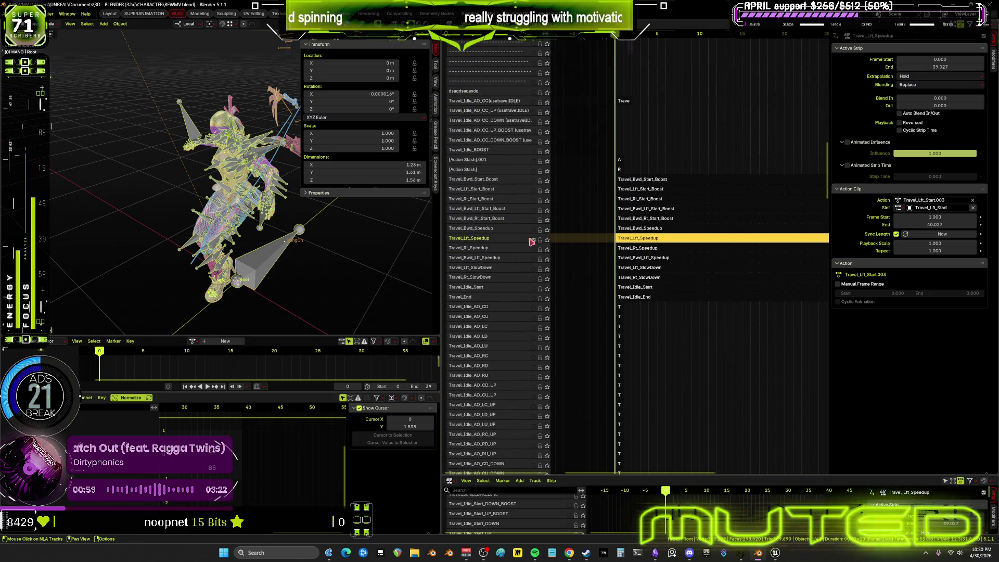
left_click(661, 247)
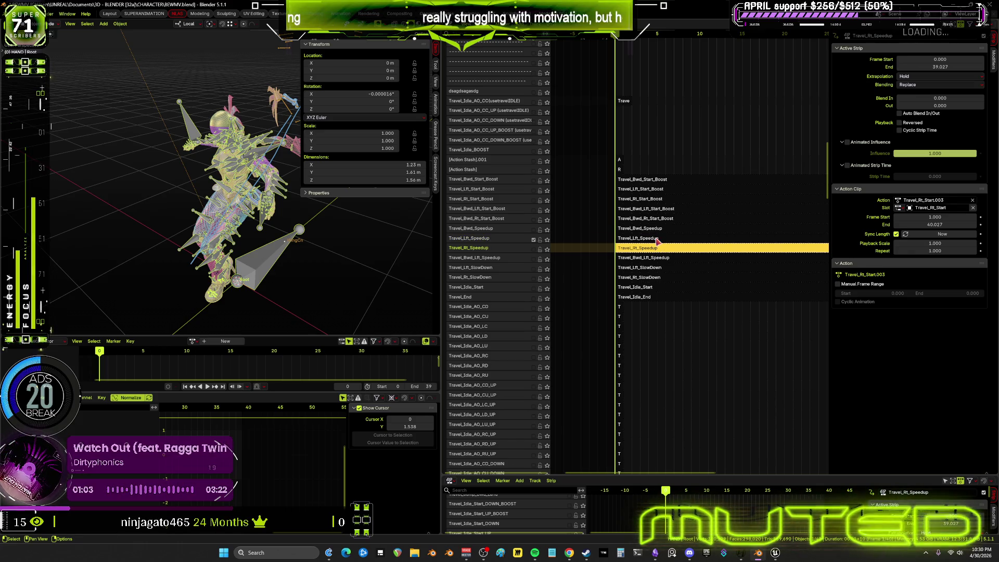
left_click(660, 239)
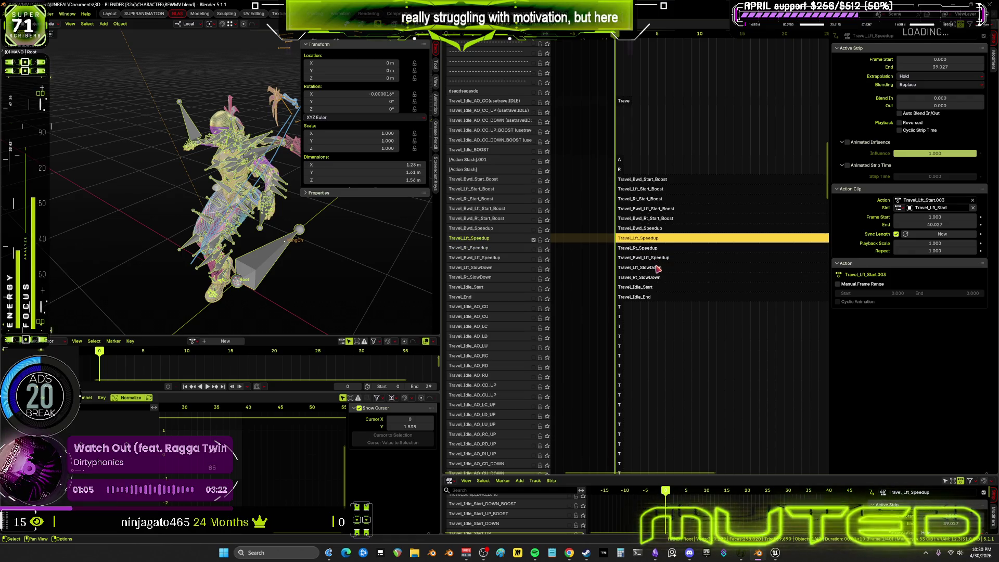
mouse_move(658, 268)
middle_mouse_down()
mouse_move(643, 47)
mouse_move(626, 382)
middle_mouse_up()
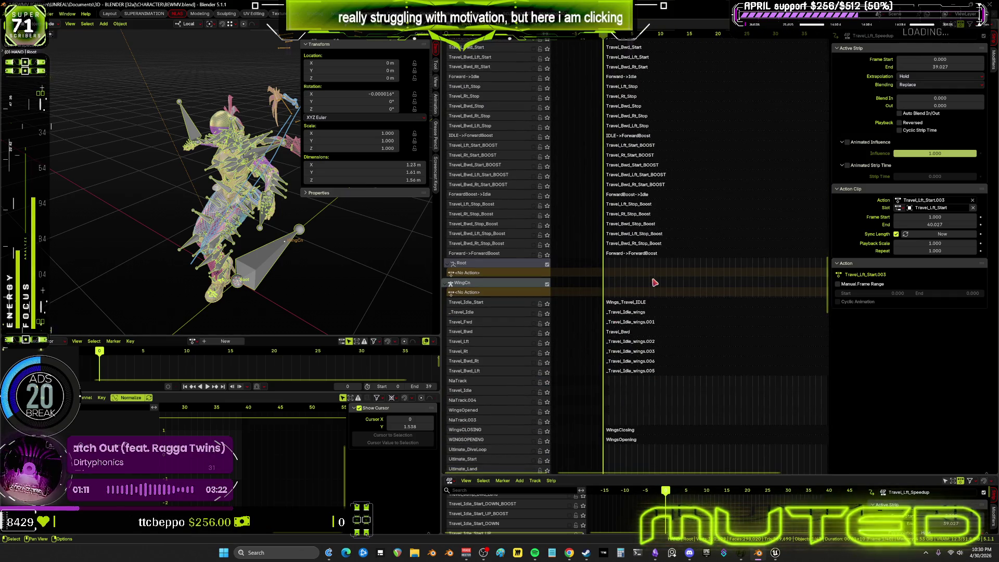
- Solo the Forward->ForwardBoost track, play its motion, then bring up the Obsidian flowchart
left_click(547, 256)
mouse_move(258, 203)
middle_mouse_down()
mouse_move(159, 218)
mouse_move(144, 234)
middle_mouse_up()
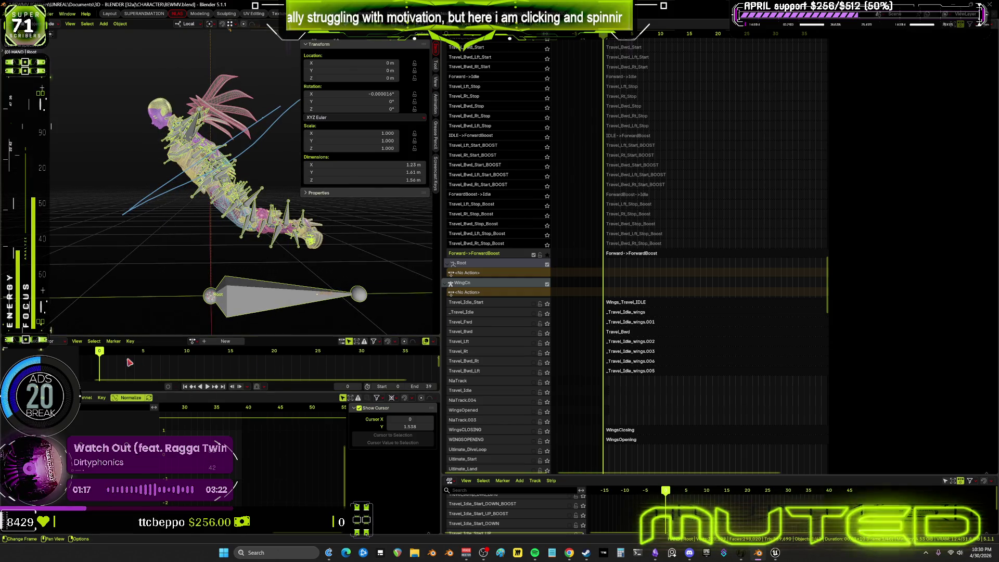
key("space")
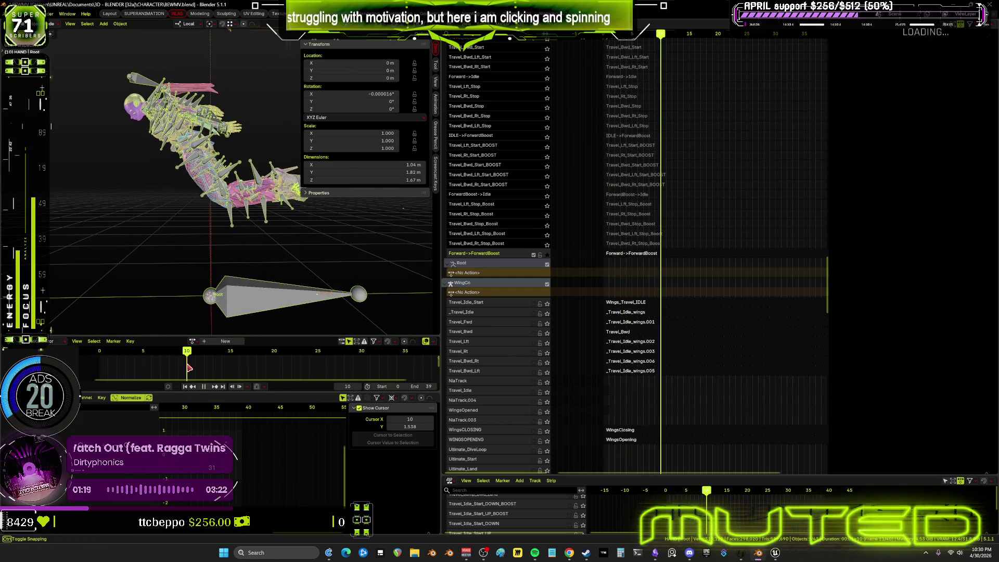
mouse_move(208, 371)
left_mouse_down()
mouse_move(434, 386)
mouse_move(99, 380)
left_mouse_up()
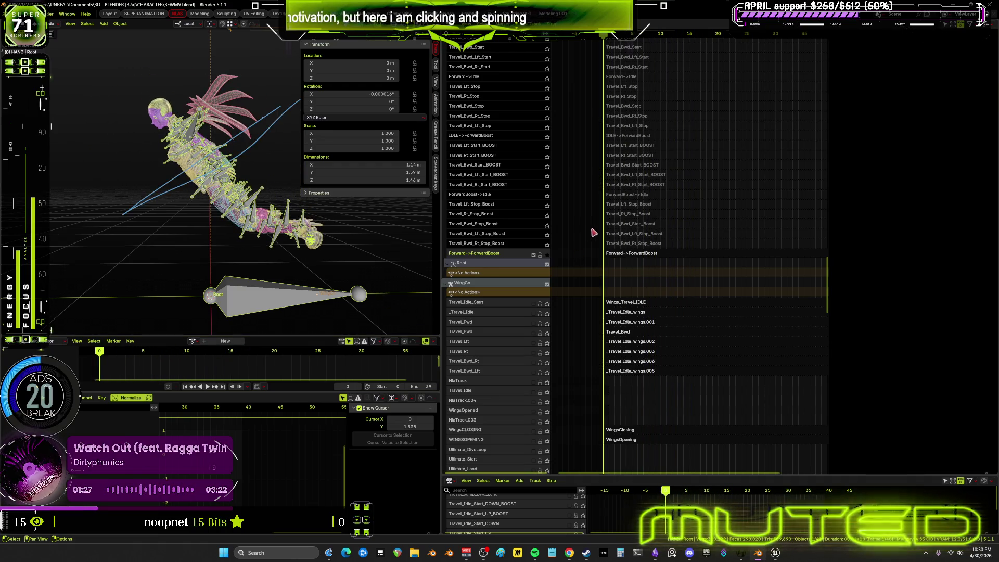
right_click(636, 182)
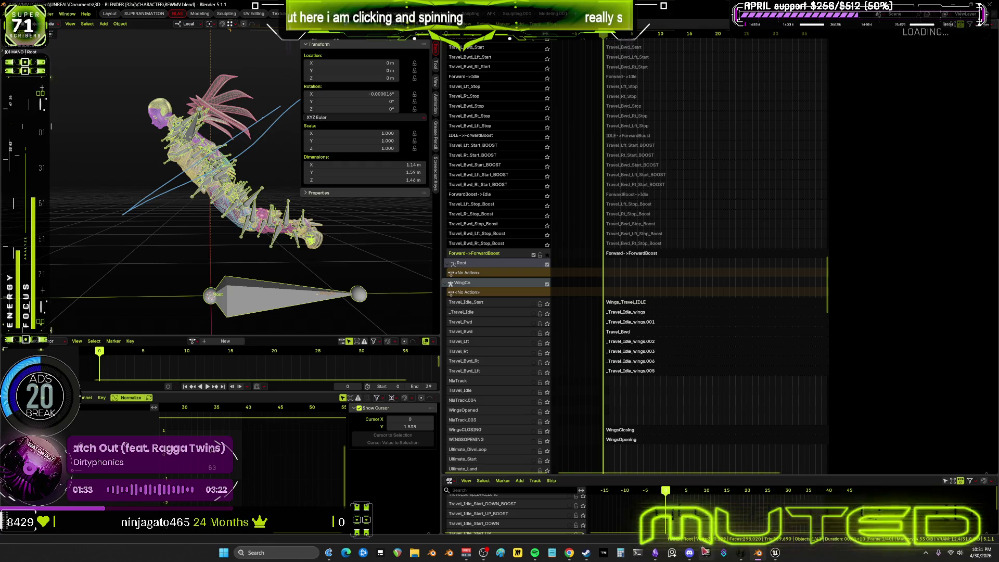
left_click(656, 553)
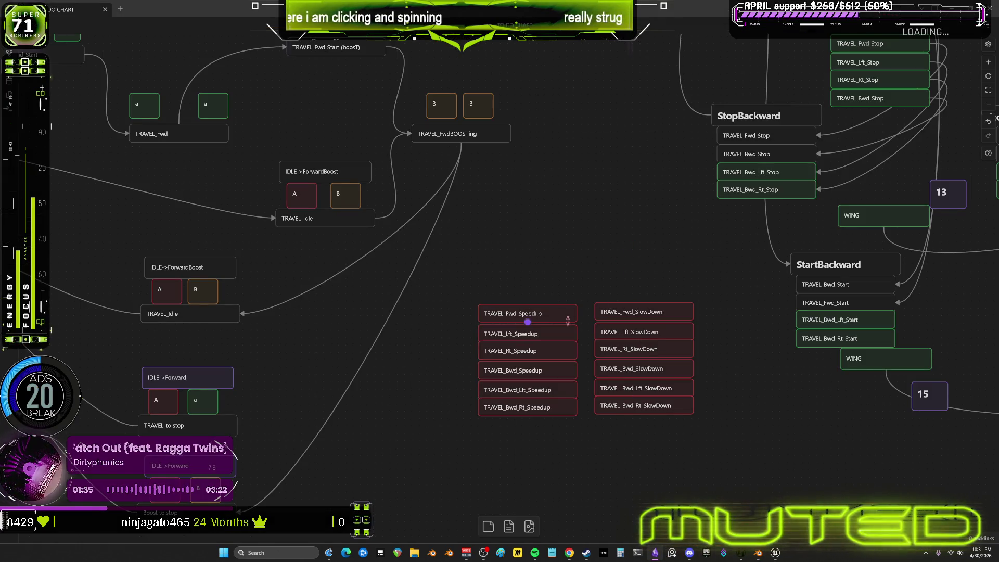
- Colour the TRAVEL_Fwd_Speedup card green in the Obsidian canvas
left_click(506, 292)
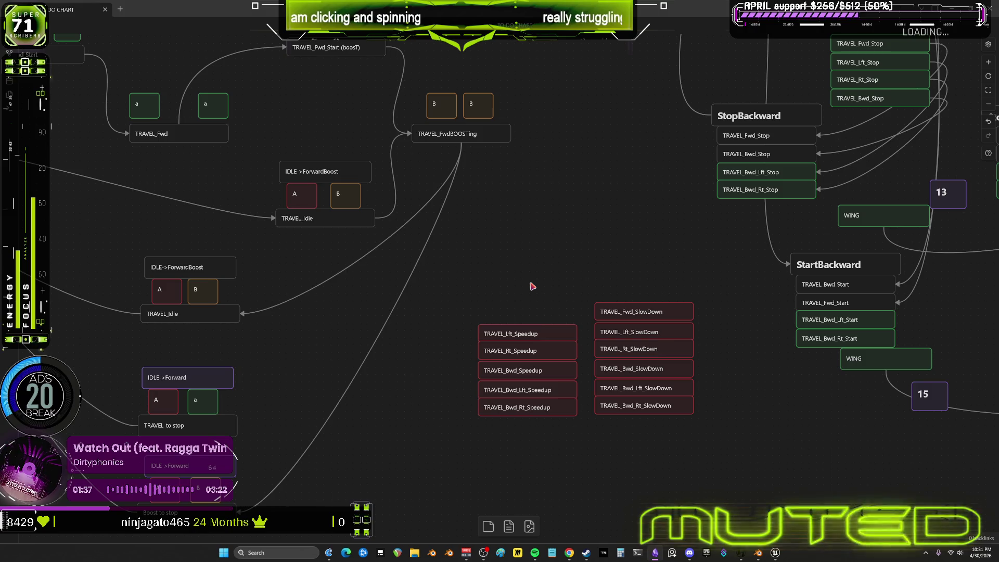
left_click(531, 329)
left_click(519, 291)
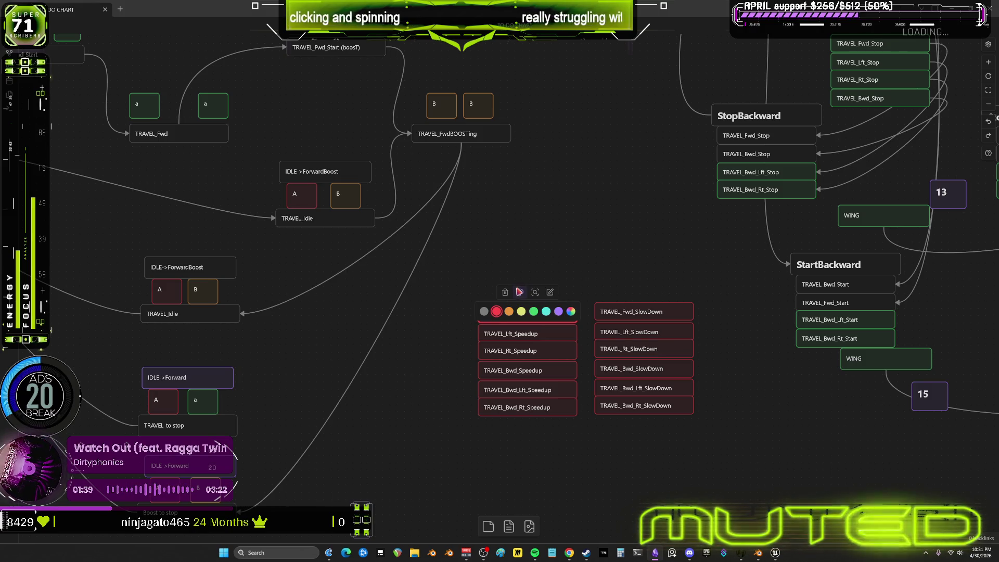
left_click(536, 311)
- Move the three backward Speedup cards lower, apart from the others, and return to Blender
mouse_move(622, 261)
left_mouse_down()
mouse_move(607, 171)
mouse_move(459, 336)
left_mouse_up()
left_click_drag(507, 249, 458, 234)
mouse_move(468, 352)
left_mouse_down()
mouse_move(462, 268)
mouse_move(462, 299)
left_mouse_up()
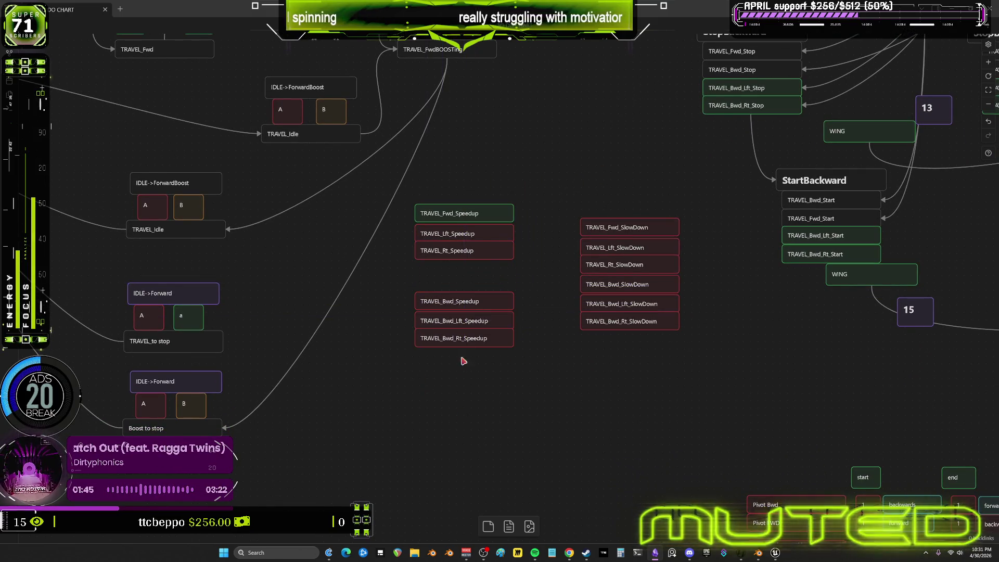
left_click(500, 301)
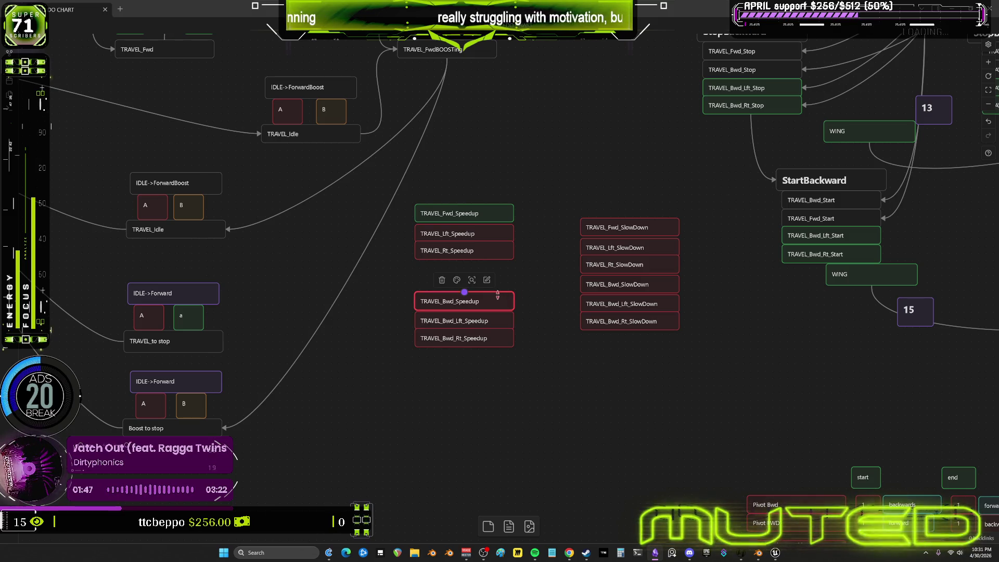
left_click(758, 553)
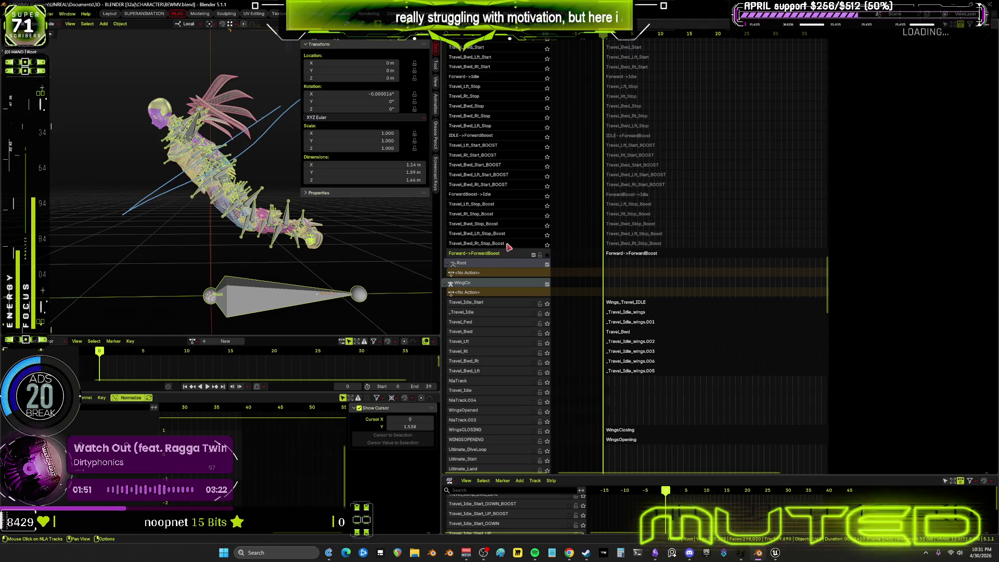
scroll(707, 117, "up", 1)
scroll(707, 117, "up", 5)
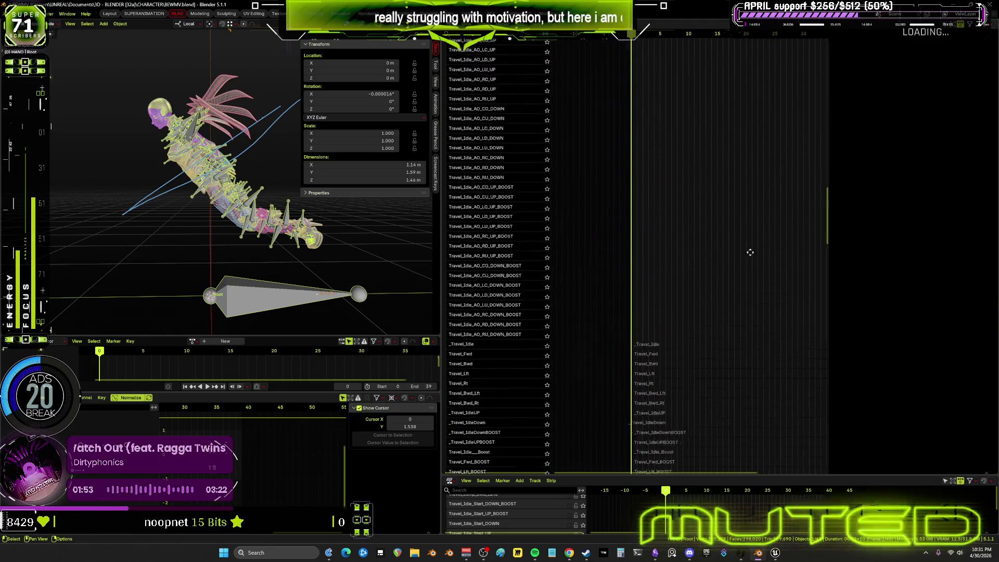
scroll(550, 117, "up", 5)
scroll(599, 409, "up", 5)
scroll(640, 230, "up", 5)
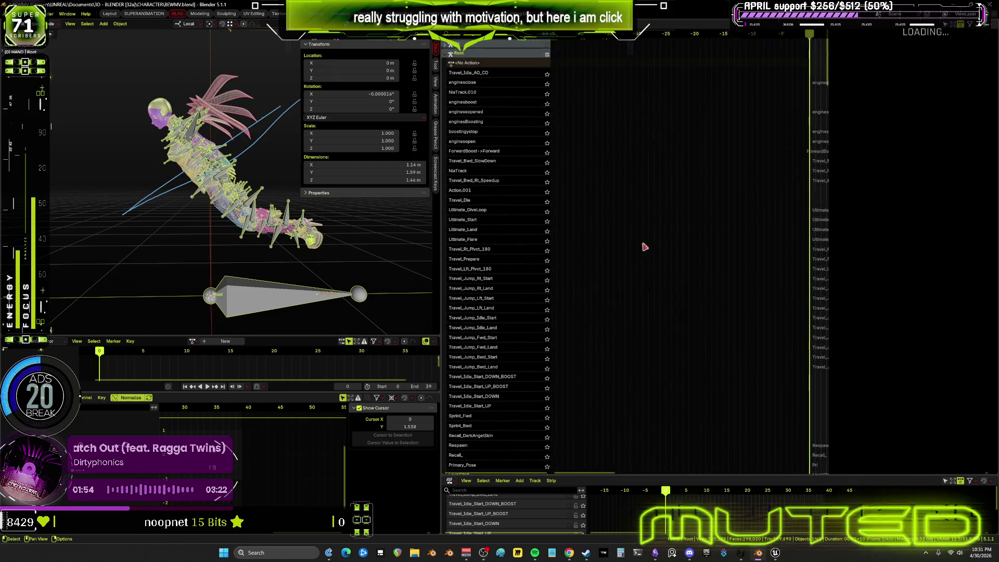
scroll(680, 268, "up", 3)
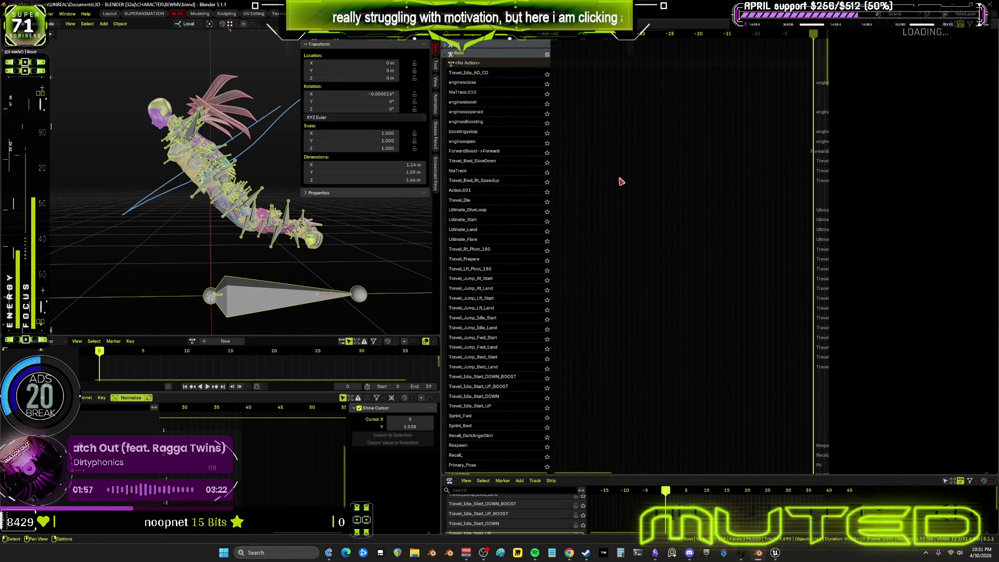
scroll(620, 180, "right", 10, "ctrl")
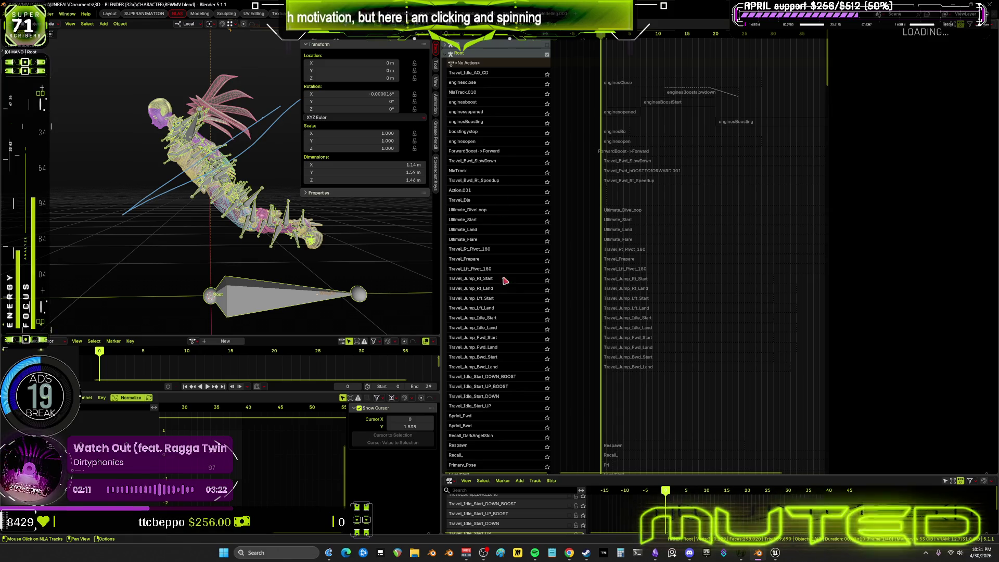
scroll(493, 286, "down", 1)
scroll(494, 285, "down", 3)
scroll(496, 235, "down", 4)
scroll(498, 188, "down", 3)
scroll(501, 138, "down", 4)
scroll(500, 138, "down", 4)
scroll(503, 129, "down", 5)
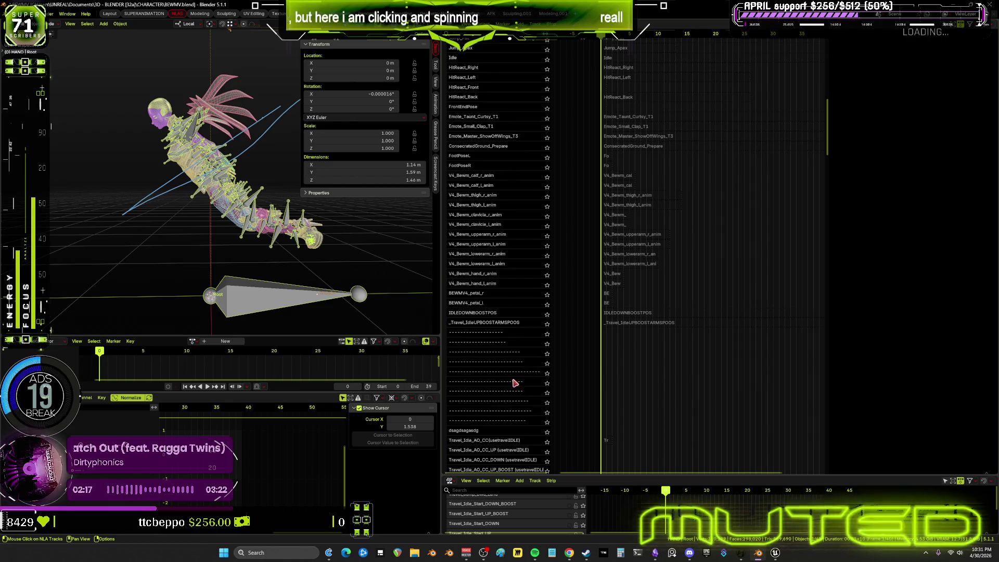
scroll(511, 387, "down", 3)
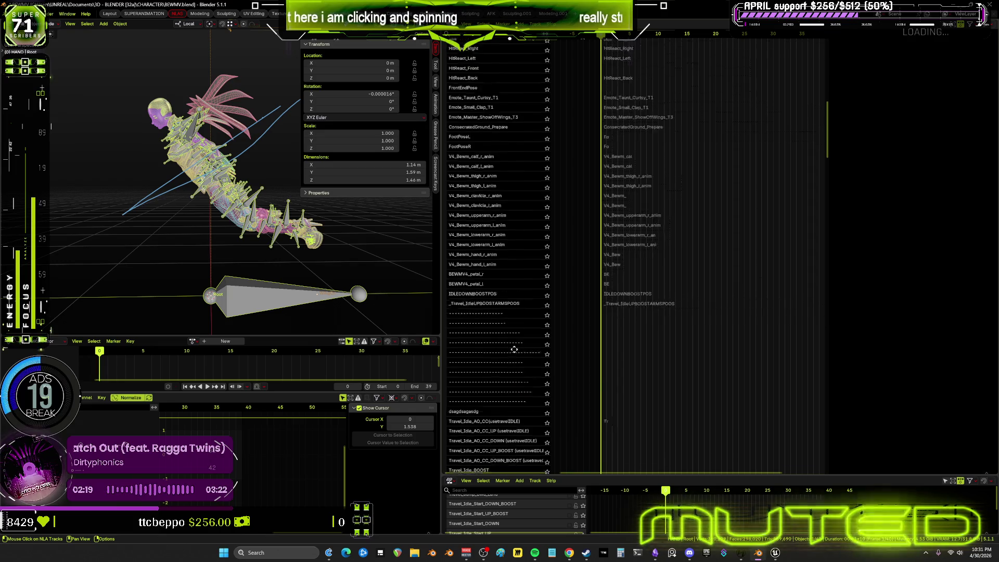
scroll(519, 381, "down", 5)
scroll(531, 373, "down", 4)
scroll(536, 343, "down", 2)
scroll(532, 308, "down", 1)
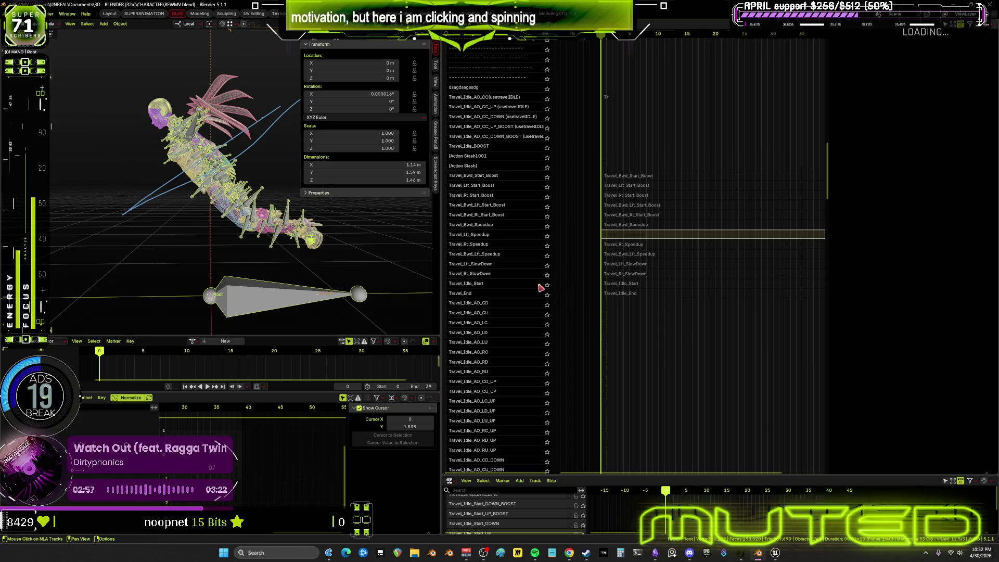
left_click(622, 268)
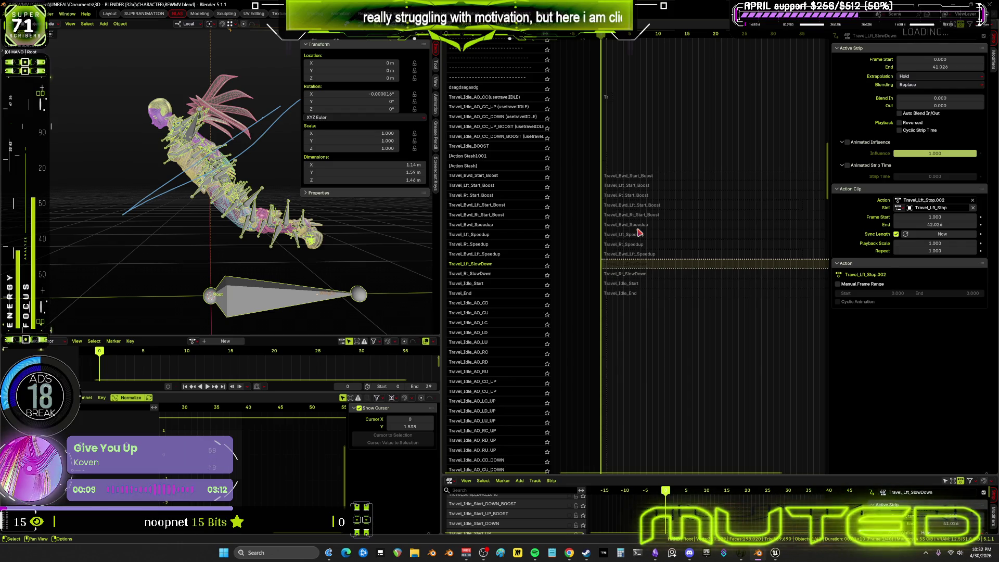
- Send the Travel_Lft_Speedup and Travel_Rt_Speedup tracks to the bottom of the NLA stack via Track Ordering
left_click(499, 239)
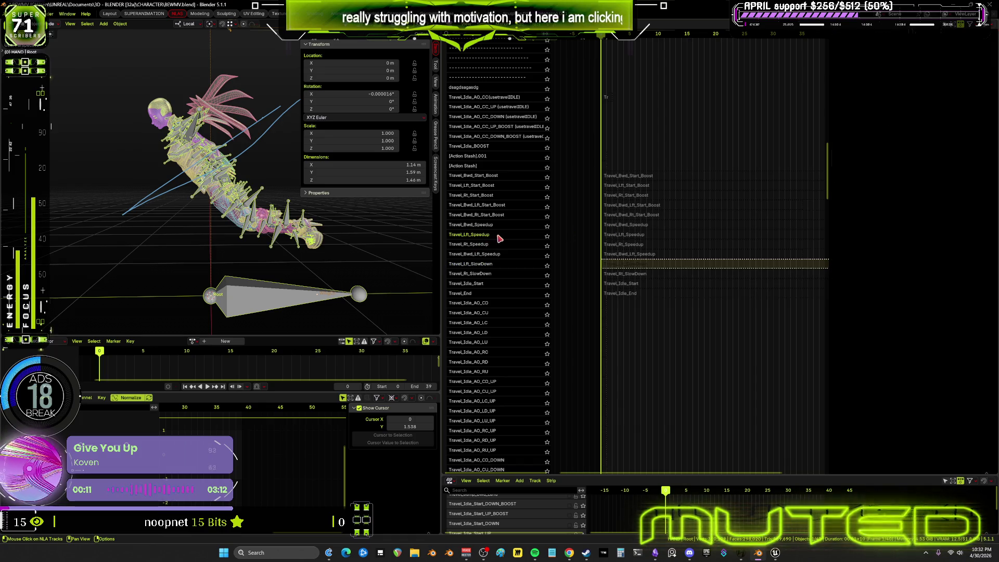
right_click(499, 238)
mouse_move(472, 235)
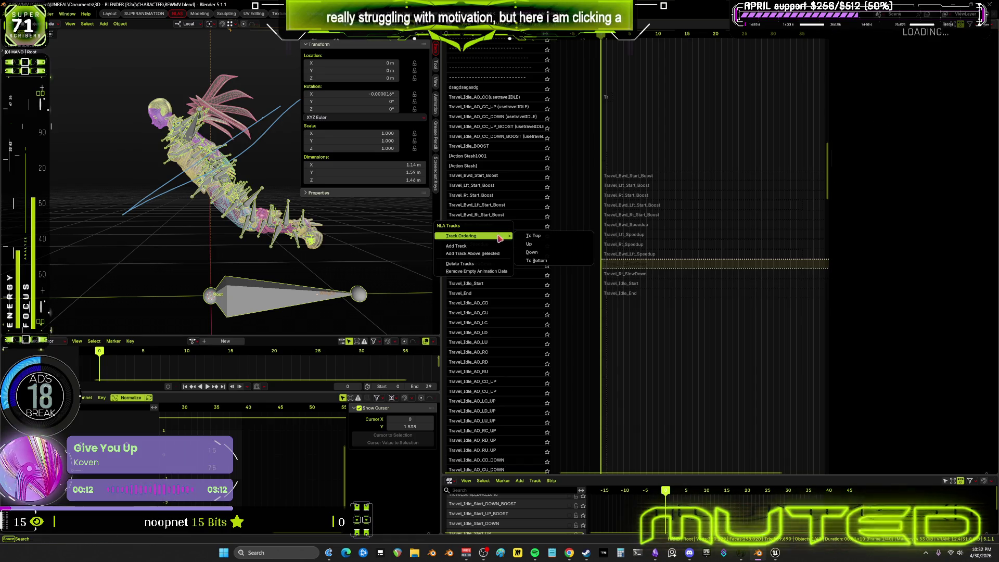
left_click(547, 262)
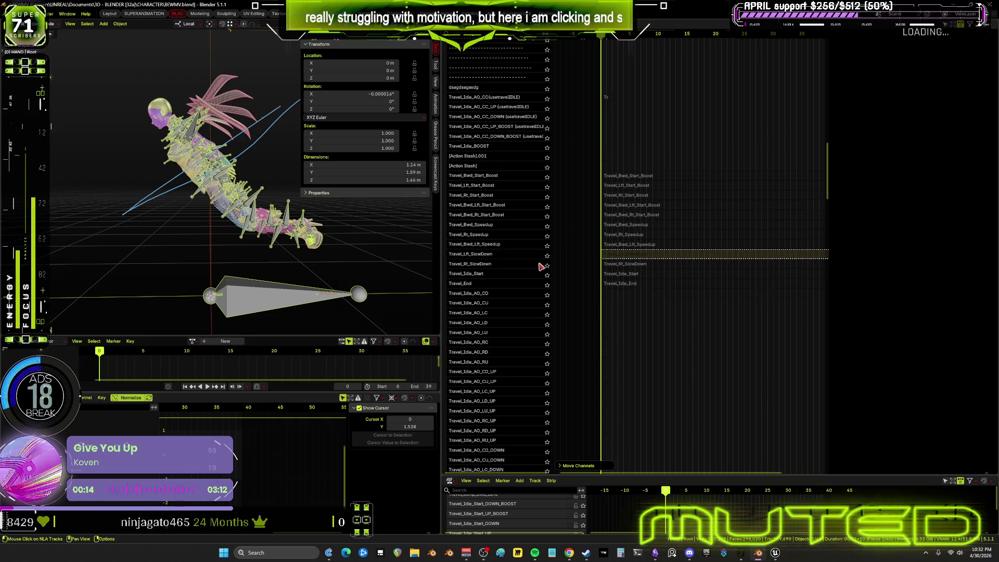
left_click(510, 246)
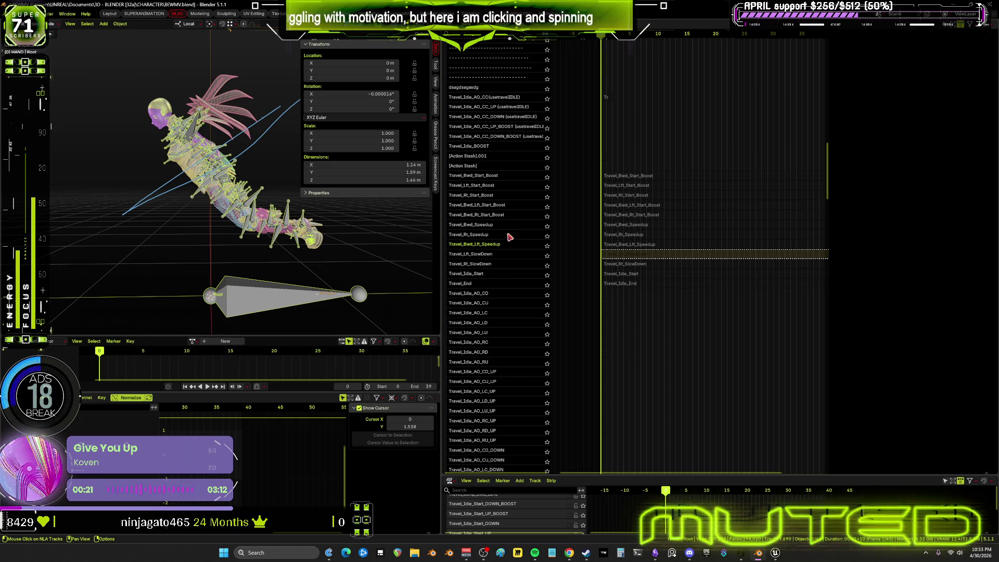
right_click(510, 236)
mouse_move(472, 234)
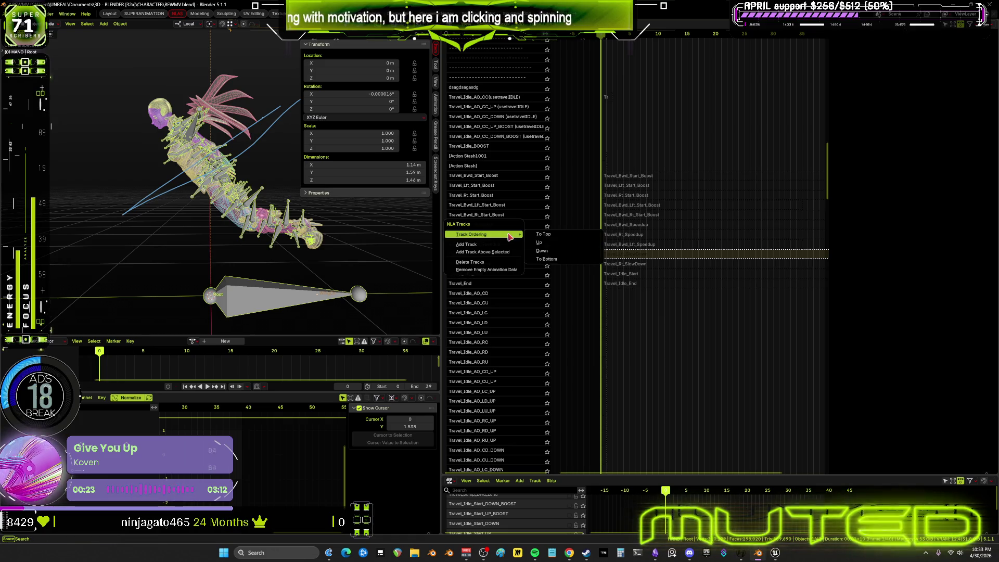
left_click(629, 259)
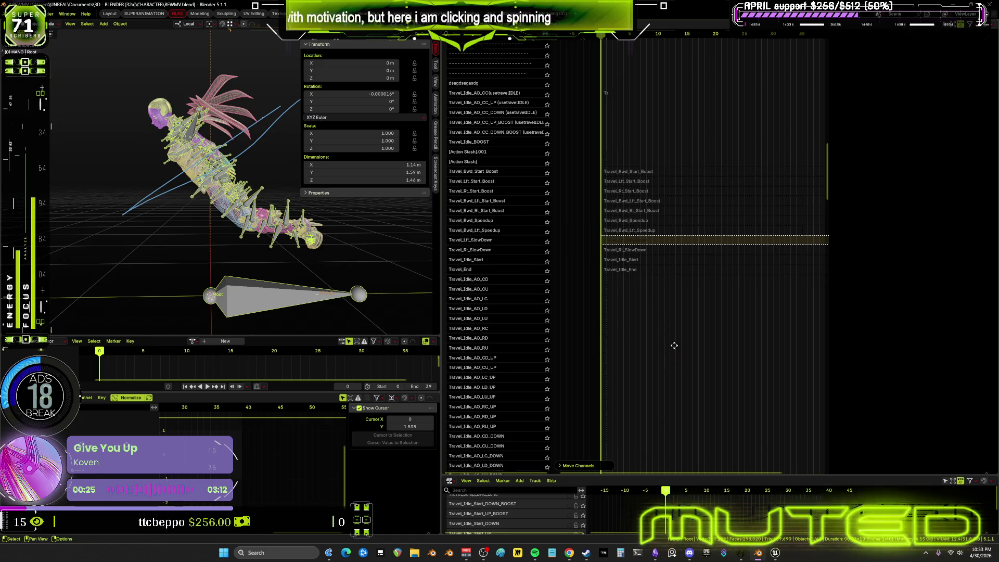
scroll(669, 313, "down", 5)
scroll(699, 205, "down", 2)
scroll(698, 313, "up", 4)
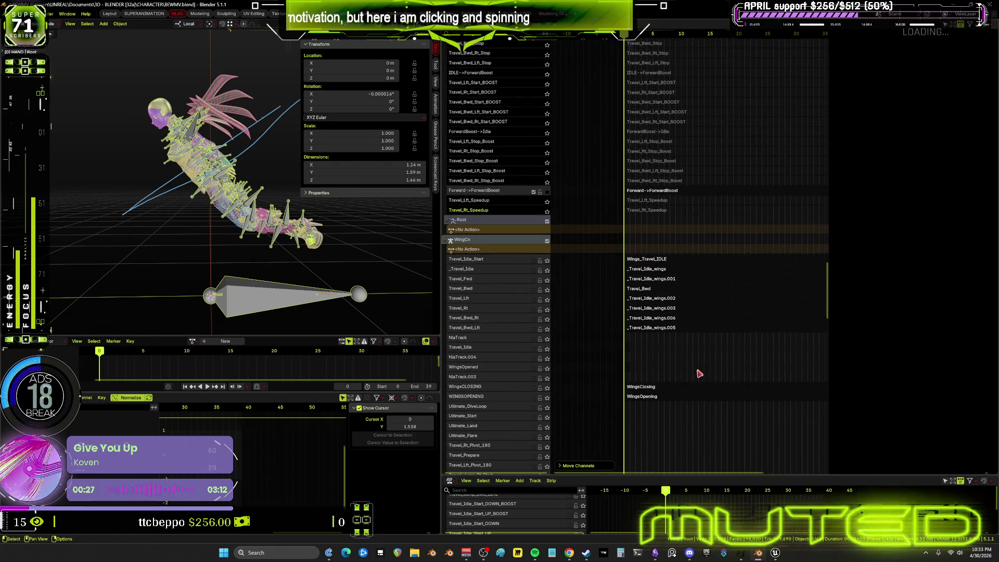
- Turn solo off so all tracks play, then select the Travel_Lft_Speedup strip to show its settings in the sidebar
left_click(547, 198)
left_click(534, 191)
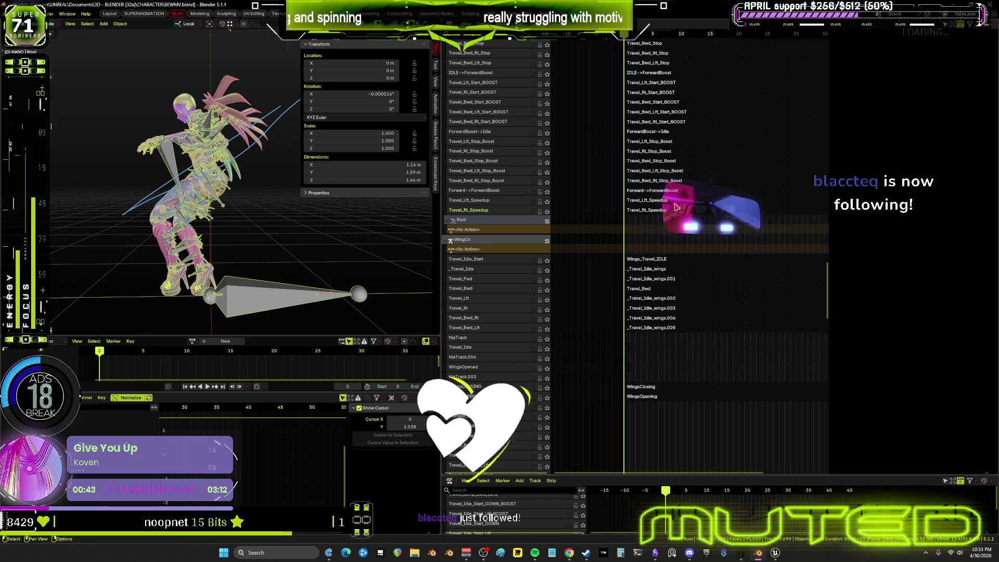
key("Down")
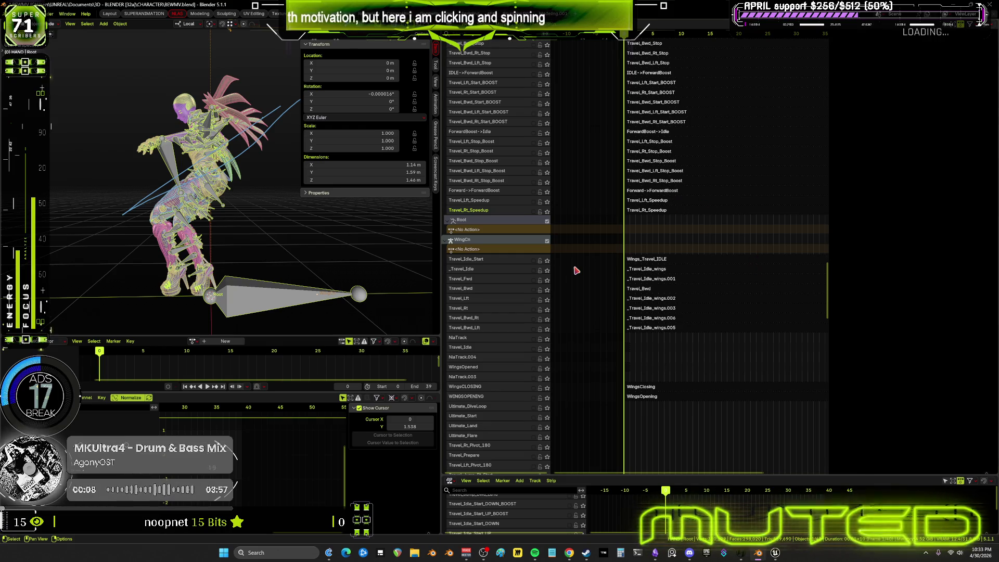
left_click(660, 201)
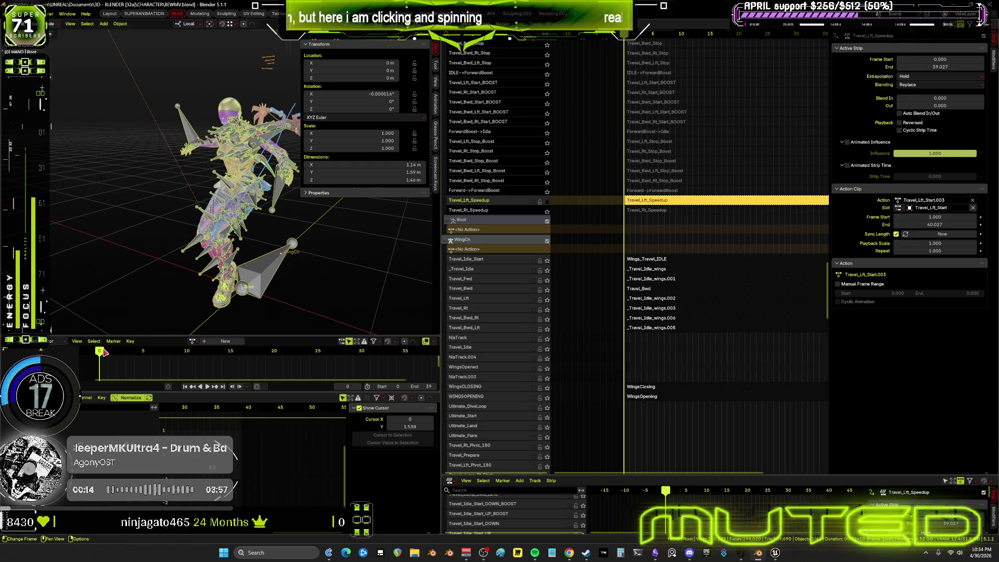
- Play back the Travel_Lft_Speedup animation, then unsolo its track so every track contributes again
key("space")
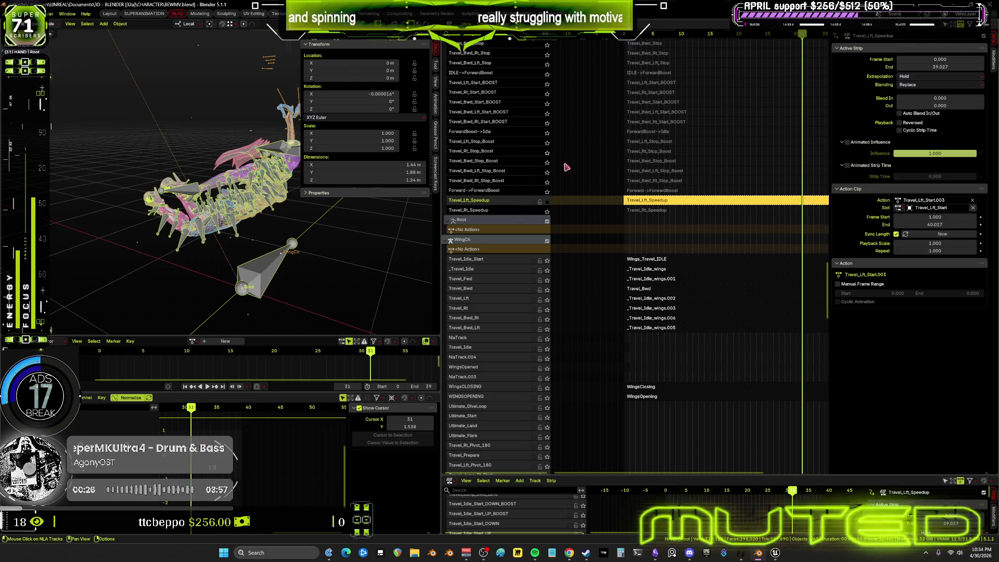
left_click(546, 202)
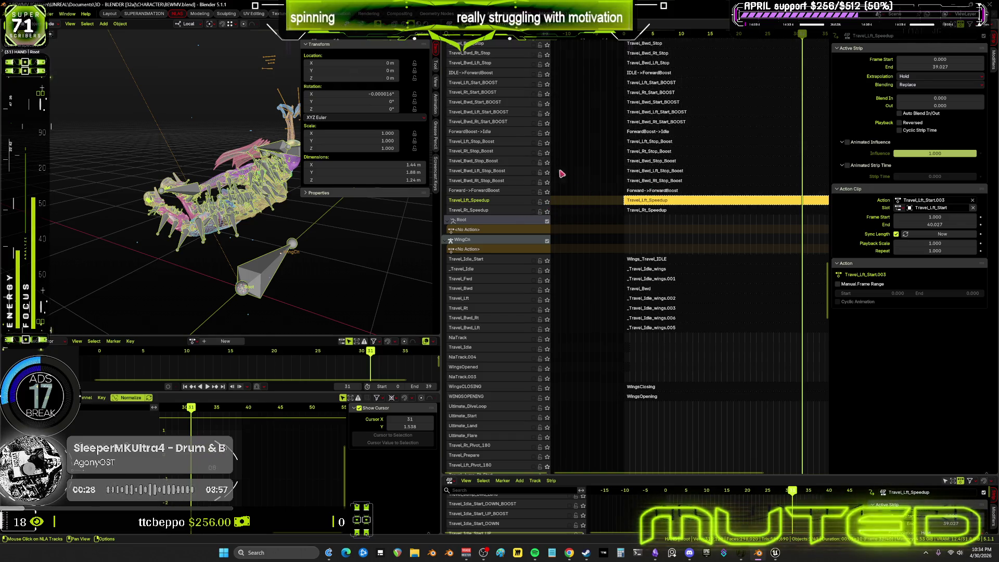
right_click(478, 199)
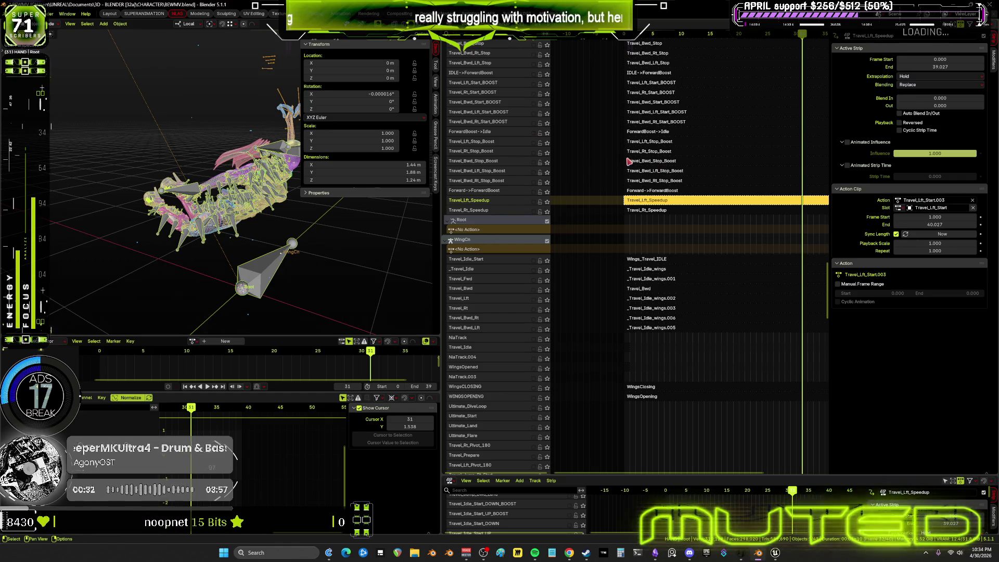
scroll(519, 165, "up", 3)
scroll(507, 148, "up", 3)
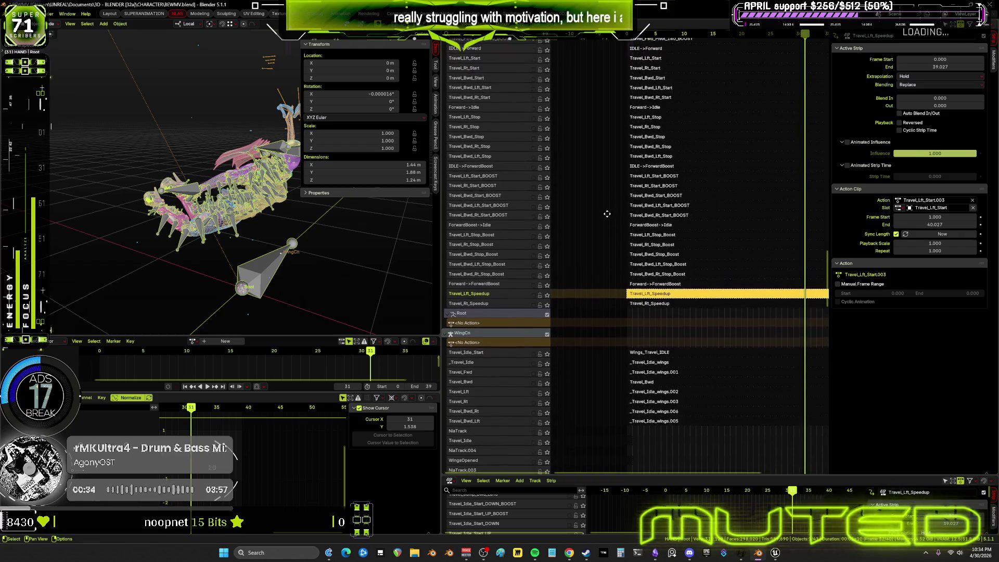
scroll(485, 120, "up", 6)
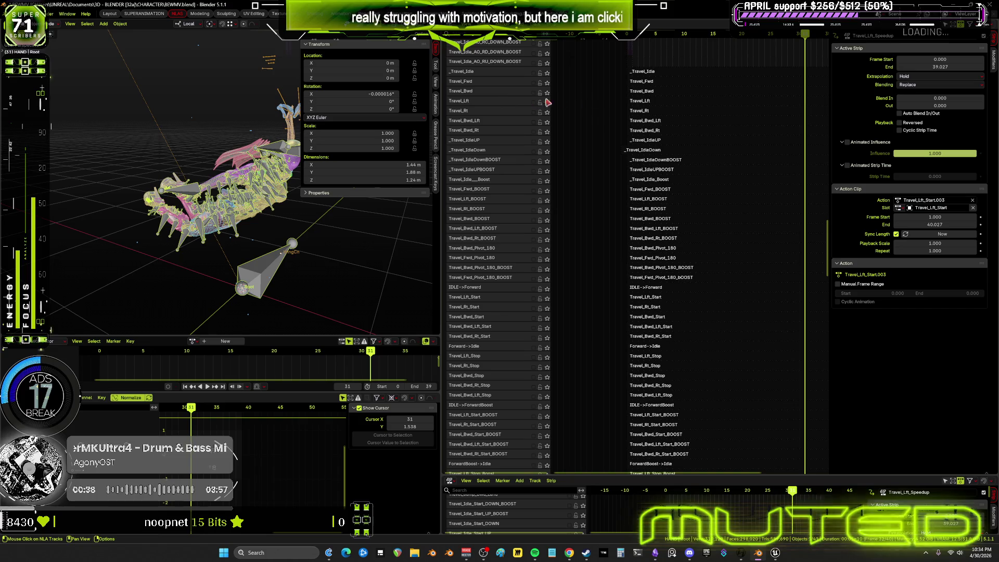
- Solo the Travel_Lft track, play its animation alone, stop playback and unsolo it
left_click(547, 102)
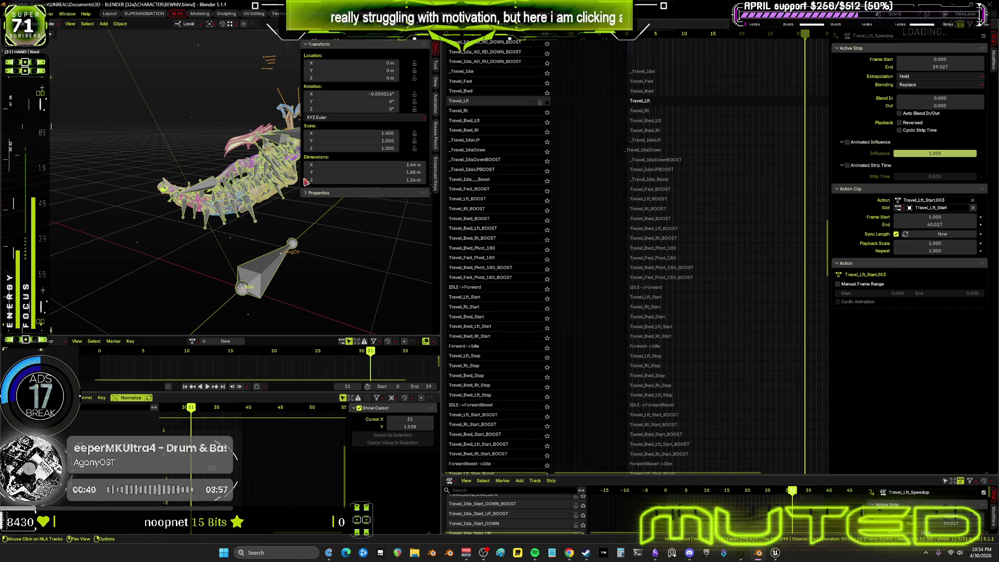
key("space")
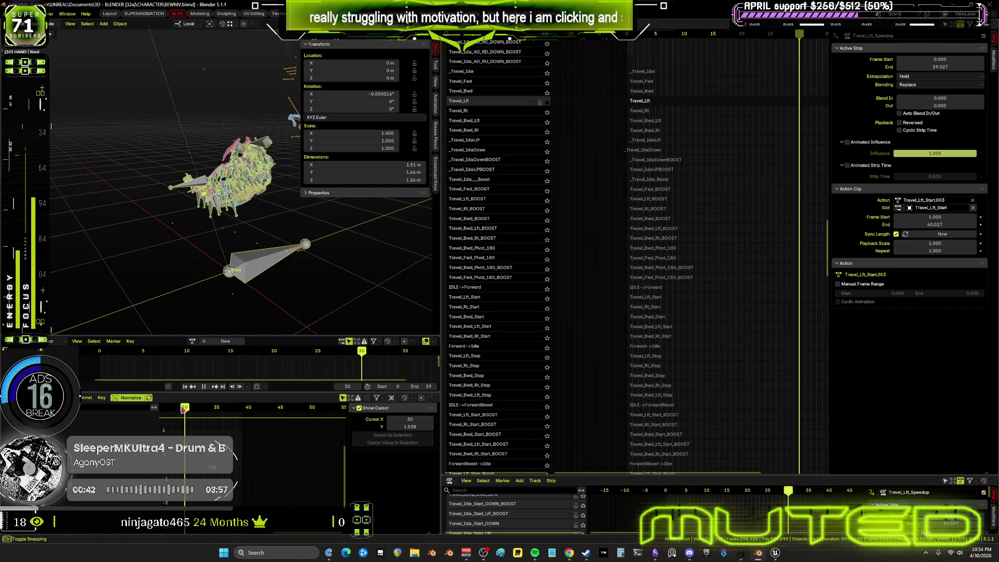
key("space")
left_click(547, 103)
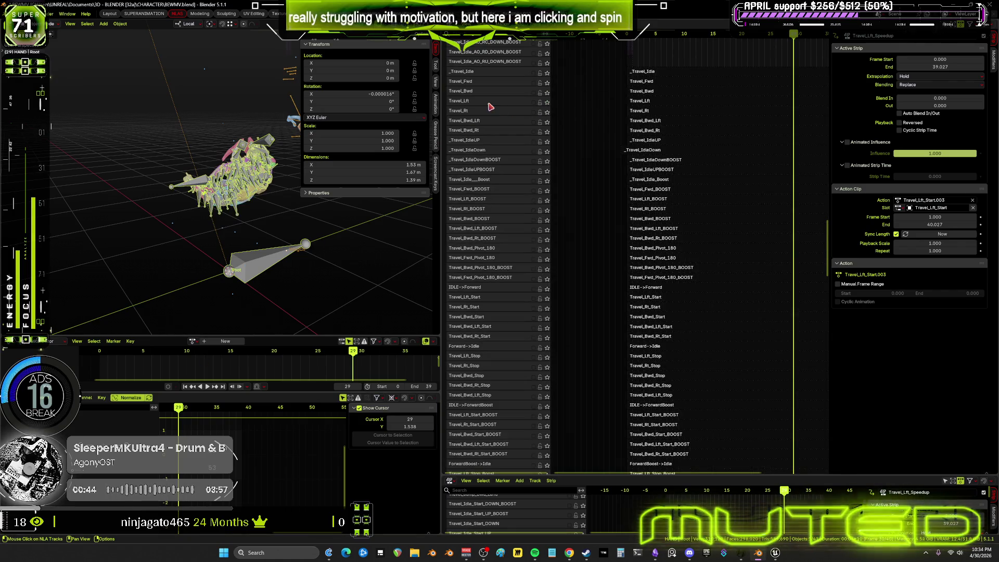
- Reorder Travel_Lft via Track Ordering and leave it placed between Travel_Bwd and Travel_Rt
right_click(489, 107)
mouse_move(461, 104)
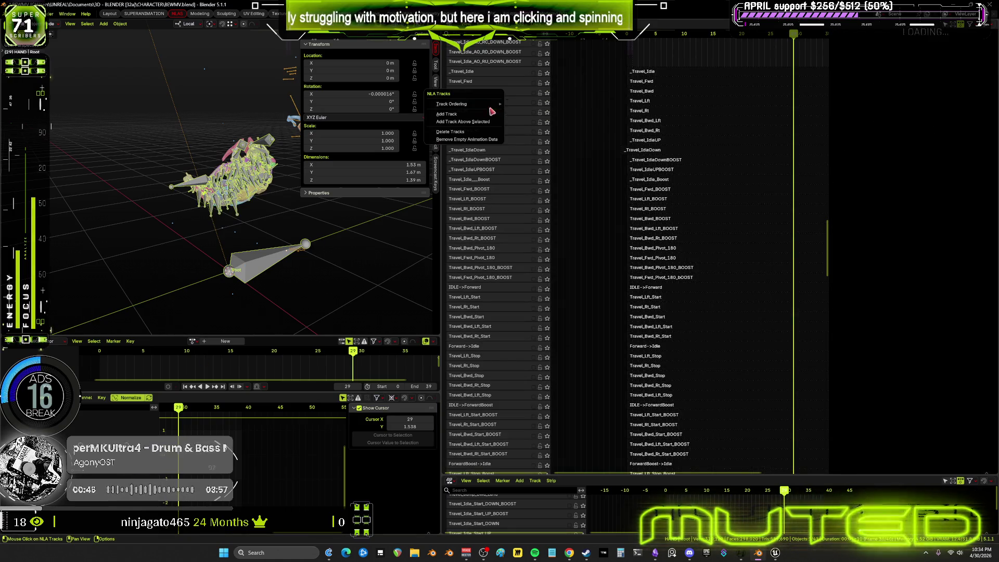
left_click(521, 104)
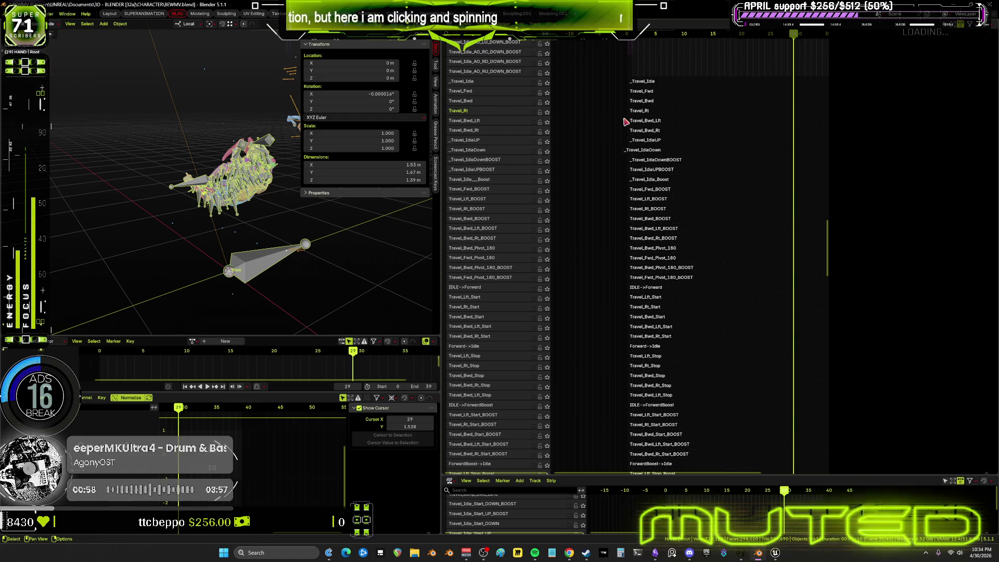
scroll(660, 137, "up", 5)
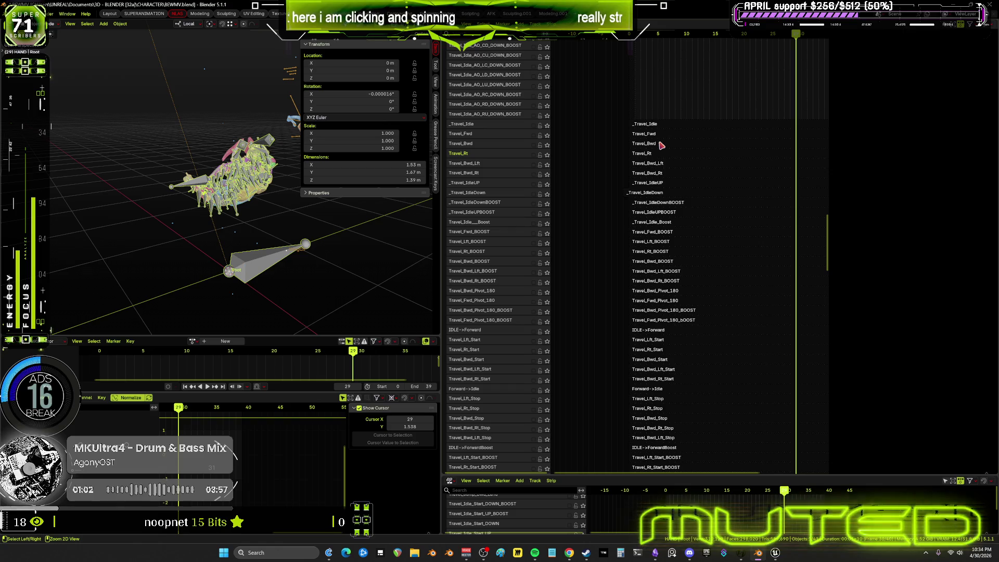
key("ctrl")
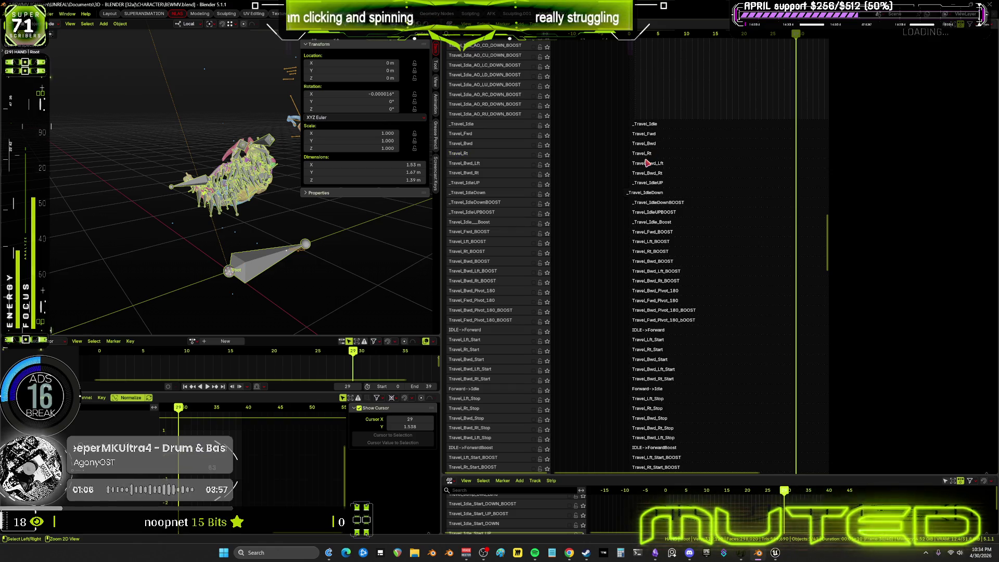
left_click(465, 144)
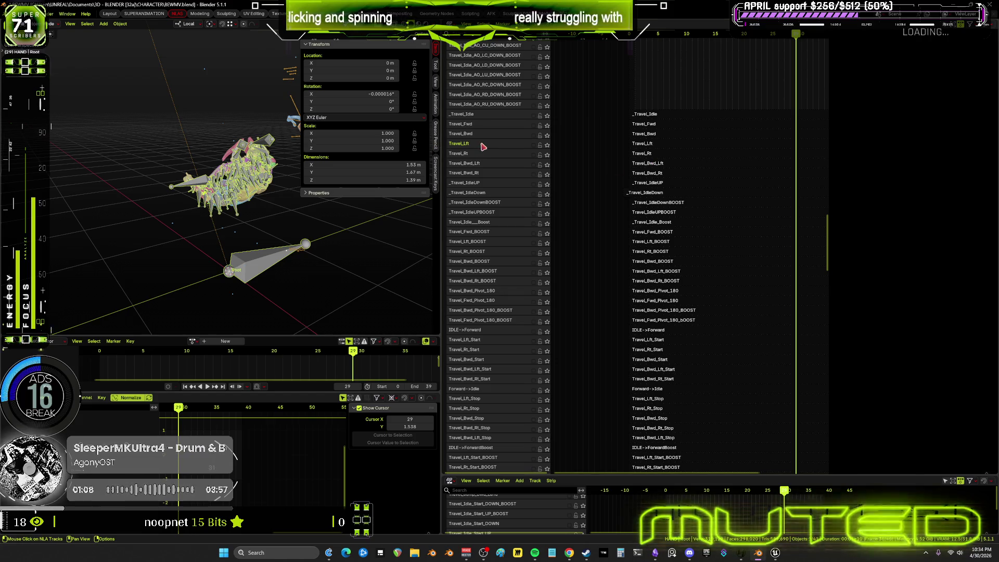
right_click(485, 146)
mouse_move(458, 144)
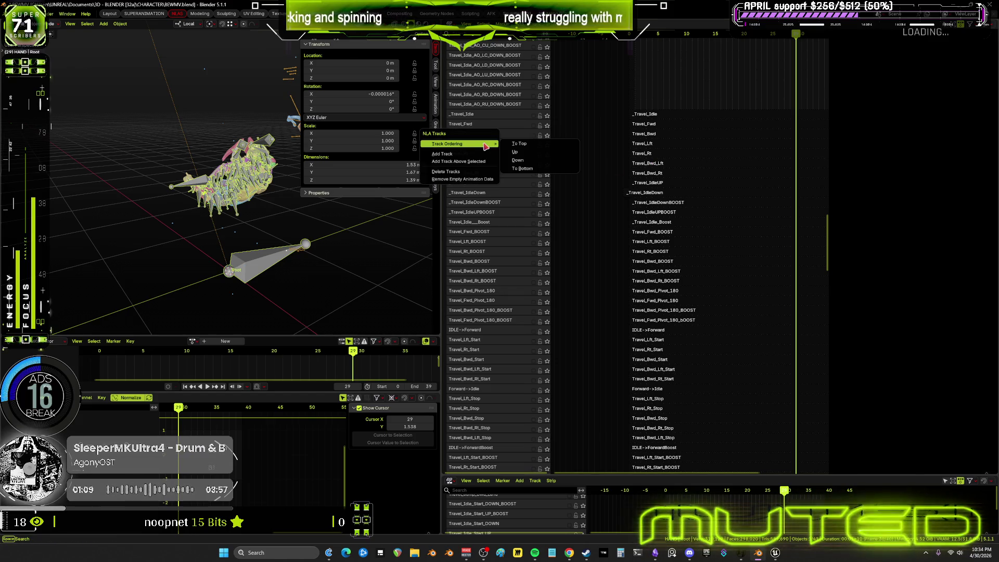
- Add empty tracks above the Travel_Lft and Travel_Rt tracks
left_click(491, 161)
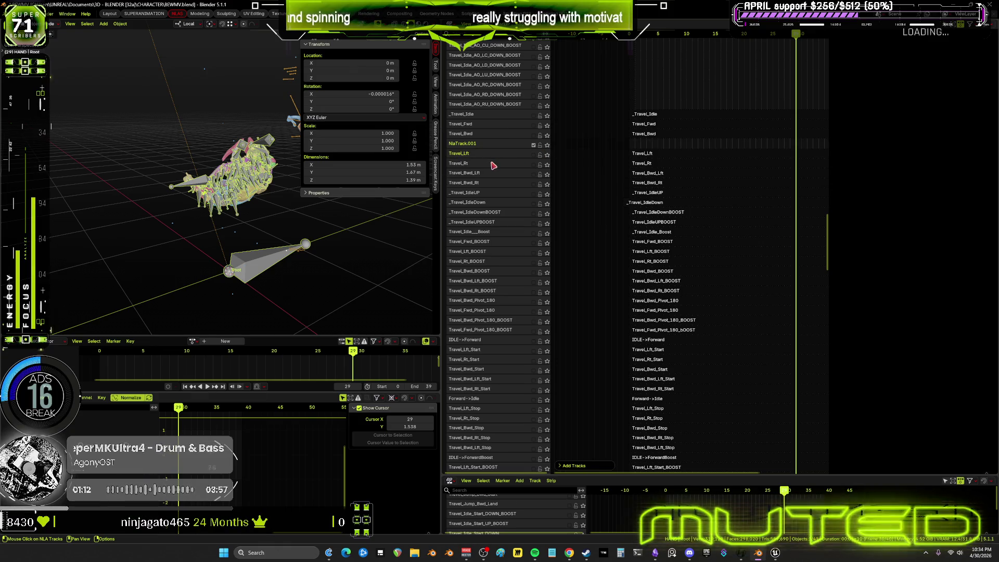
right_click(493, 167)
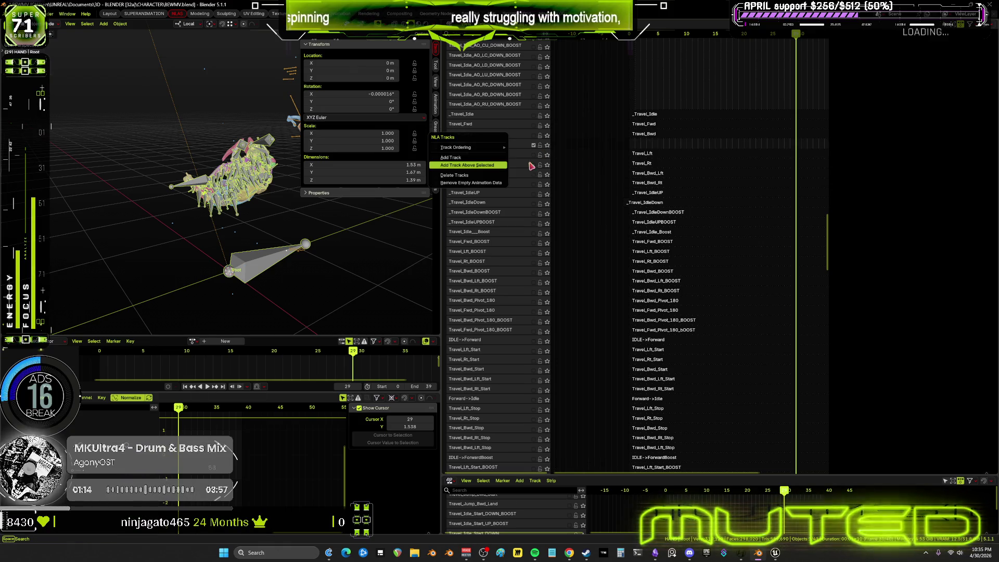
key("Return")
- Duplicate the Travel_Rt and Travel_Lft strips into the new tracks as Travel_Rt.001 and Travel_Lft.001
right_click(651, 178)
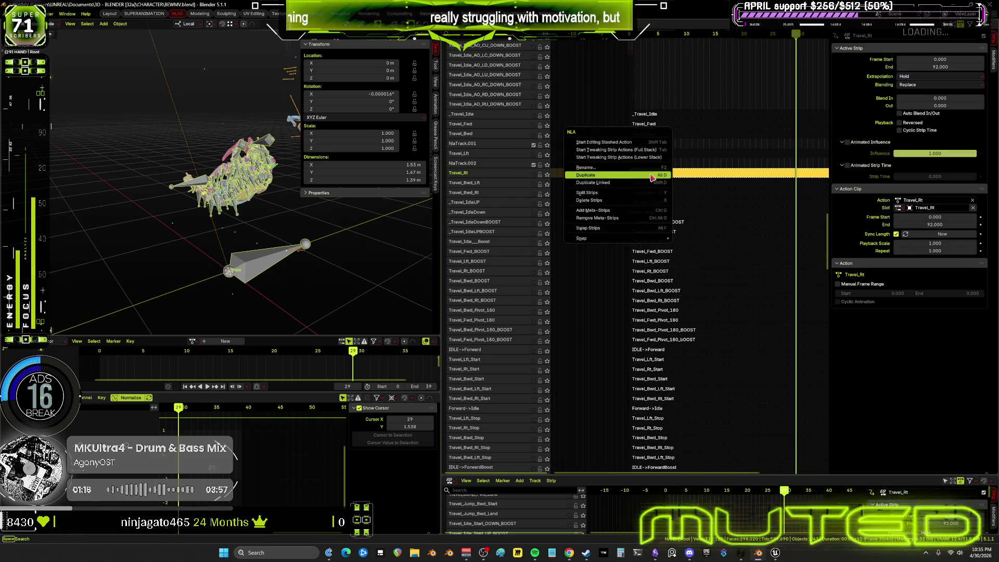
key("Return")
left_click(663, 157)
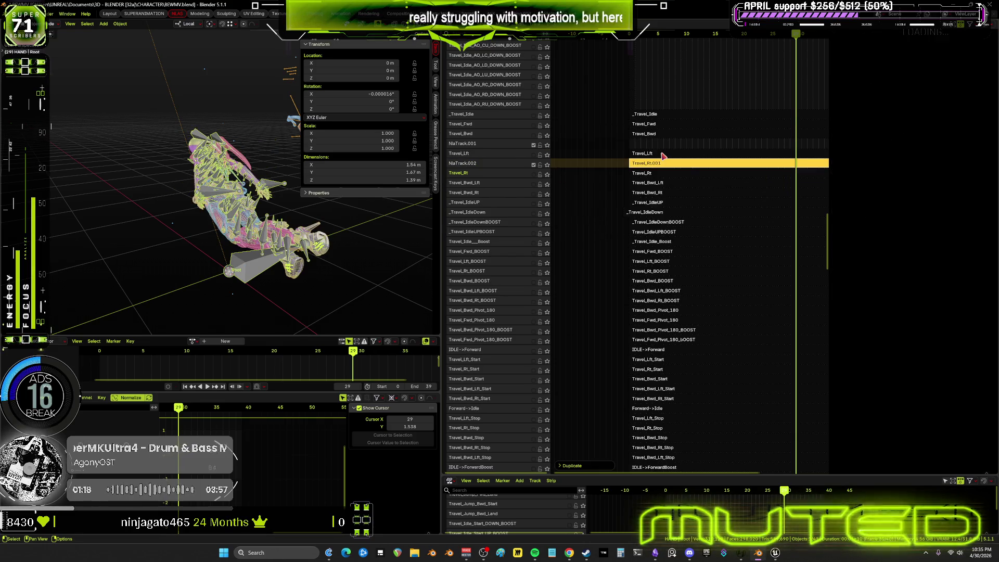
right_click(663, 154)
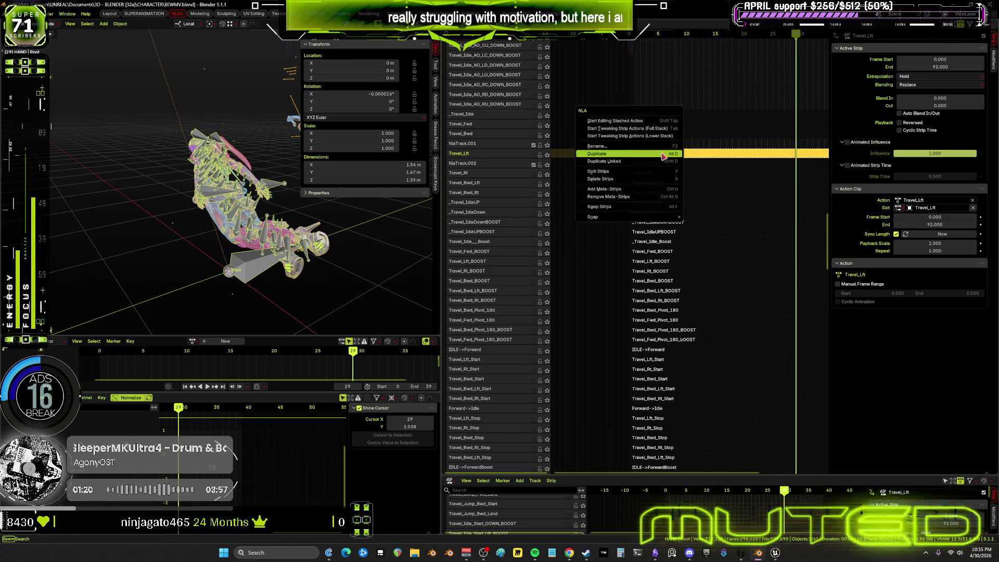
left_click(663, 155)
left_click(663, 154)
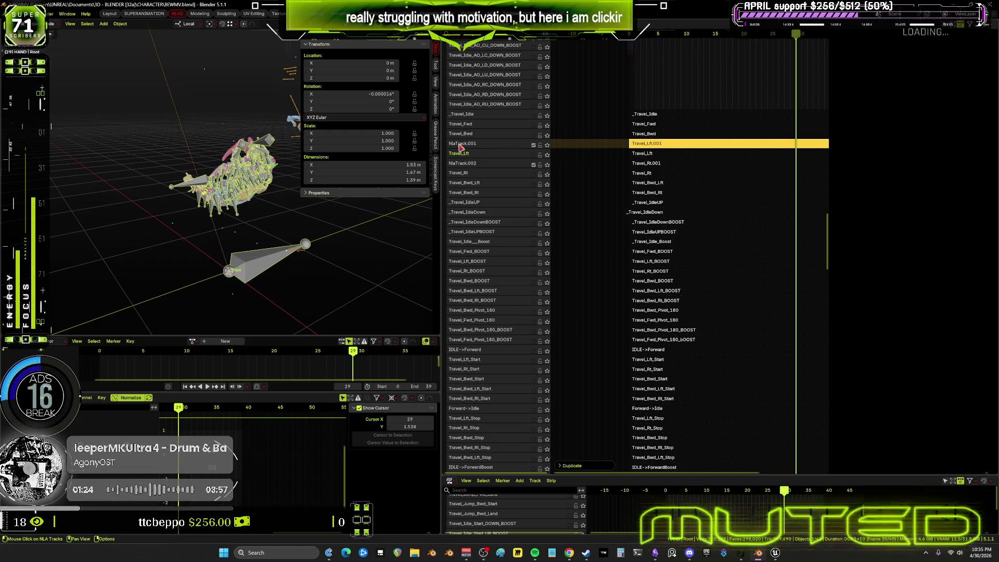
- Select the NlaTrack.001 track and start renaming it
left_click(471, 145)
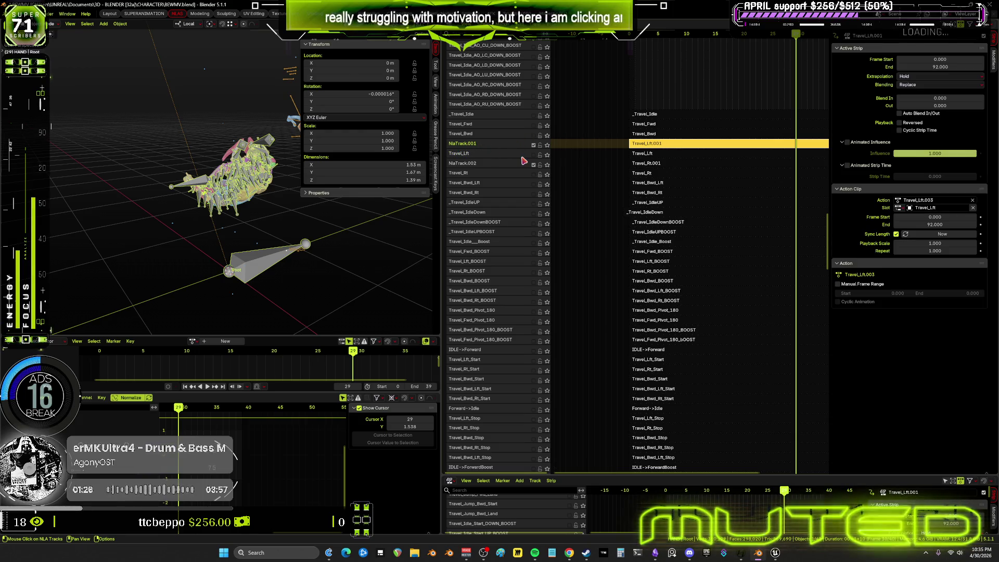
double_click(476, 144)
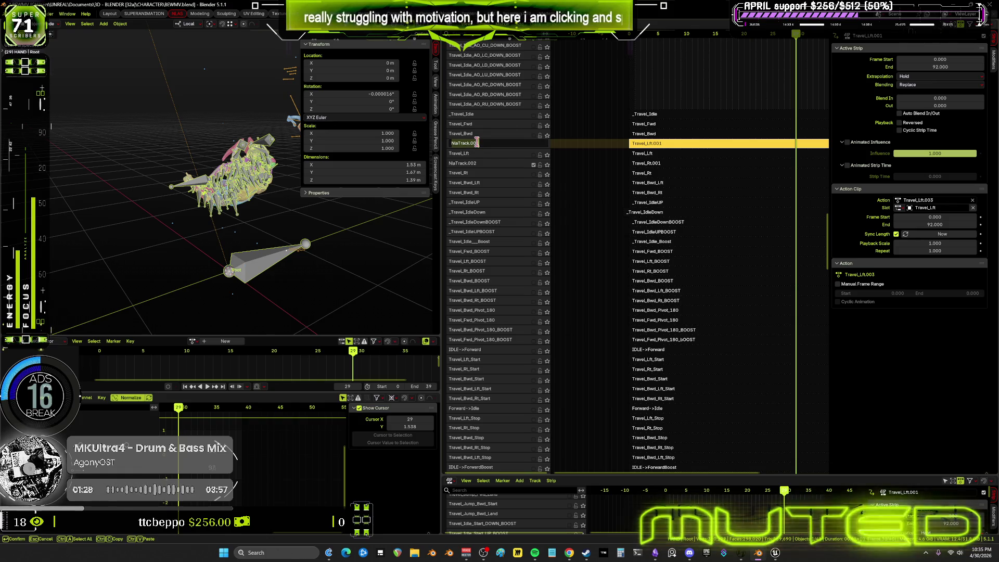
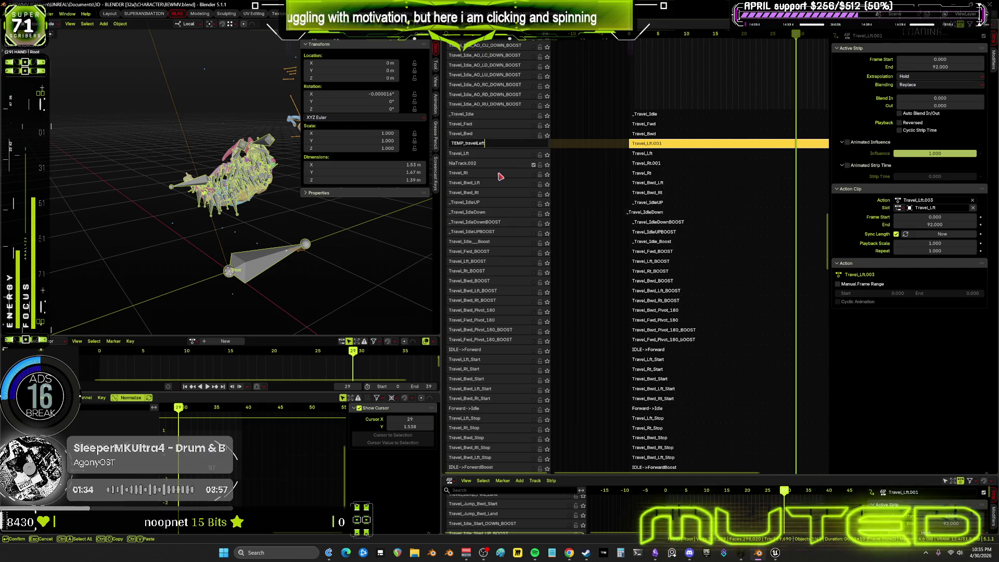
- Confirm TEMP_travelLeft, then rename NlaTrack.002 to TEMP_TravelRight
key("Return")
left_click(475, 163)
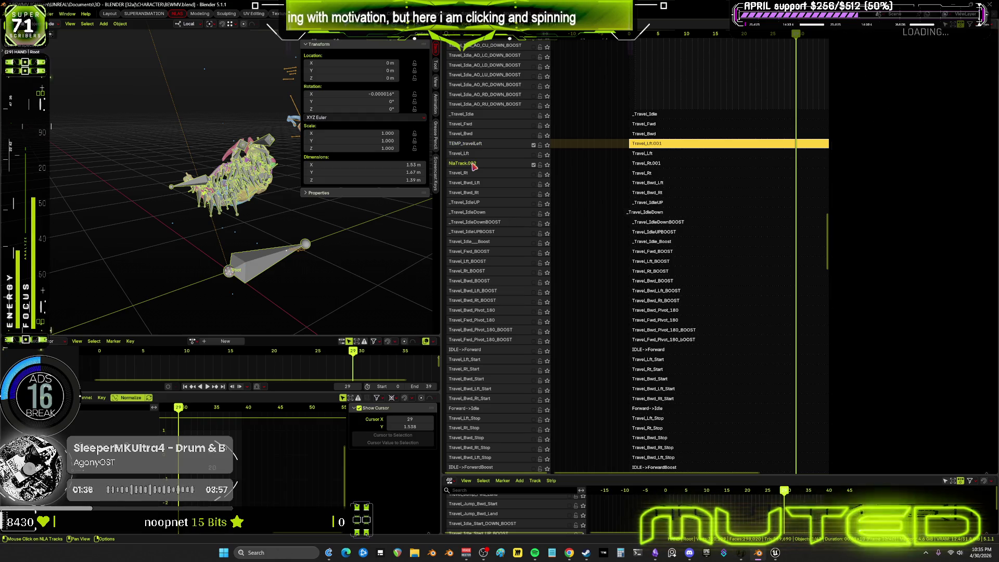
double_click(473, 162)
type("TEMP_Travel")
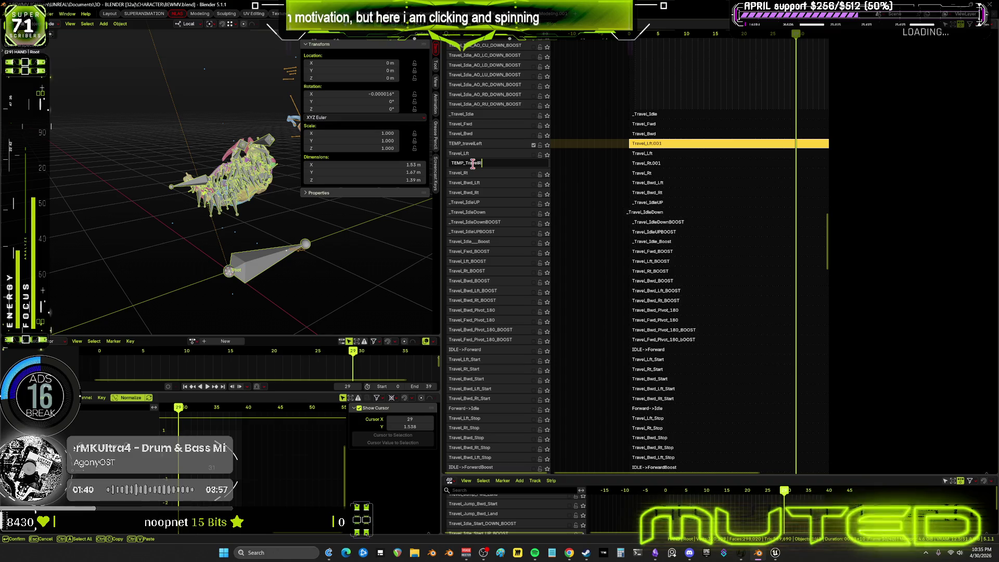
type("ight")
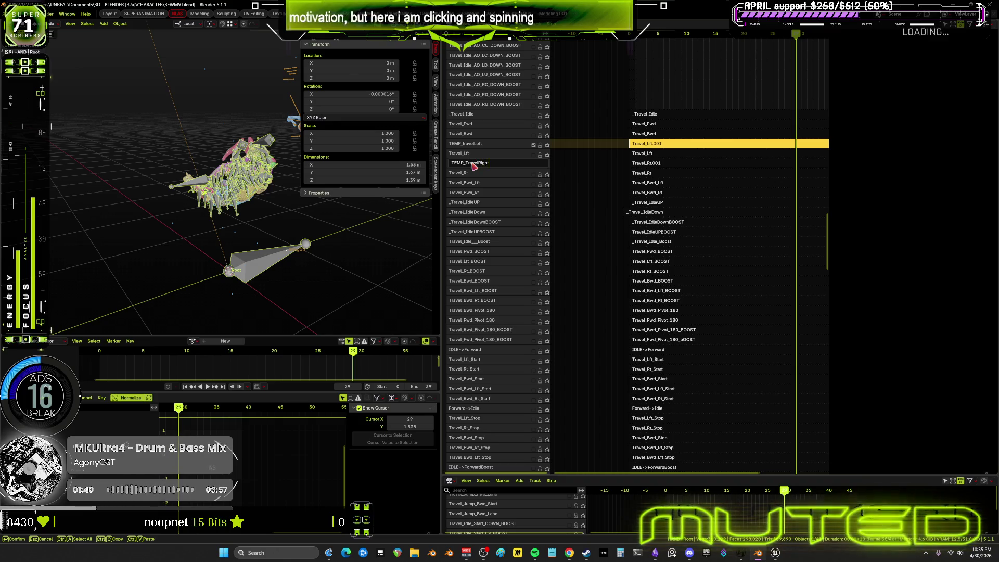
key("Return")
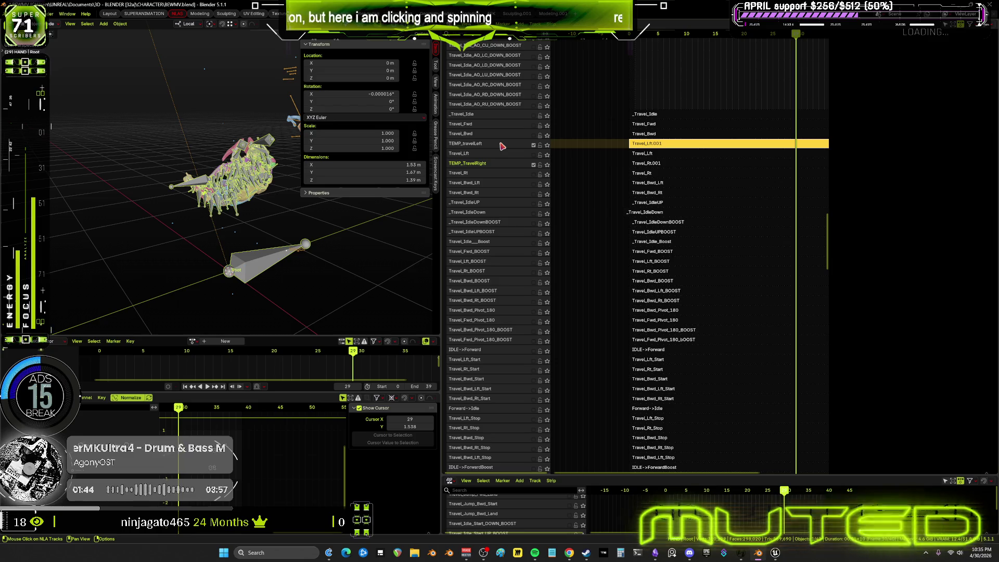
- Send TEMP_travelLeft down and TEMP_TravelRight to the bottom via Track Ordering, briefly soloing Travel_Lft_BOOST
right_click(502, 146)
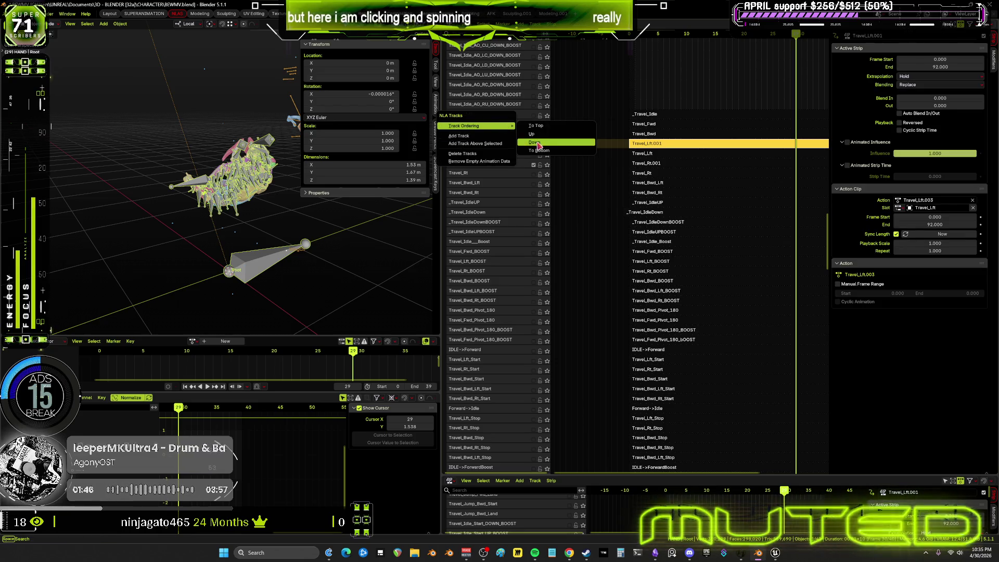
left_click(534, 150)
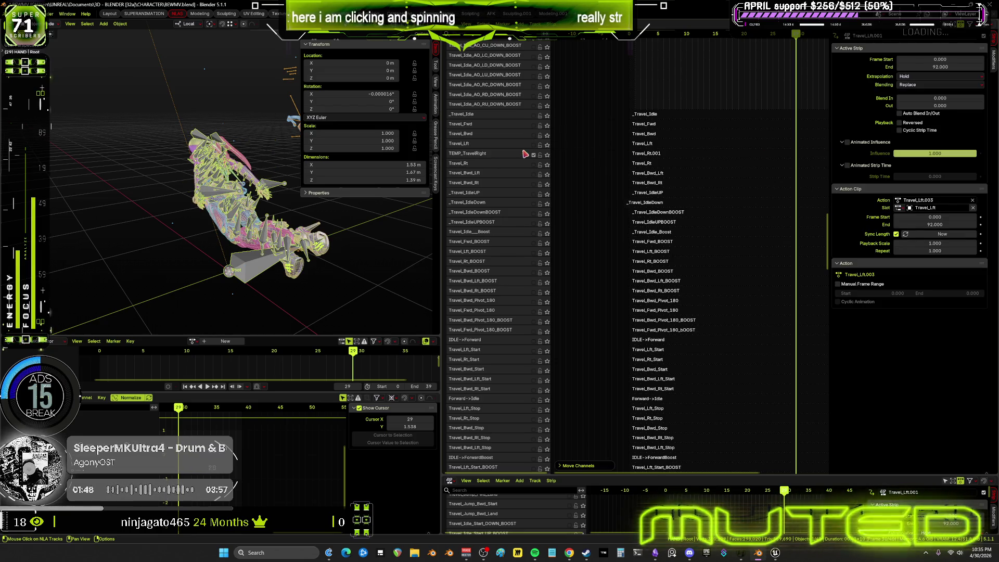
right_click(499, 154)
mouse_move(472, 154)
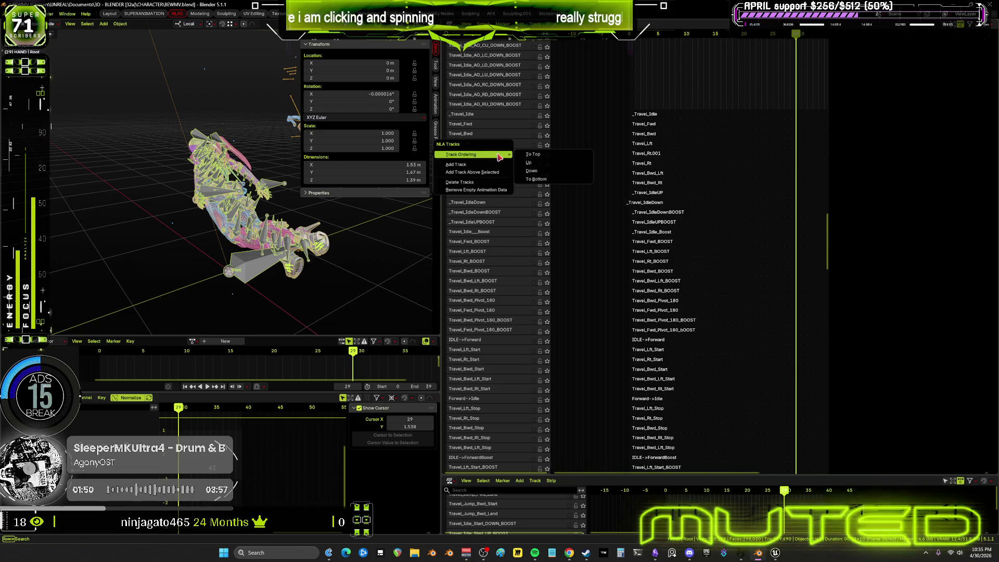
left_click(530, 179)
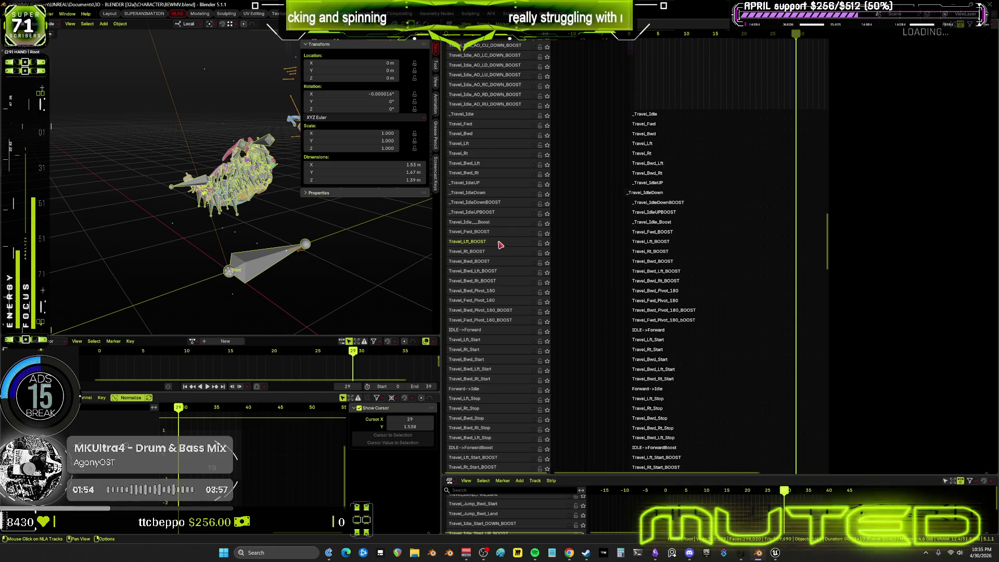
left_click(547, 242)
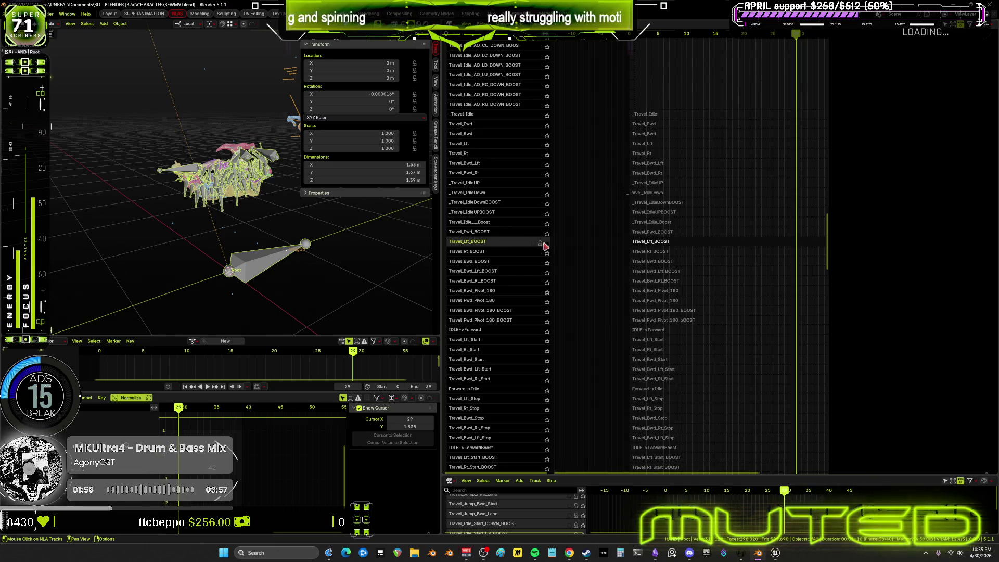
left_click(547, 243)
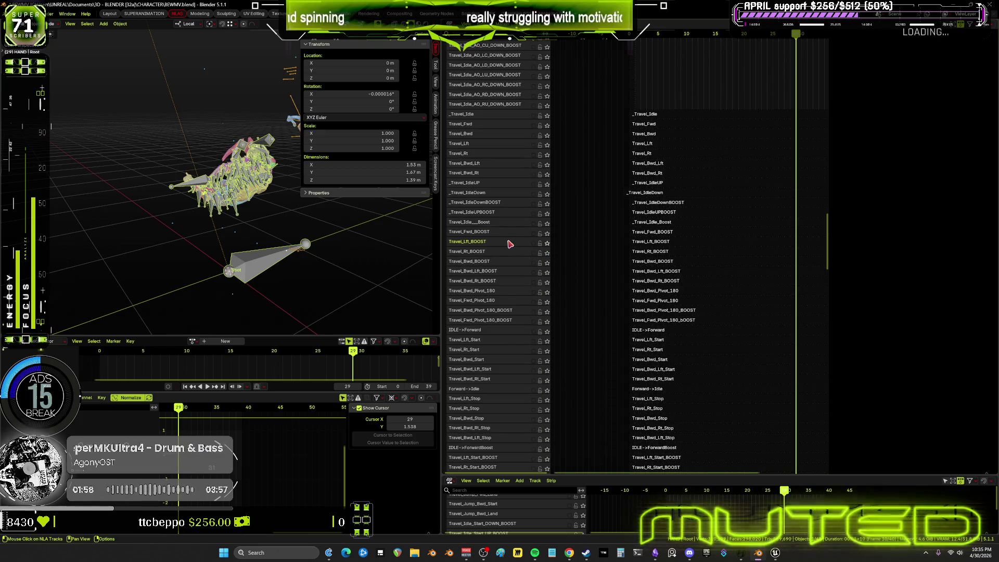
- Add a new empty track above Travel_Lft_BOOST and another above Travel_Rt_BOOST
right_click(510, 244)
mouse_move(469, 242)
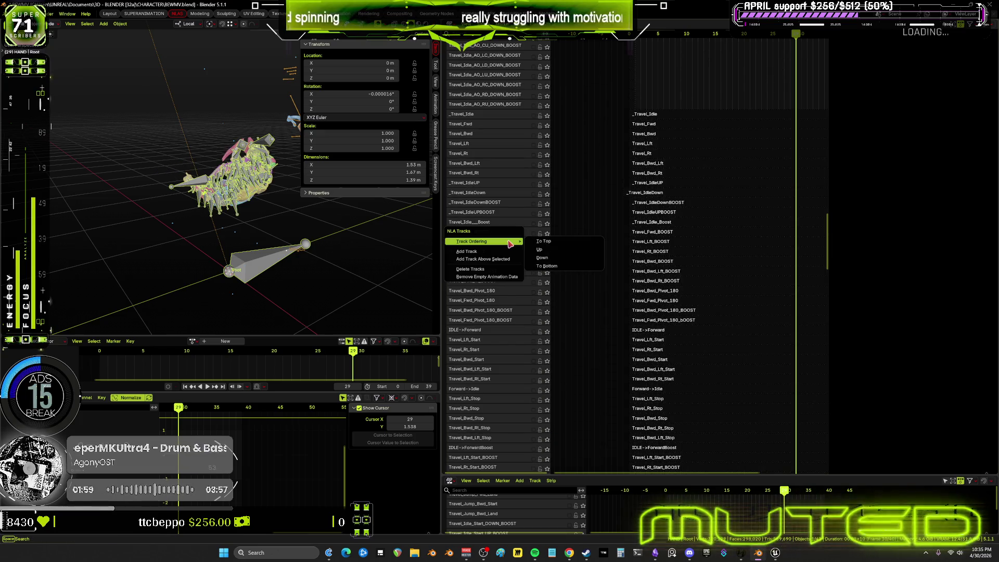
left_click(503, 260)
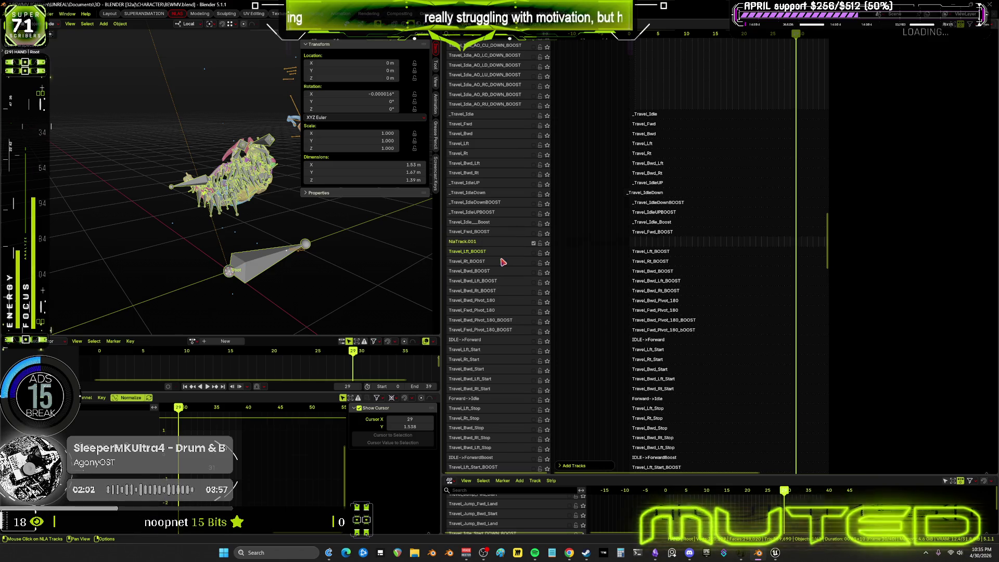
right_click(490, 266)
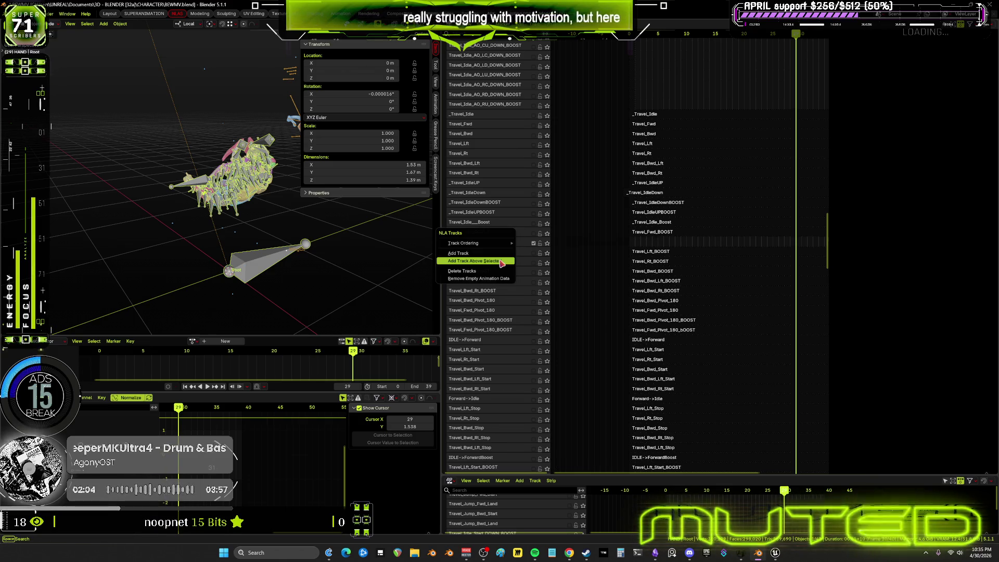
left_click(493, 266)
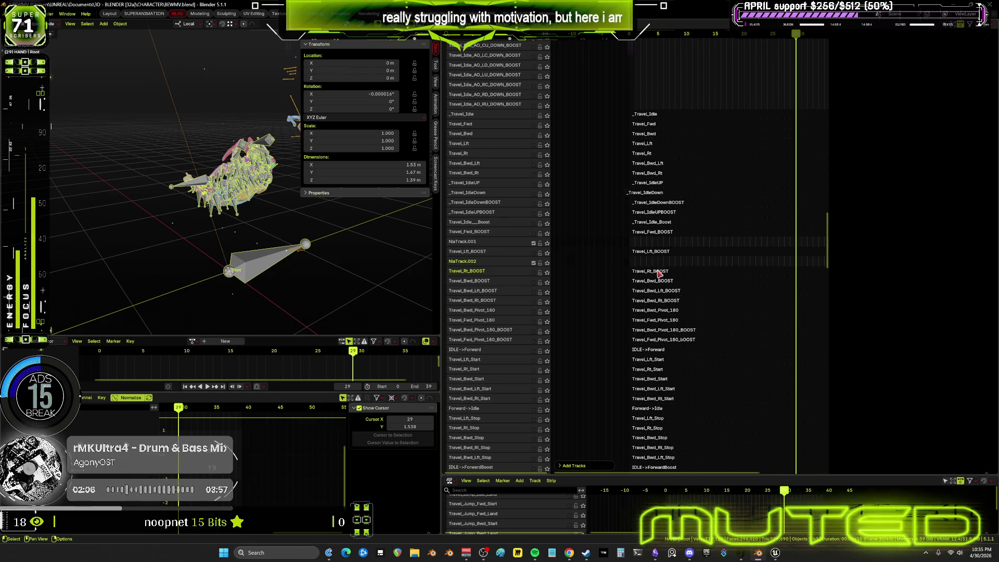
- Duplicate the Travel_Rt_BOOST and Travel_Lft_BOOST strips into the new tracks above them
left_click(659, 273)
right_click(660, 273)
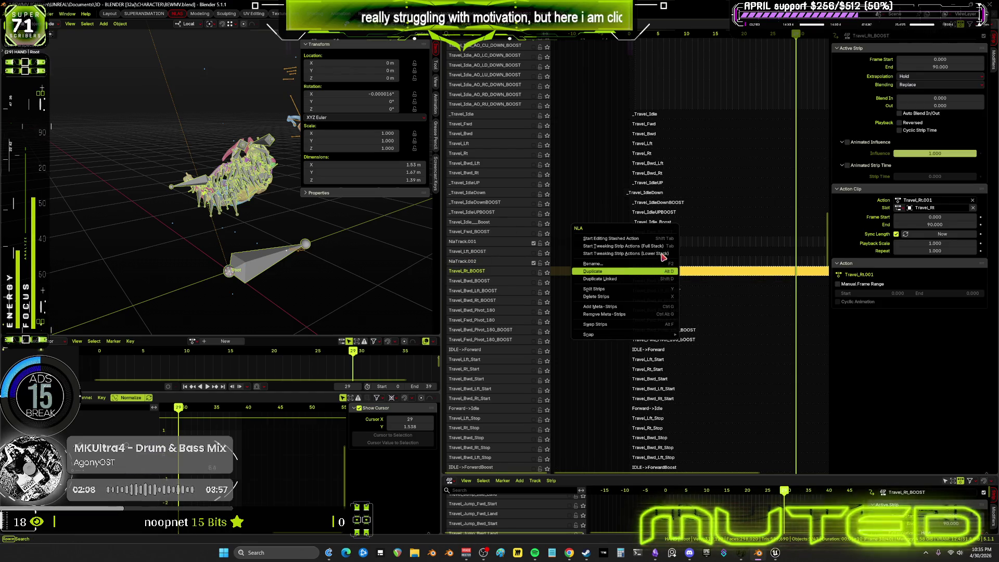
key("Return")
left_click(662, 254)
right_click(662, 255)
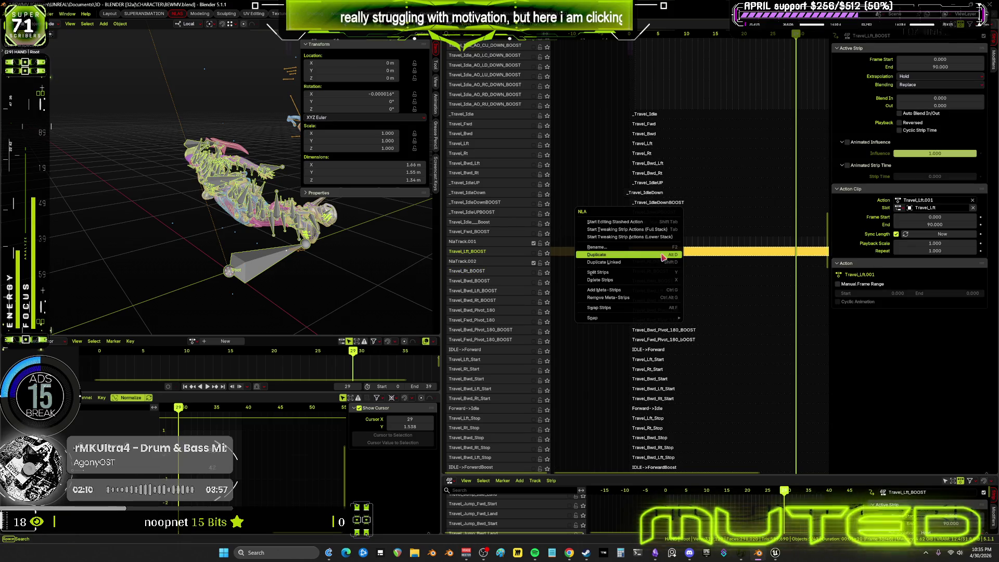
left_click(664, 256)
type("Temp_LeftBoost")
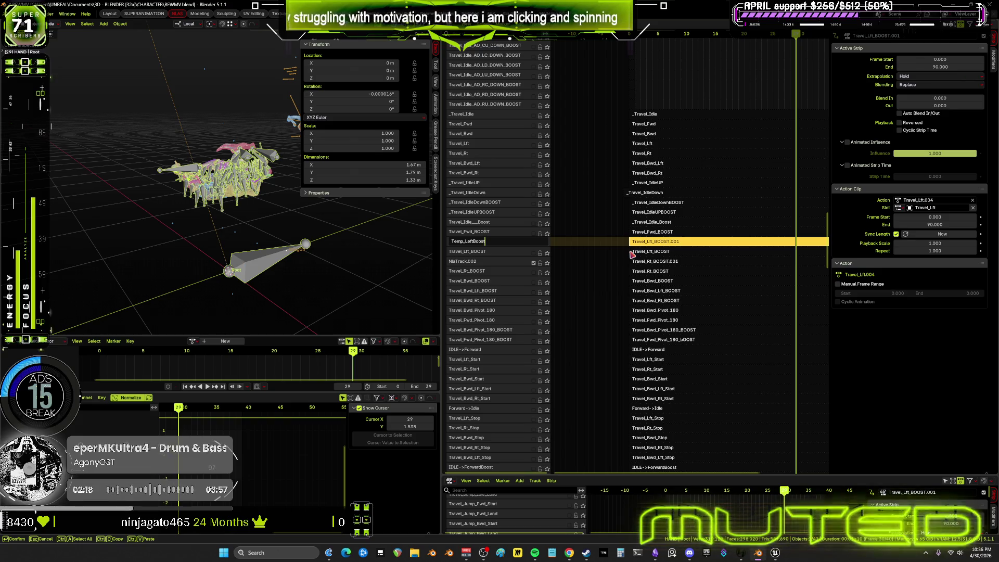
- Confirm Temp_LeftBoost, then name the right track temp_RightBoost, fixing its typo
key("Return")
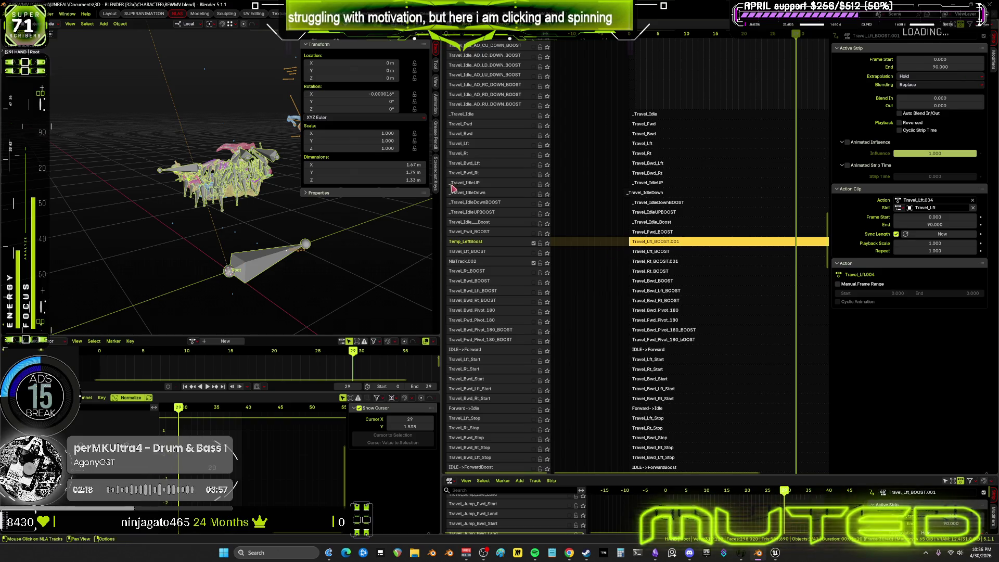
double_click(471, 262)
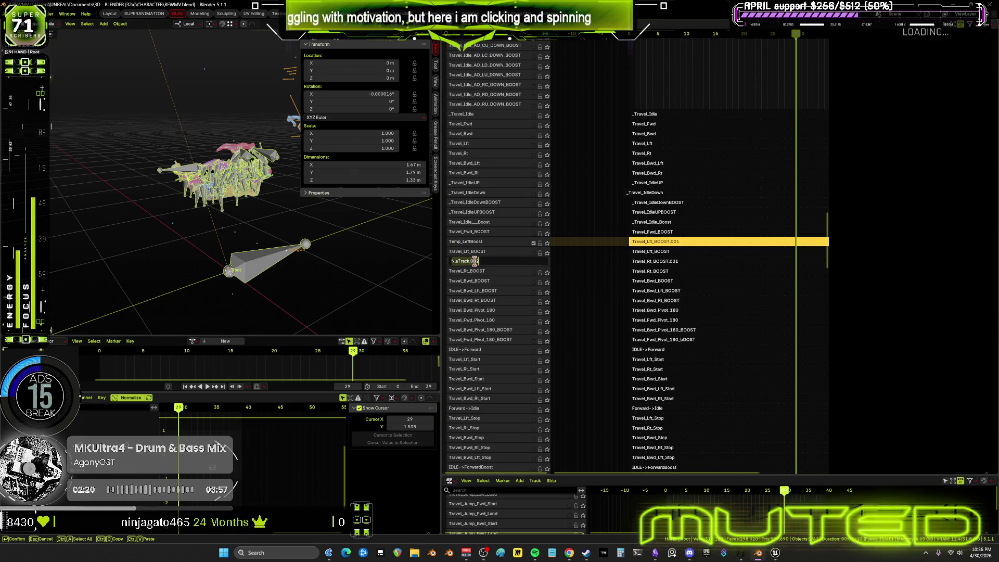
type("temp_rt")
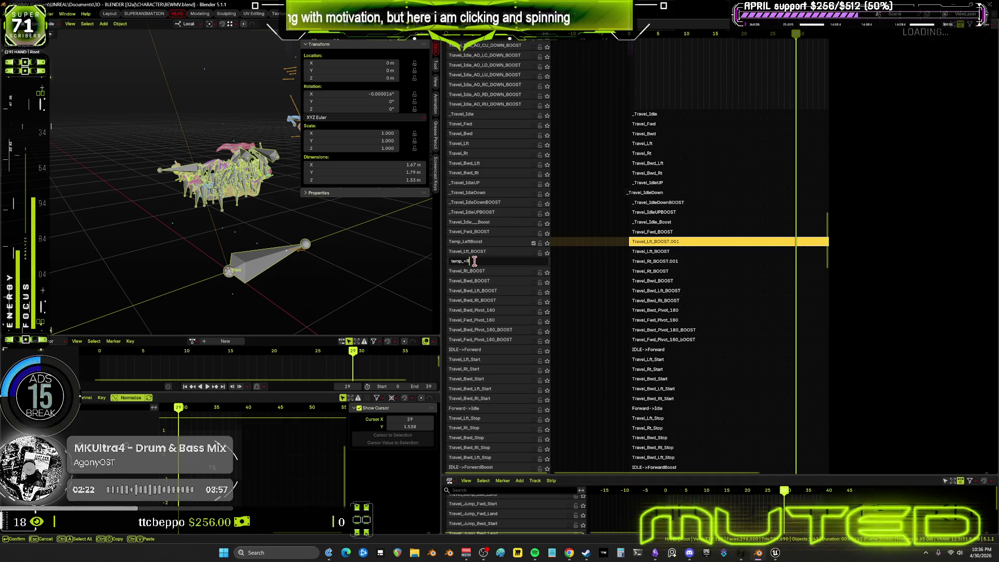
type("ghtBoot")
key("Return")
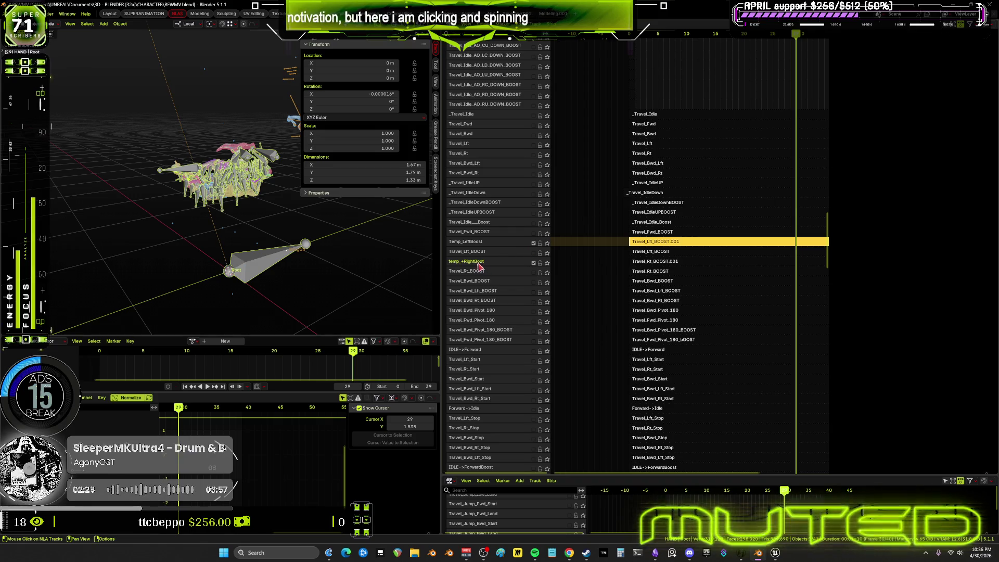
double_click(485, 261)
left_click(485, 261)
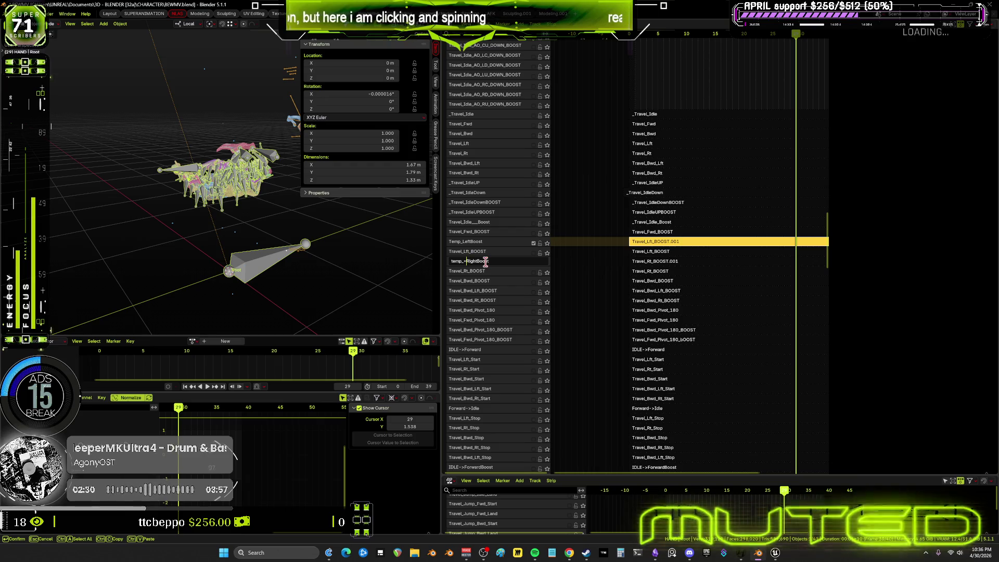
key("Return")
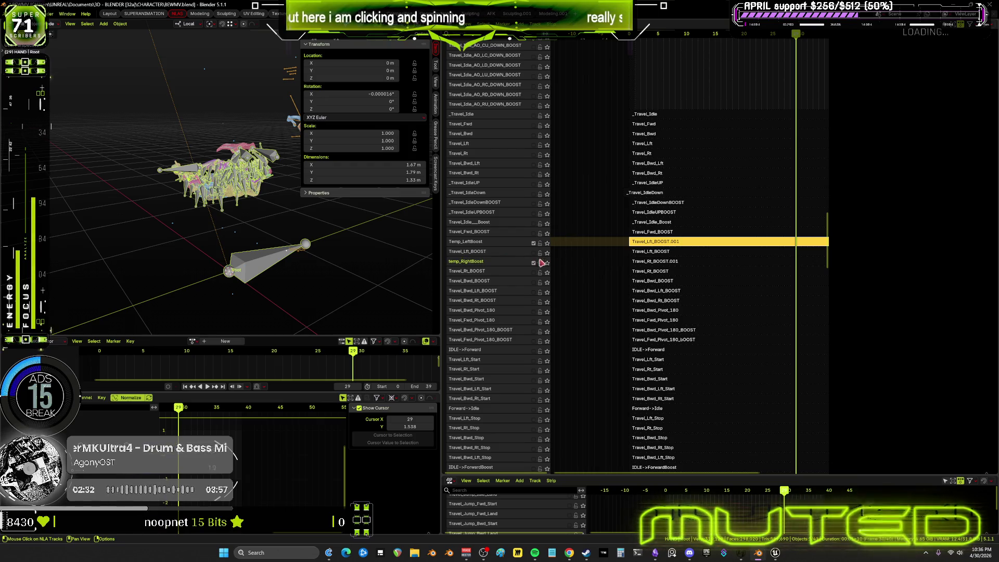
left_click(535, 248)
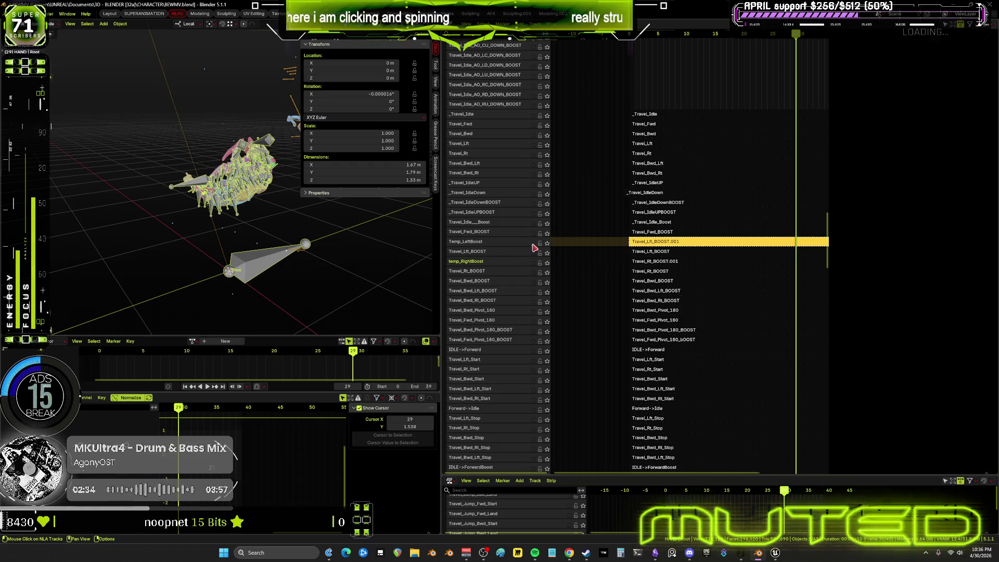
right_click(512, 247)
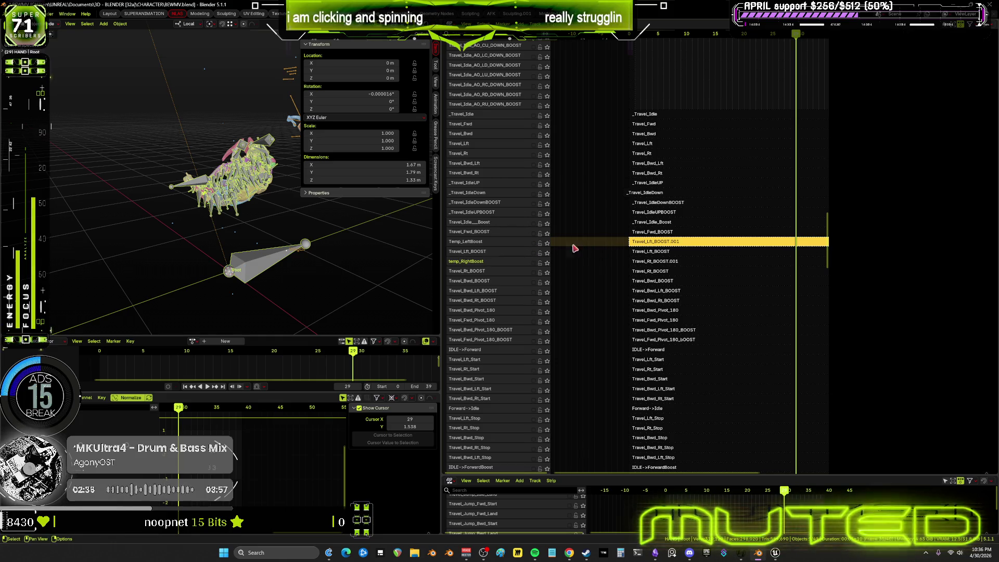
- Send Temp_LeftBoost and temp_RightBoost to the bottom of the stack via Track Ordering
key("n")
right_click(489, 245)
mouse_move(461, 225)
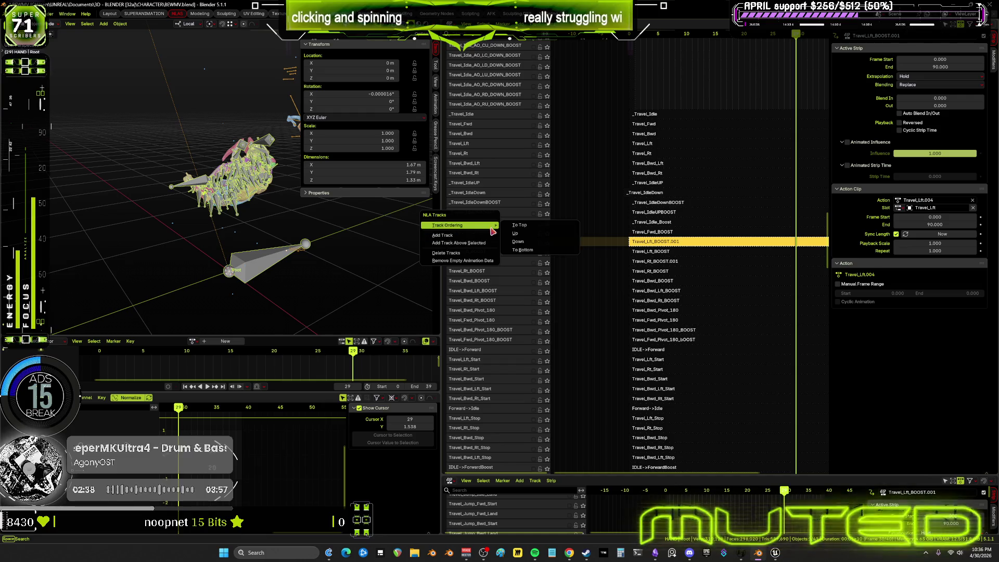
left_click(537, 250)
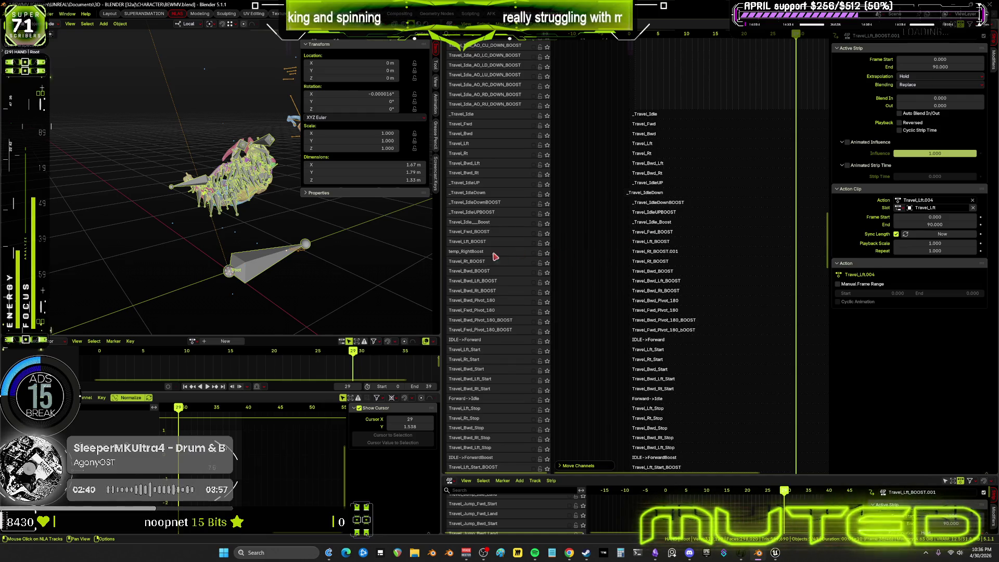
key("n")
right_click(474, 254)
mouse_move(449, 253)
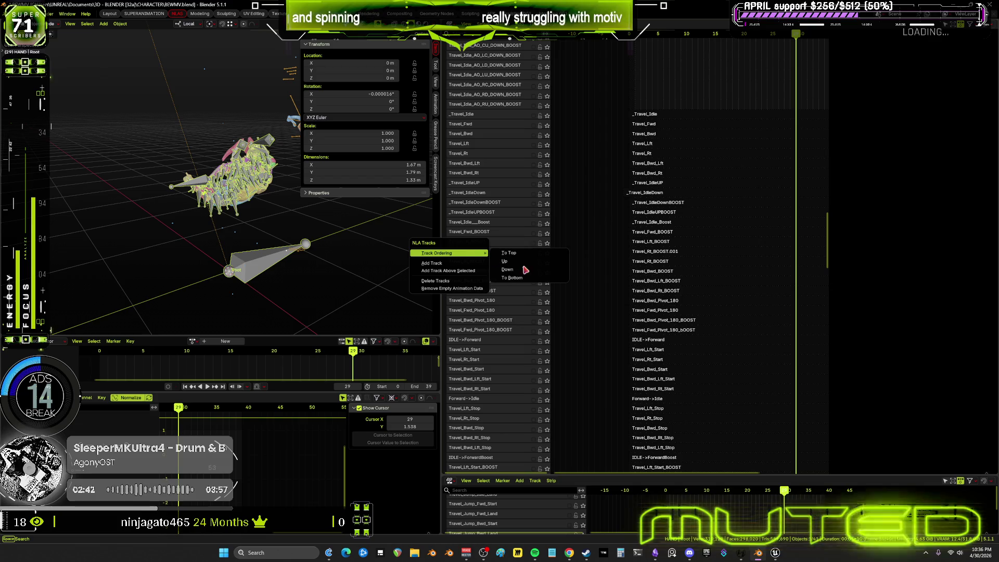
left_click(530, 279)
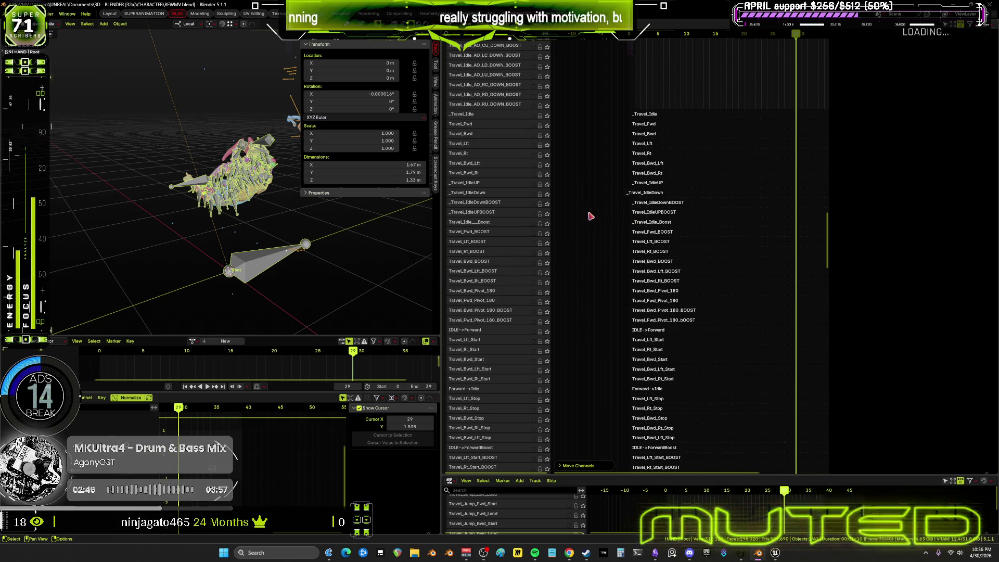
scroll(590, 215, "down", 4)
scroll(591, 215, "down", 6)
scroll(666, 252, "up", 4)
scroll(665, 252, "up", 2)
scroll(603, 263, "up", 1)
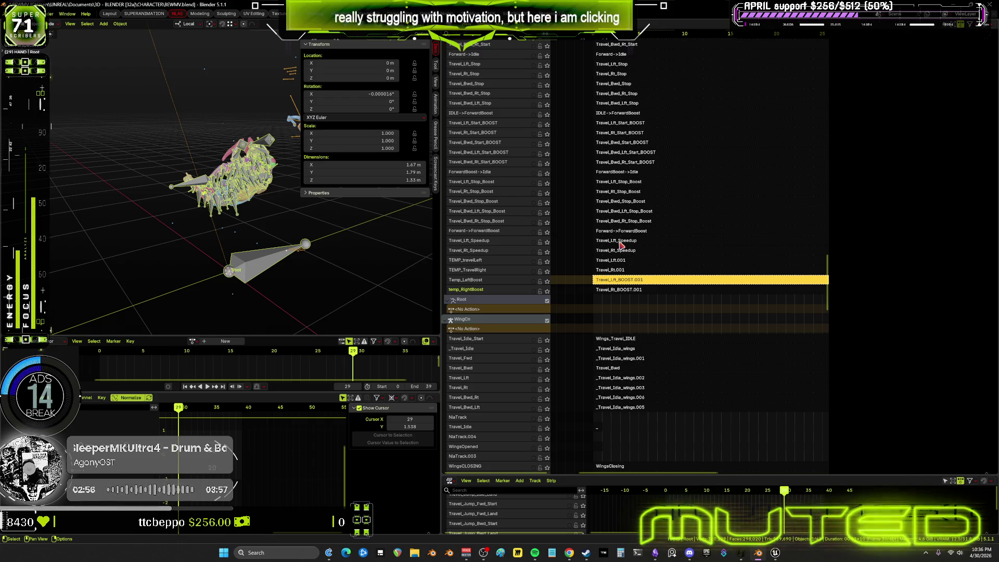
- Move the TEMP_travelLeft track up two rows via Track Ordering > Up
left_click(483, 263)
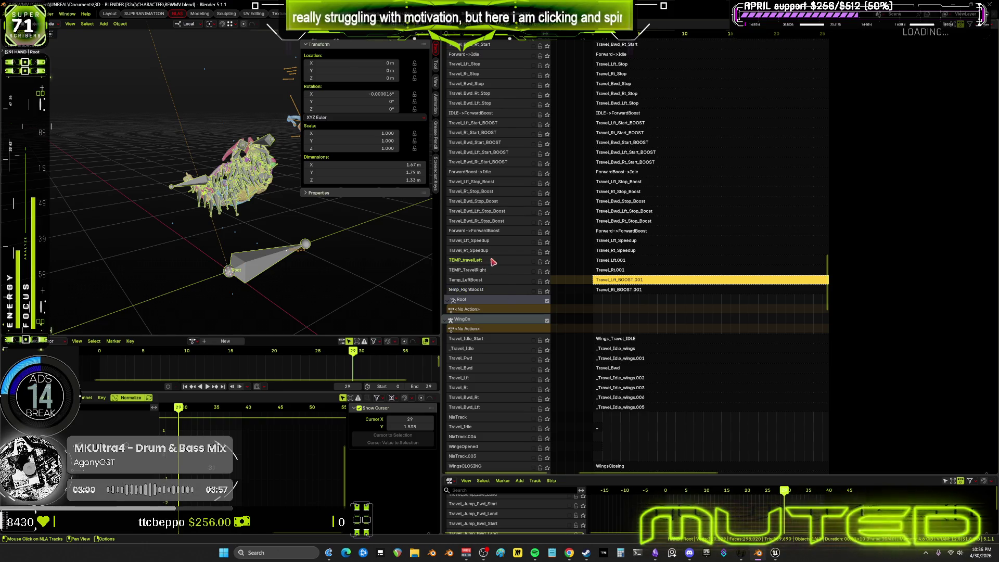
right_click(492, 262)
mouse_move(468, 260)
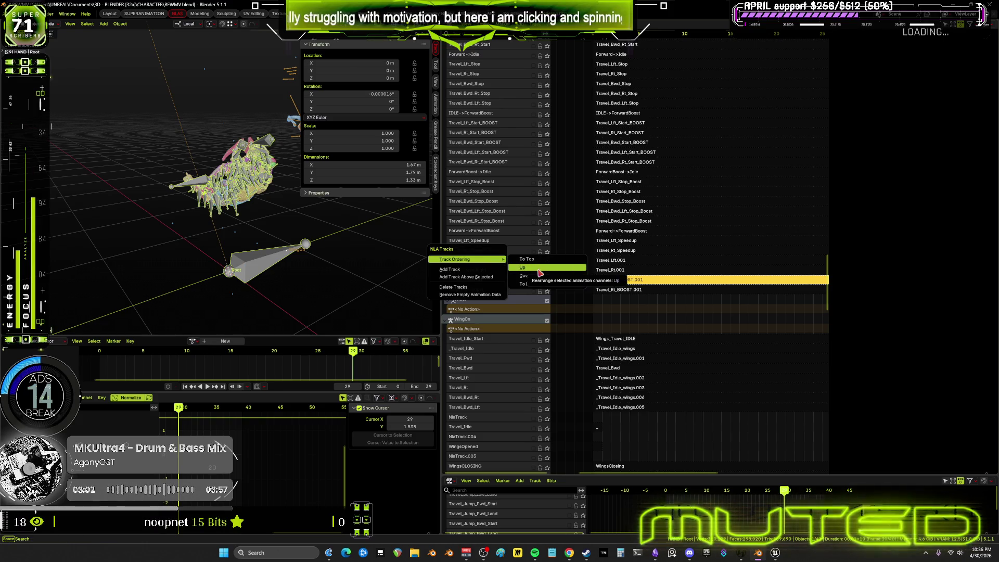
left_click(541, 270)
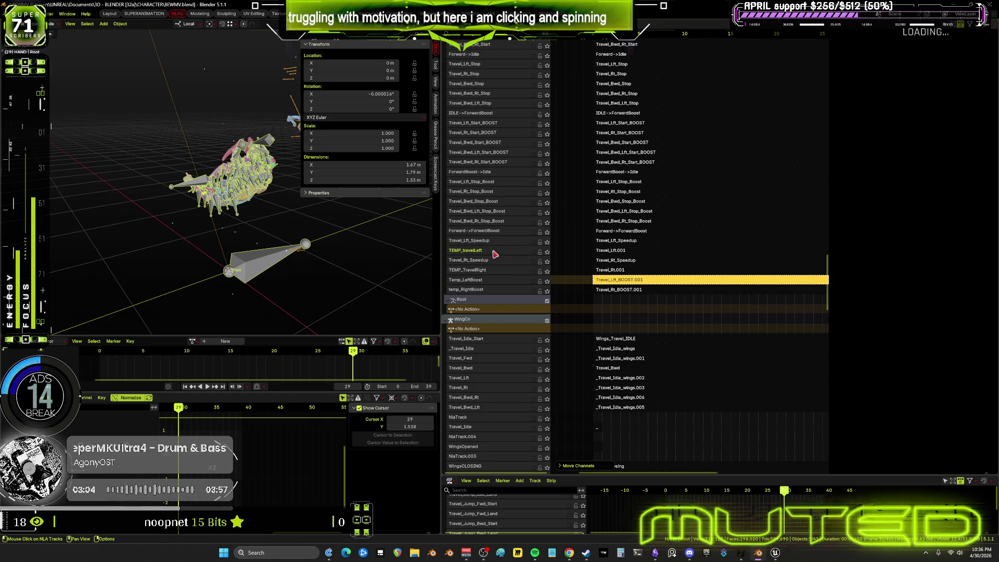
right_click(494, 254)
mouse_move(467, 251)
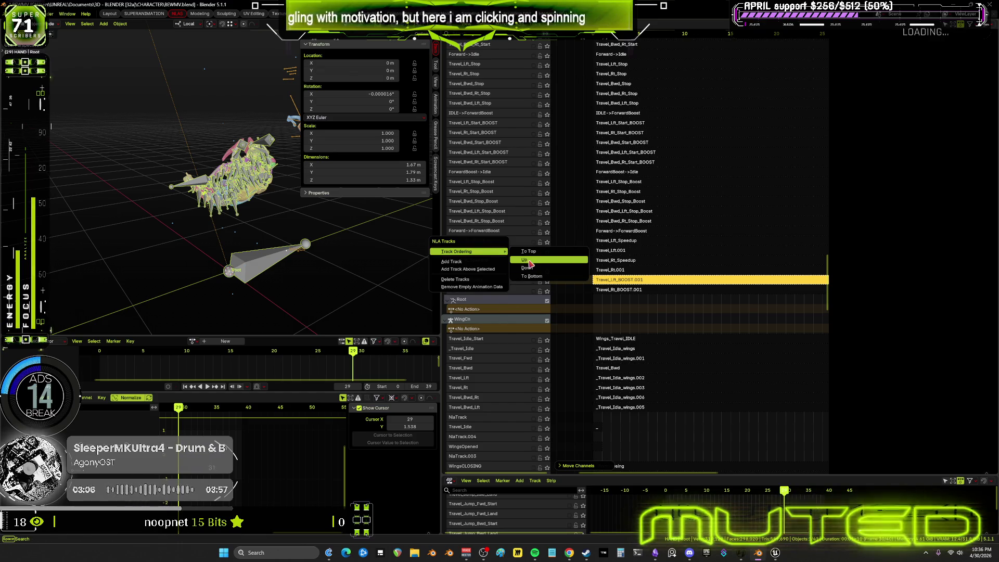
left_click(529, 266)
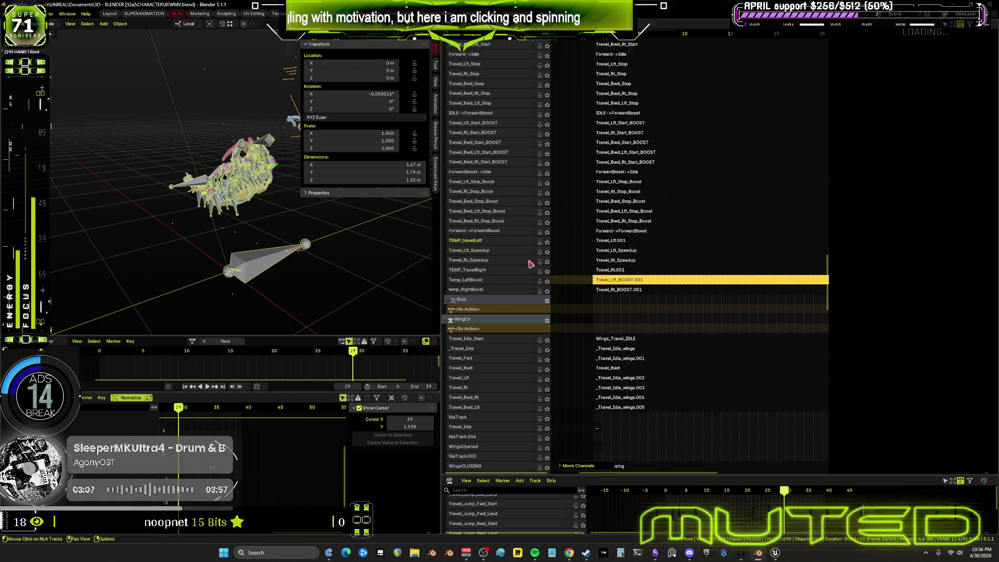
- Move the Travel_Lft_BOOST.001 track up three rows to sit beneath TEMP_travelLeft
right_click(493, 281)
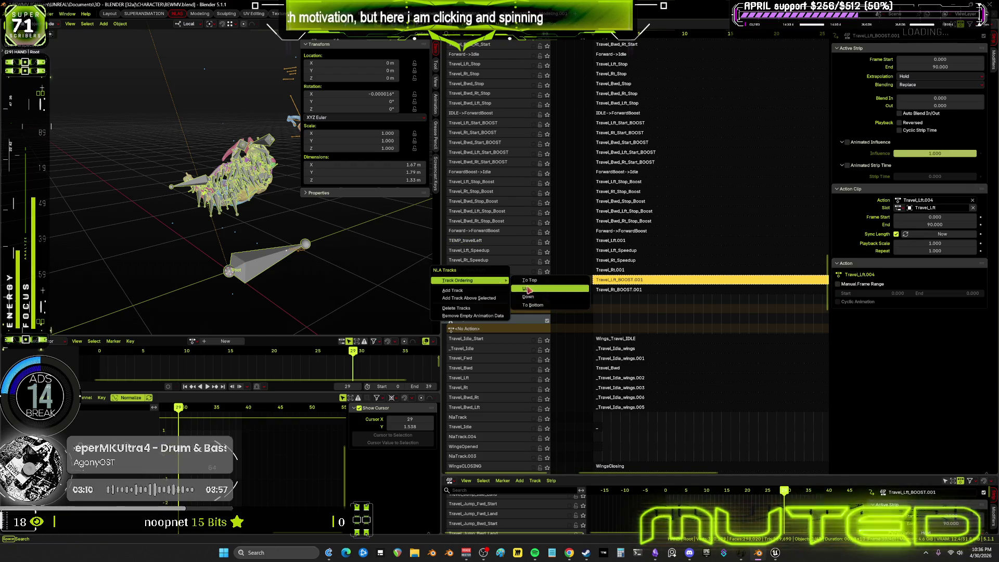
left_click(530, 289)
right_click(494, 271)
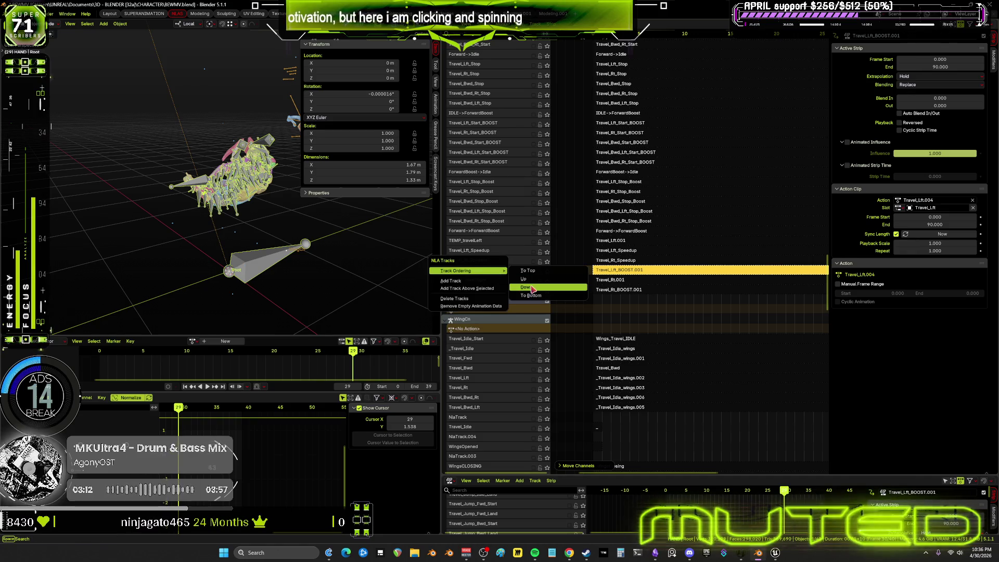
left_click(525, 281)
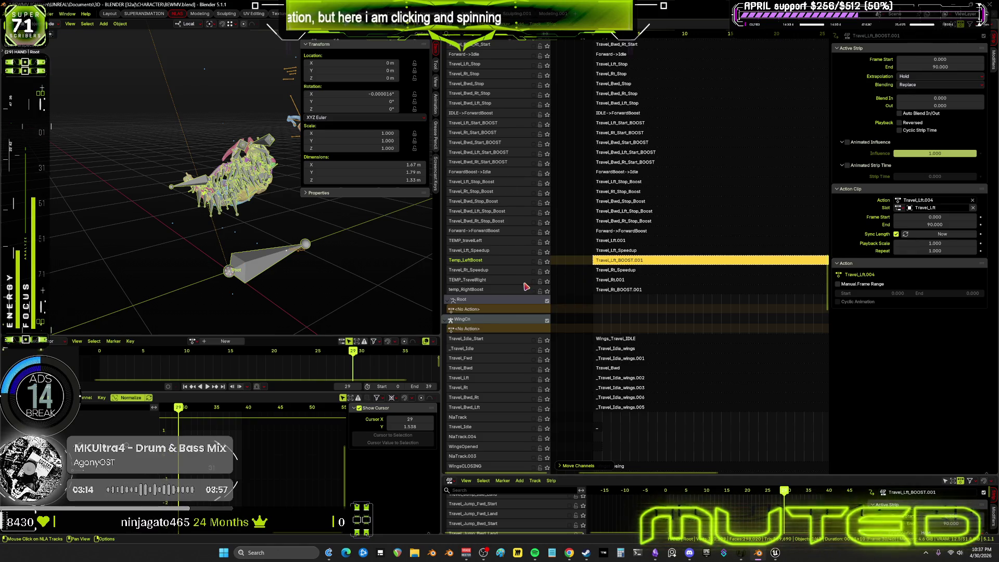
right_click(507, 264)
mouse_move(477, 260)
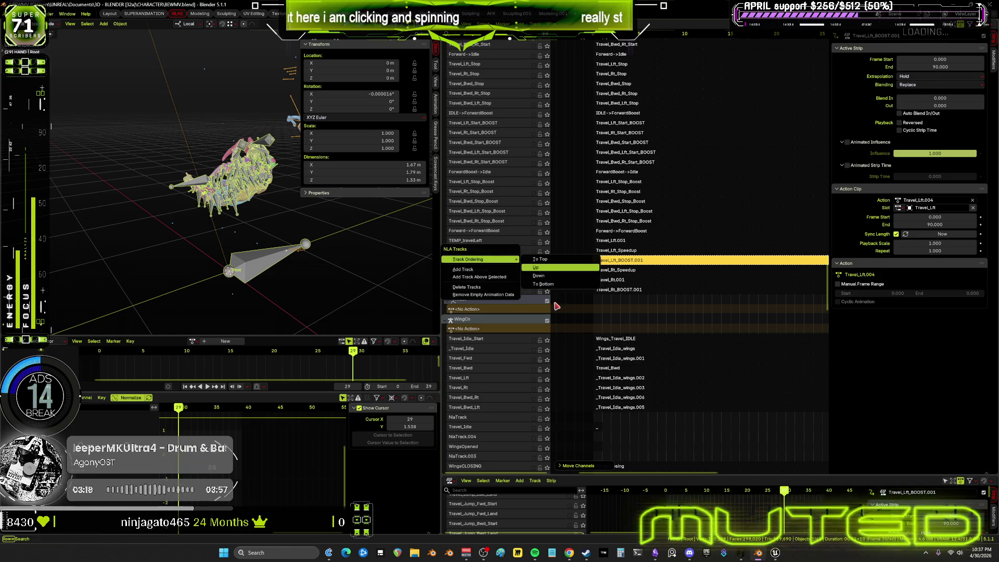
key("Return")
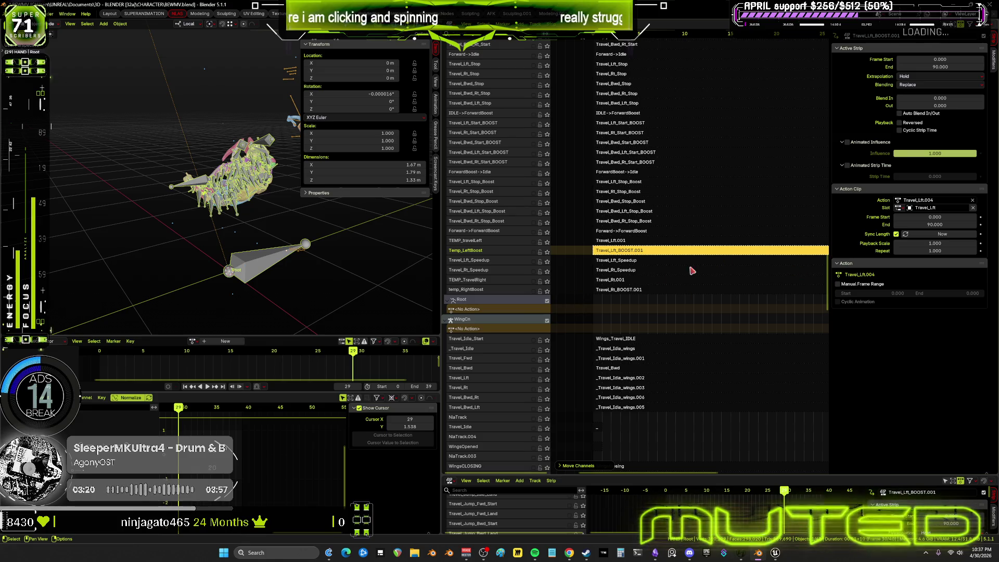
left_click(619, 238)
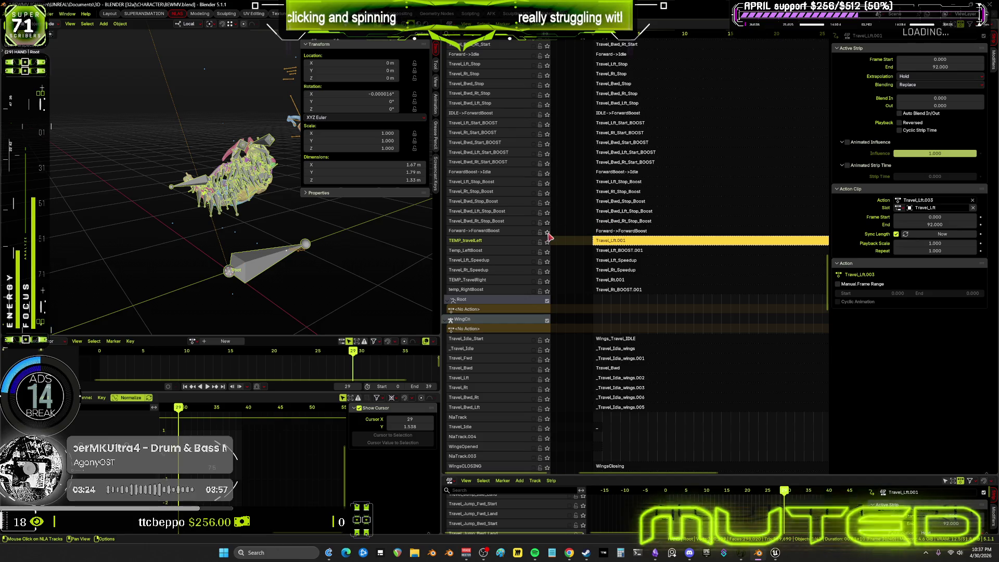
- Orbit around the character and scrub/play the timeline to preview the motion
key("Tab")
middle_click_drag(414, 257, 296, 290)
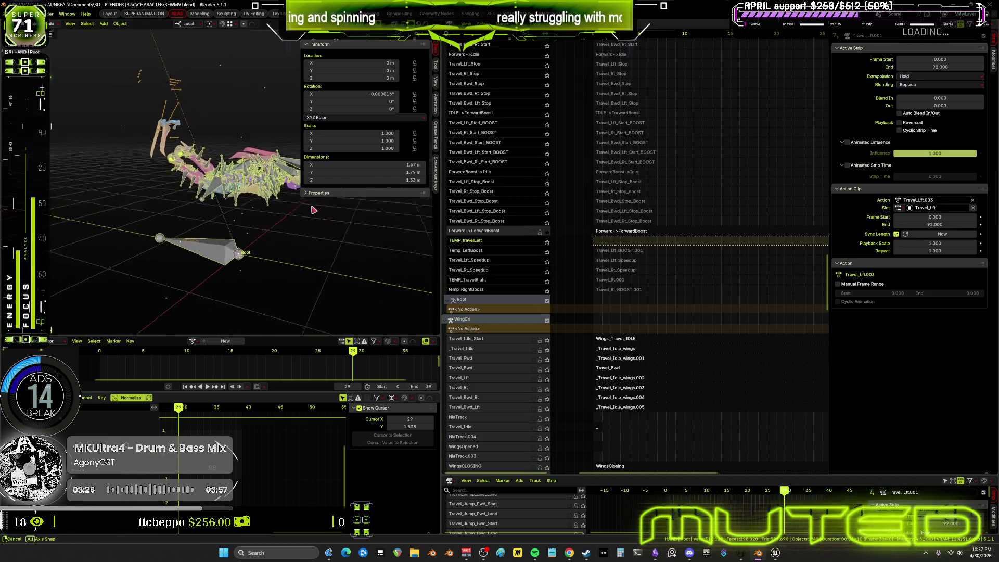
left_click_drag(353, 356, 134, 366)
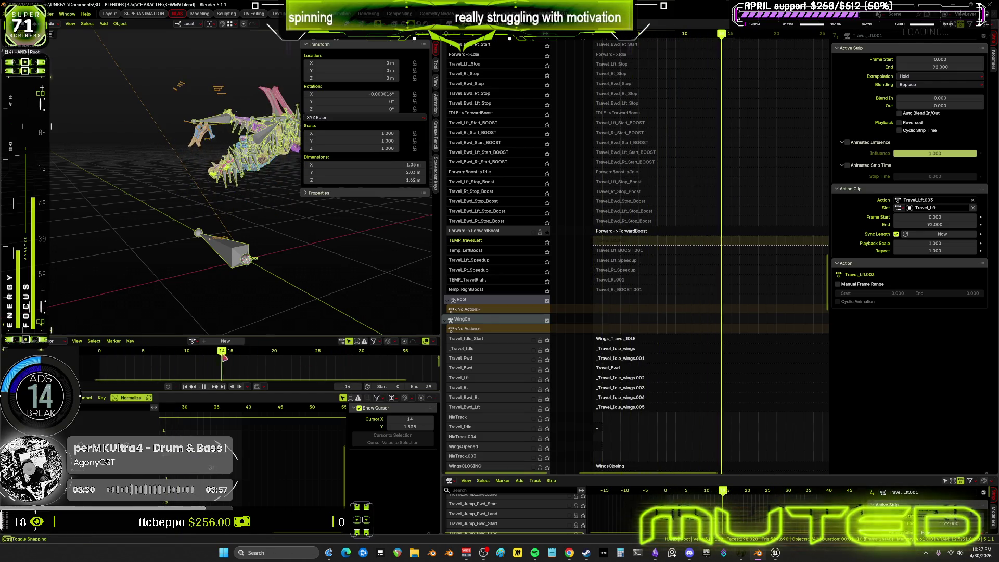
mouse_move(134, 366)
left_mouse_down()
mouse_move(316, 358)
mouse_move(283, 357)
left_mouse_up()
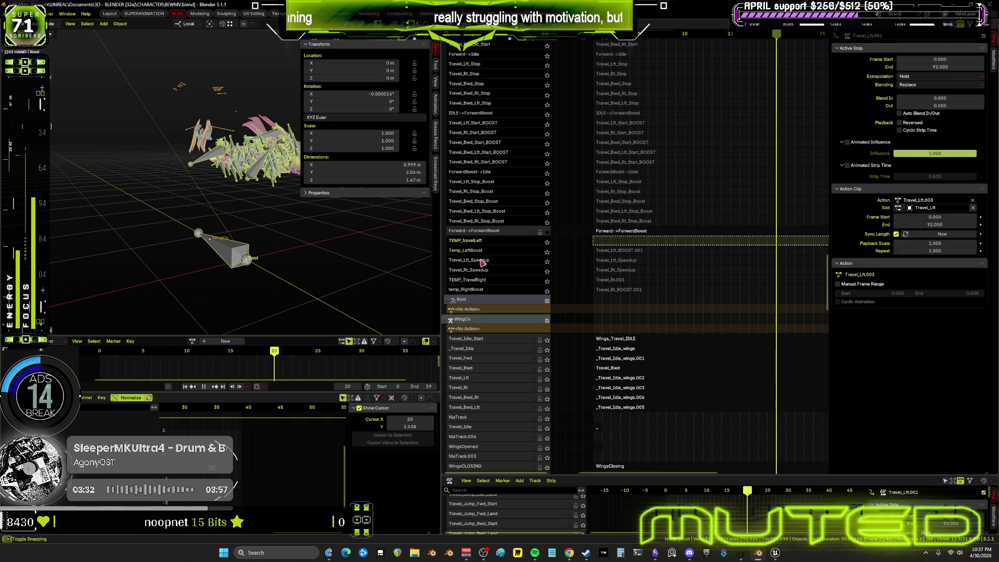
key("space")
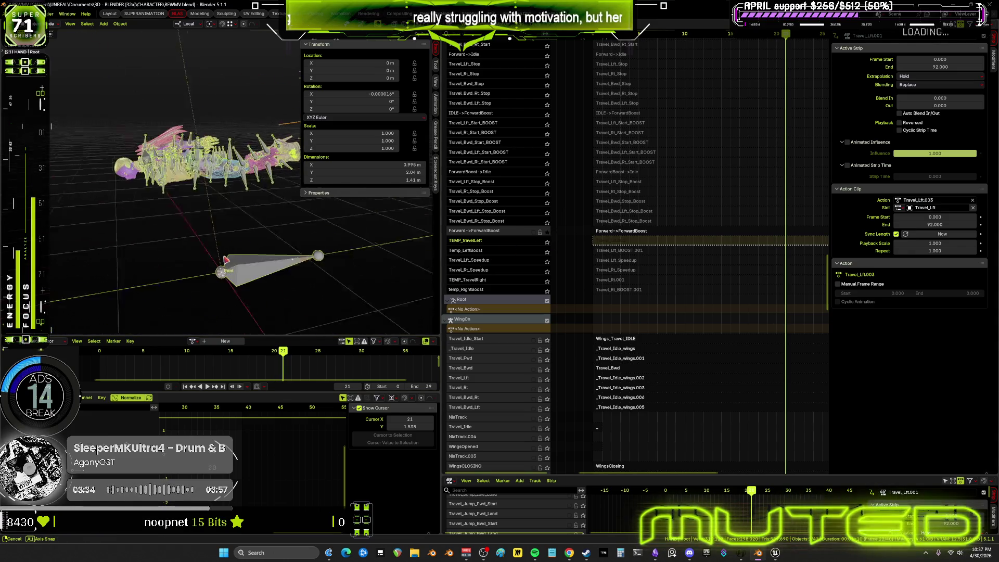
mouse_move(269, 357)
left_mouse_down()
mouse_move(96, 363)
mouse_move(192, 356)
left_mouse_up()
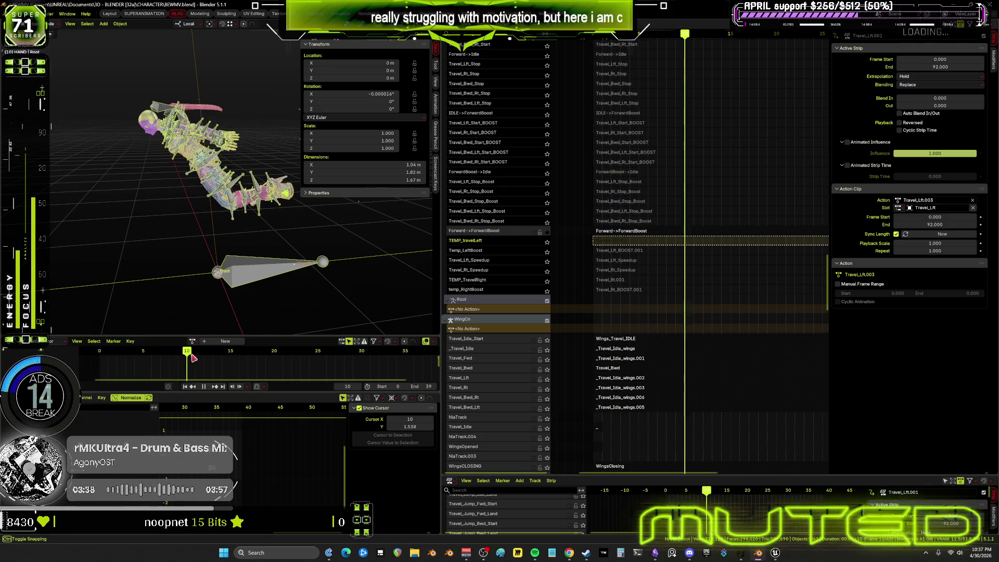
left_click_drag(192, 356, 274, 353)
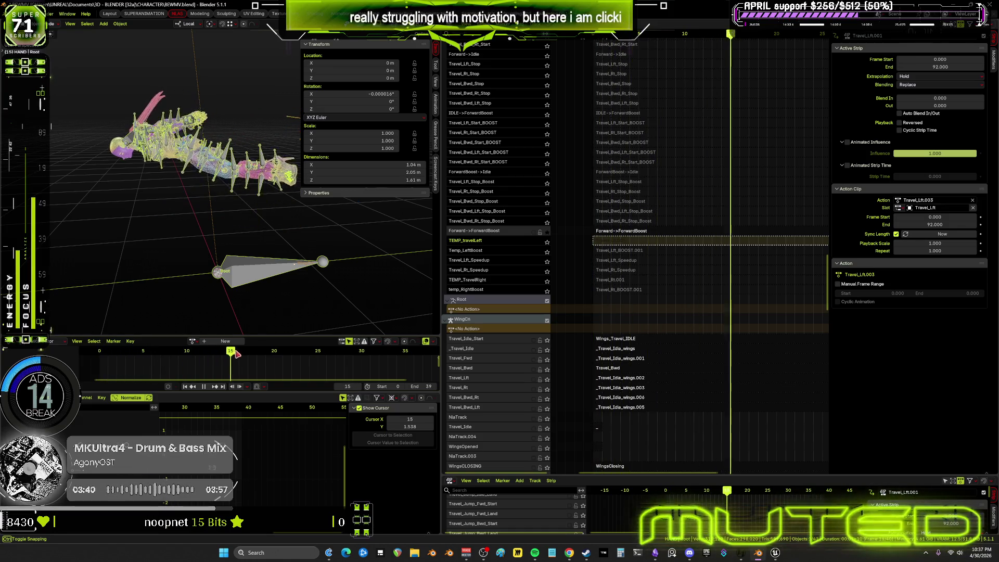
key("Escape")
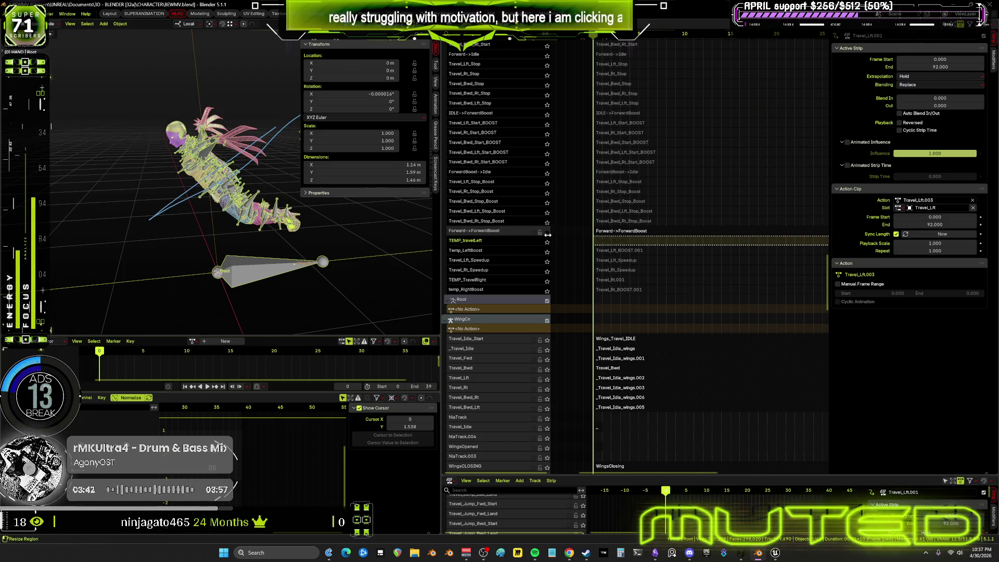
- Solo the TEMP_travelLeft track, scrub its motion and jump back to the first frame
left_click(547, 241)
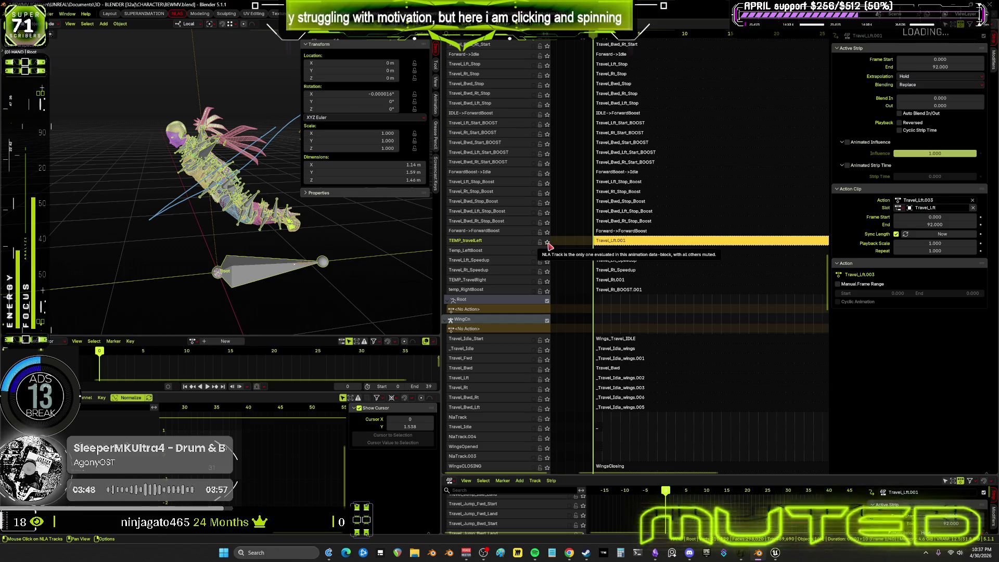
left_click(548, 242)
middle_click_drag(258, 195, 102, 355)
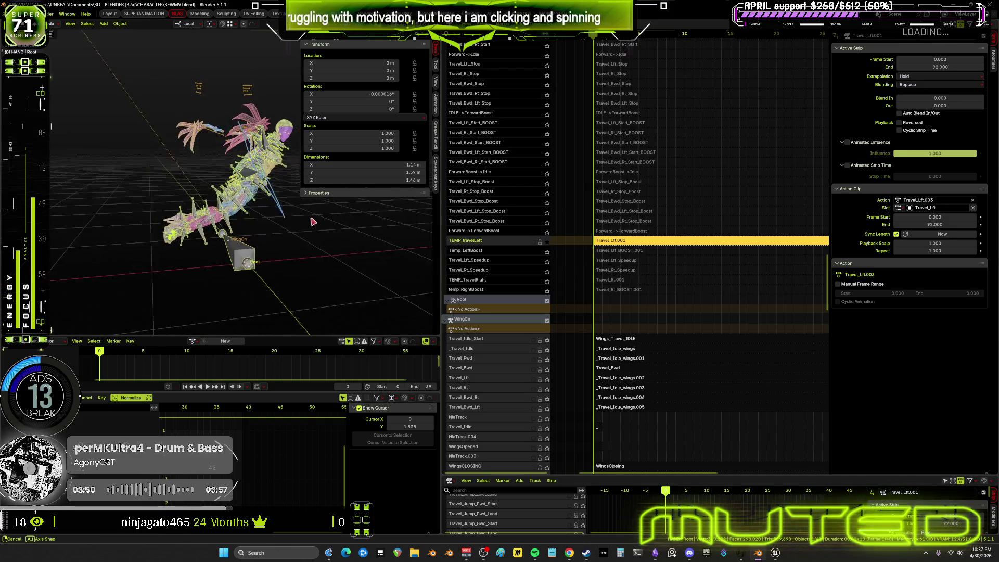
left_click_drag(101, 356, 397, 351)
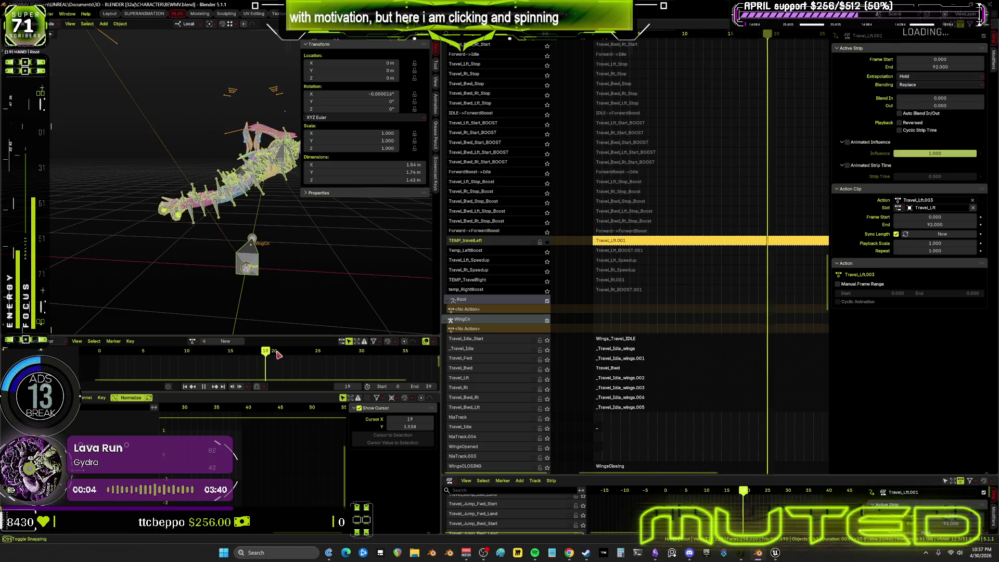
key("shift+Left")
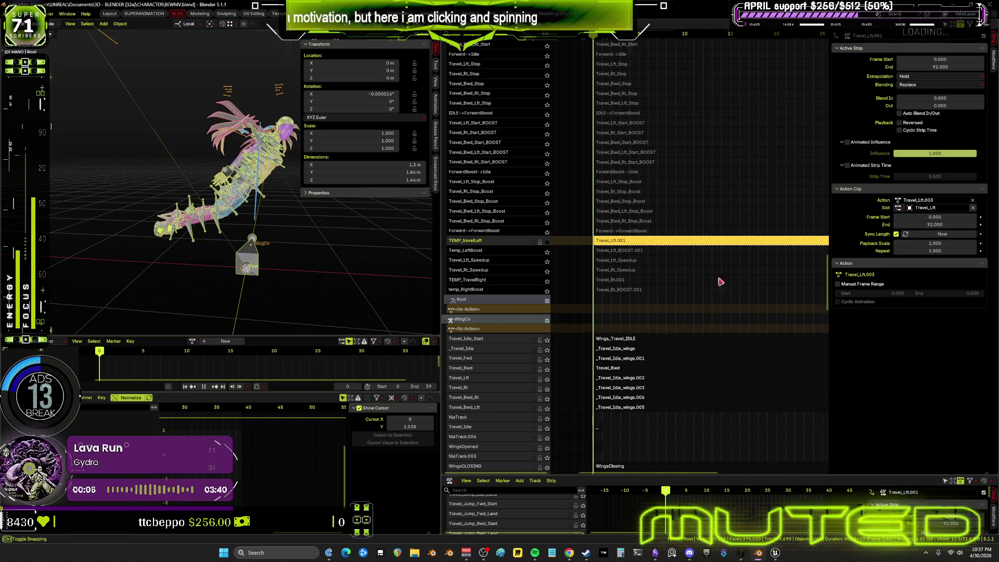
- Set the strip's end frame, then turn solo off so all tracks play again
left_click(941, 67)
type("1")
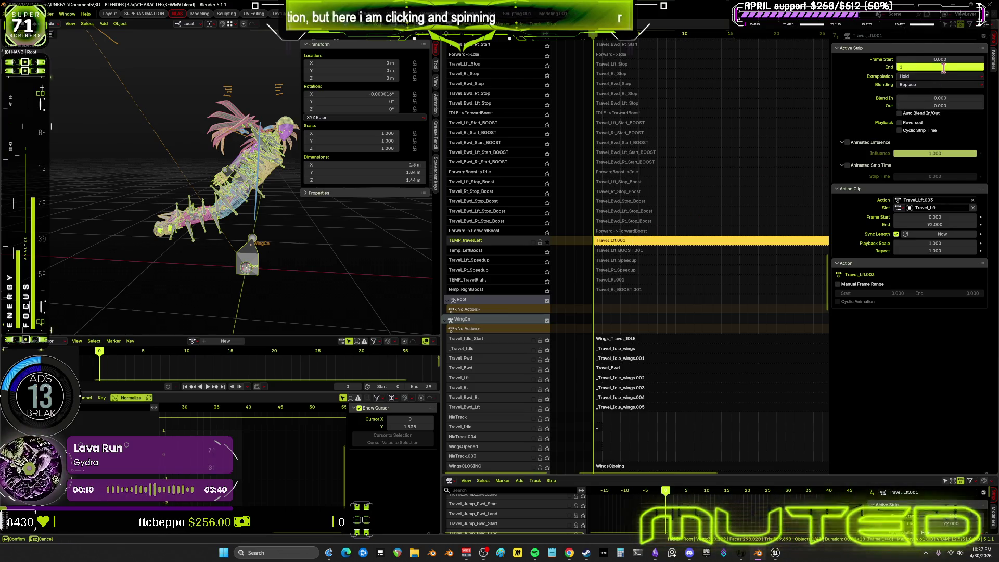
type("0.000")
key("Return")
scroll(692, 256, "down", 1)
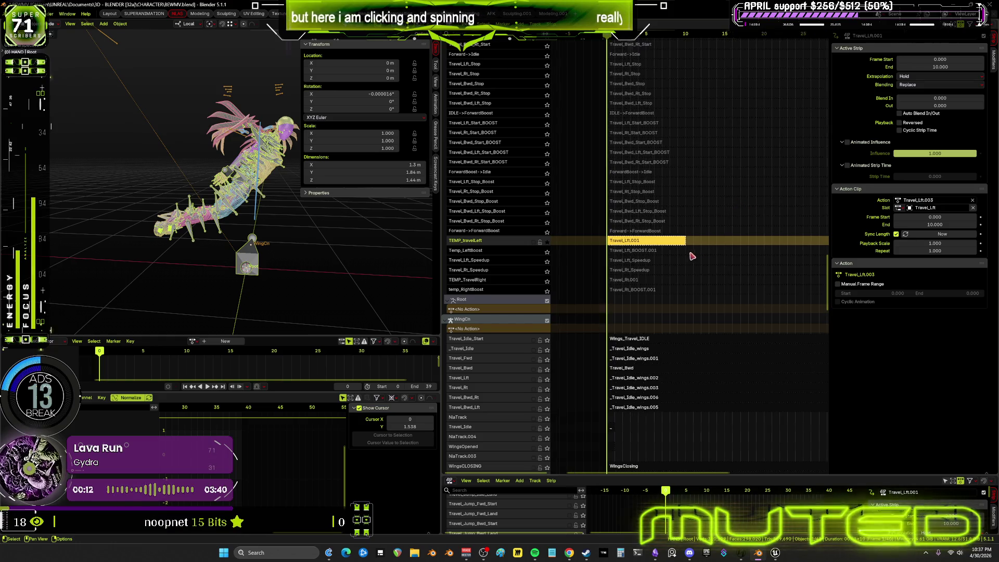
middle_click_drag(692, 256, 624, 269)
left_click(602, 263)
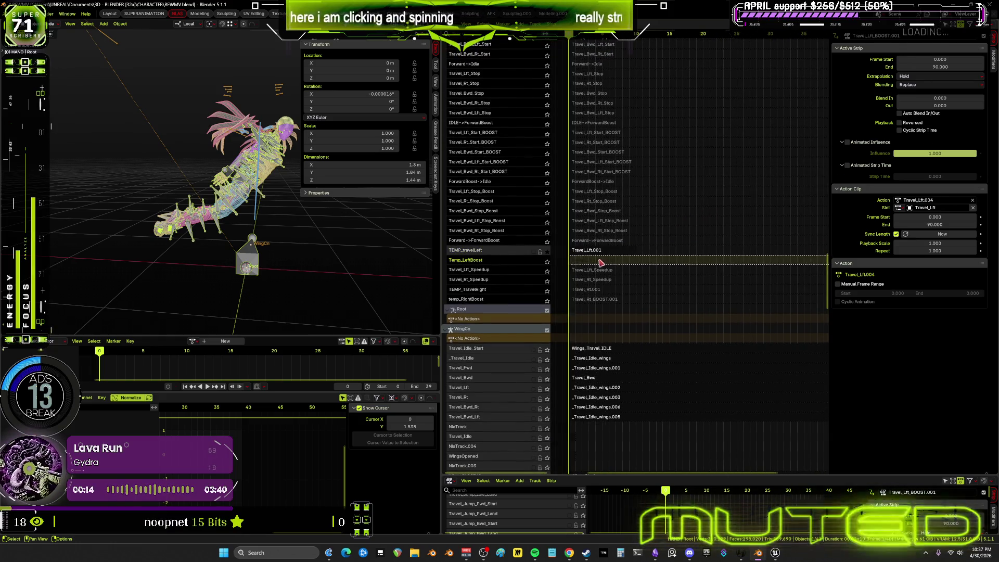
left_click(548, 258)
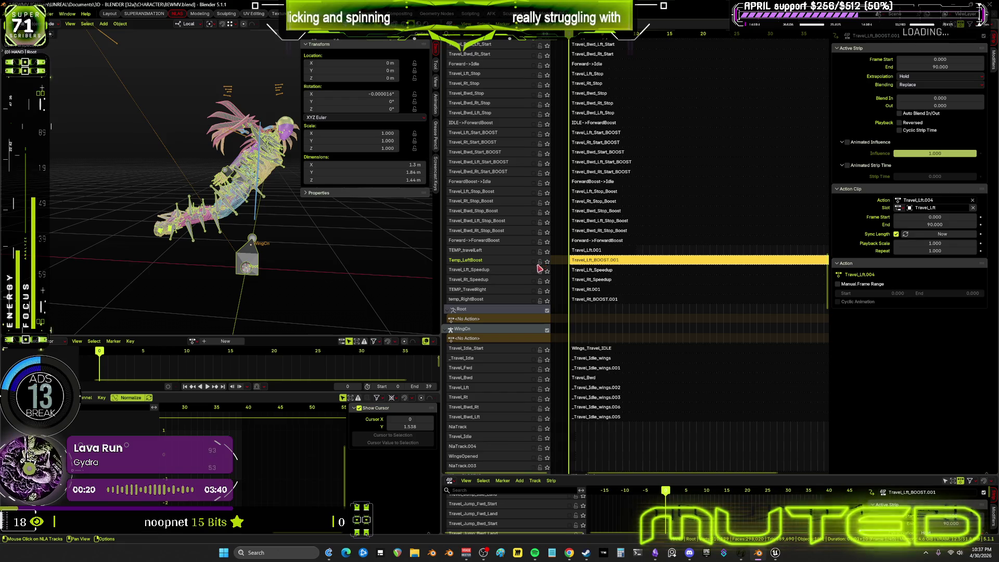
left_click(590, 270)
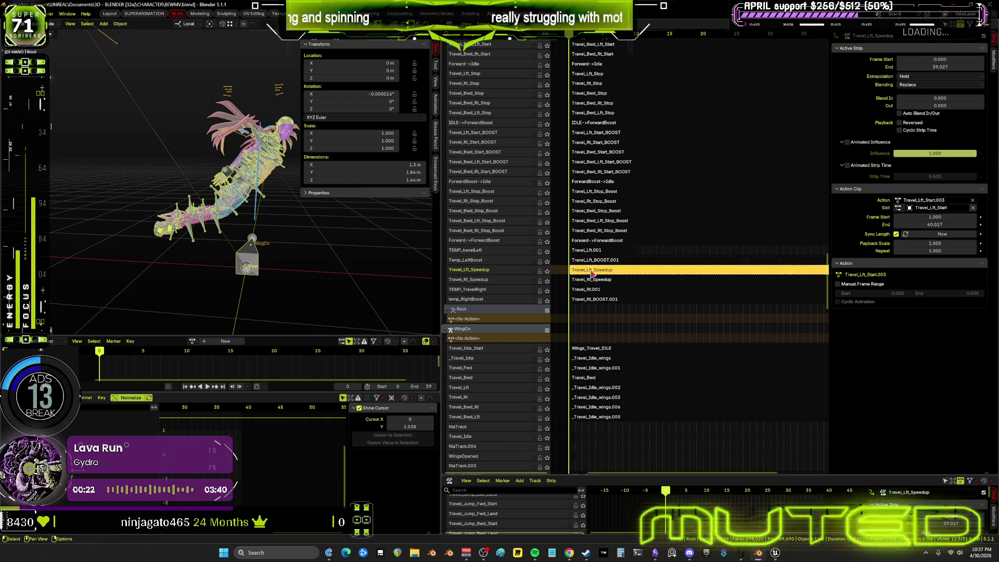
scroll(681, 278, "down", 2)
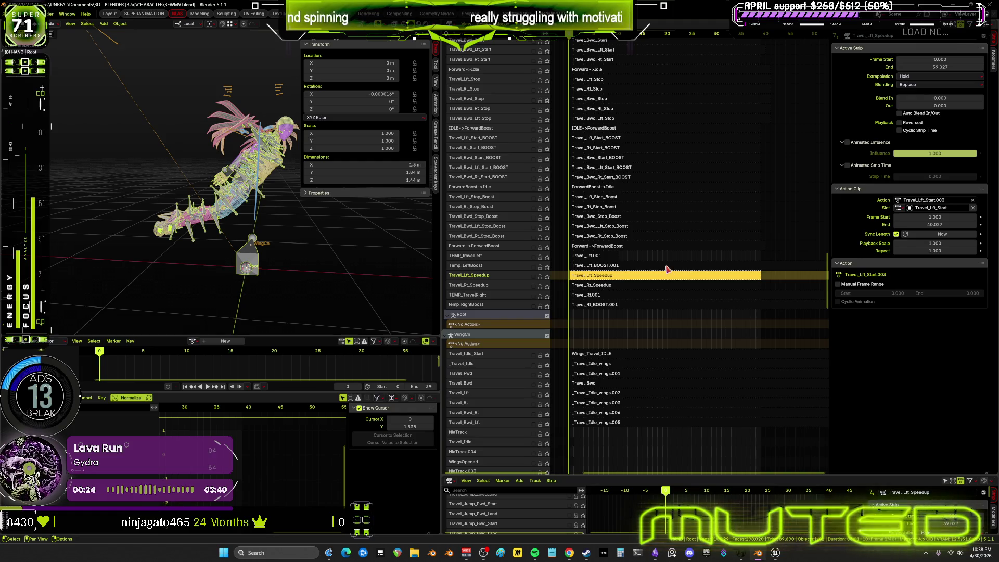
key("ctrl+z")
- Set the Travel_Lft_BOOST.001 strip to start at frame 30
left_click(941, 60)
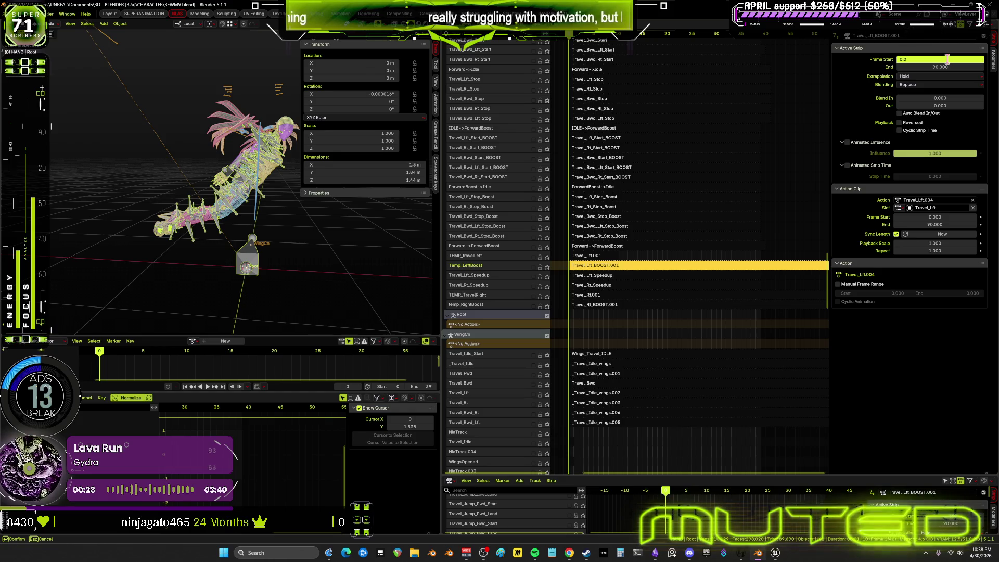
key("Return")
left_click(927, 60)
type("30")
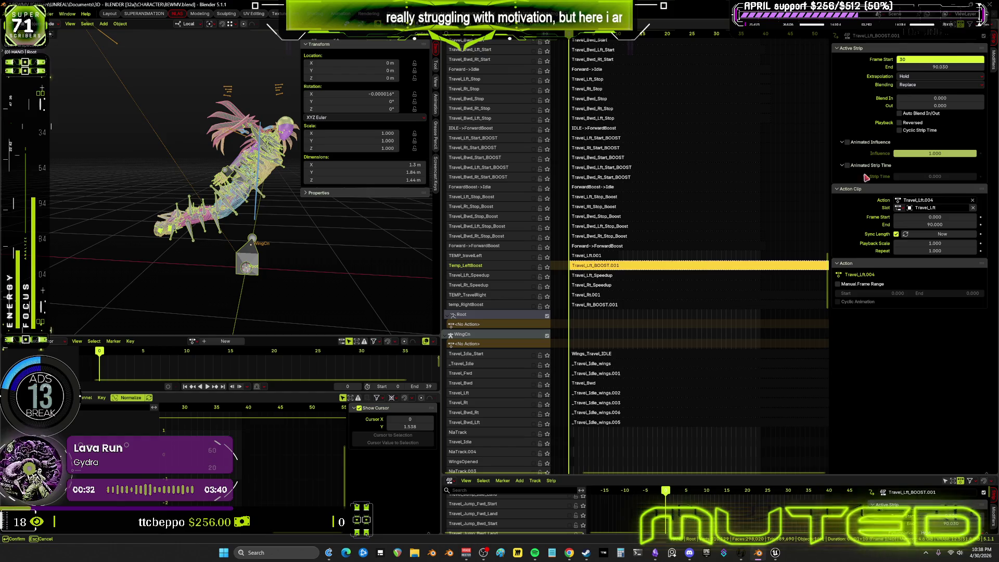
key("Return")
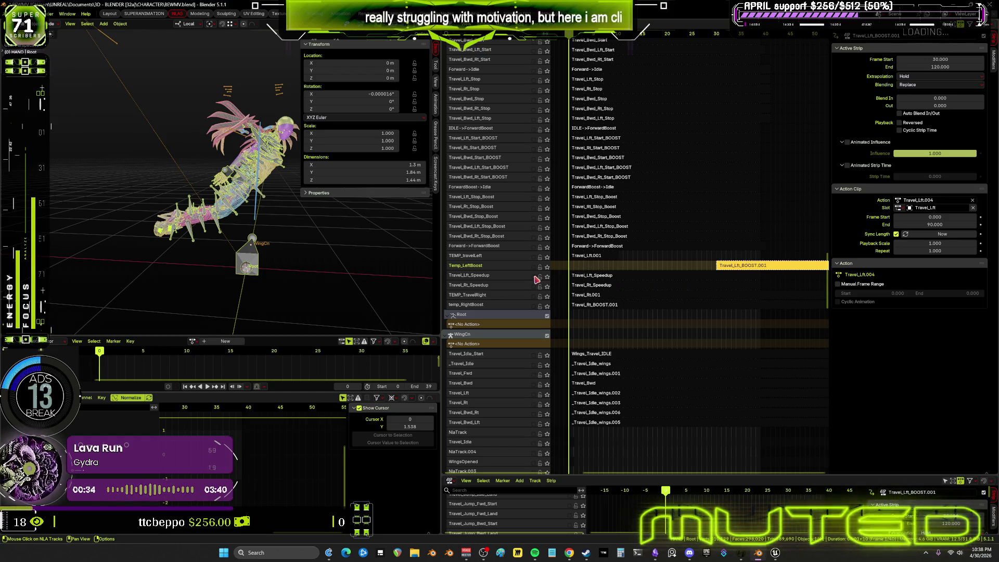
- Make the Temp_LeftBoost track active and play back its animation
left_click(534, 275)
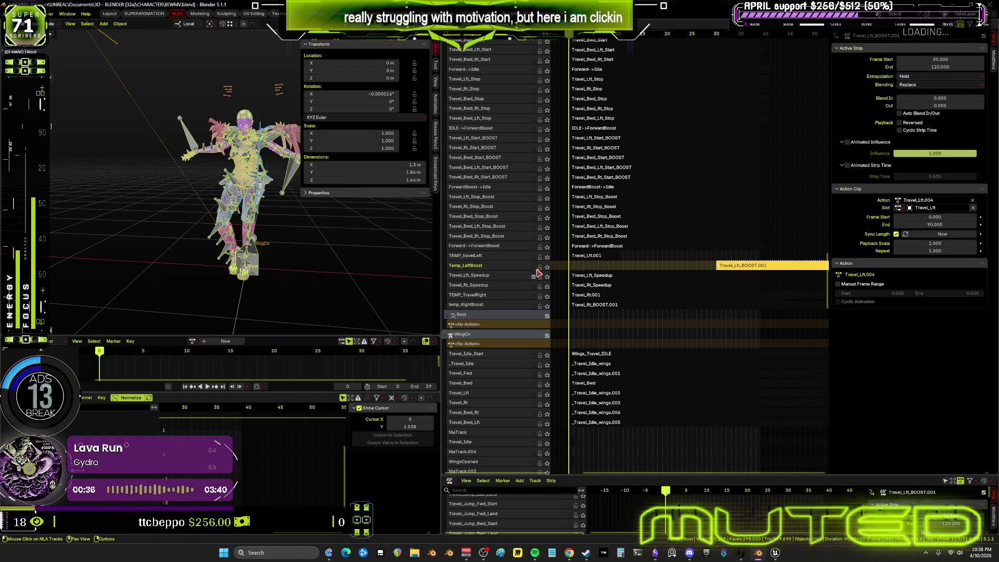
left_click(536, 258)
left_click(536, 267)
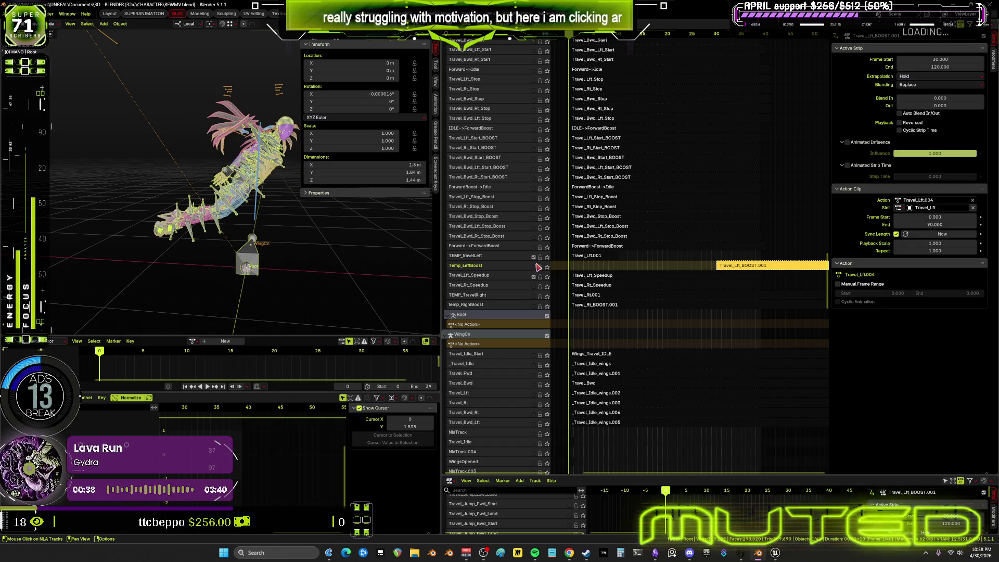
key("space")
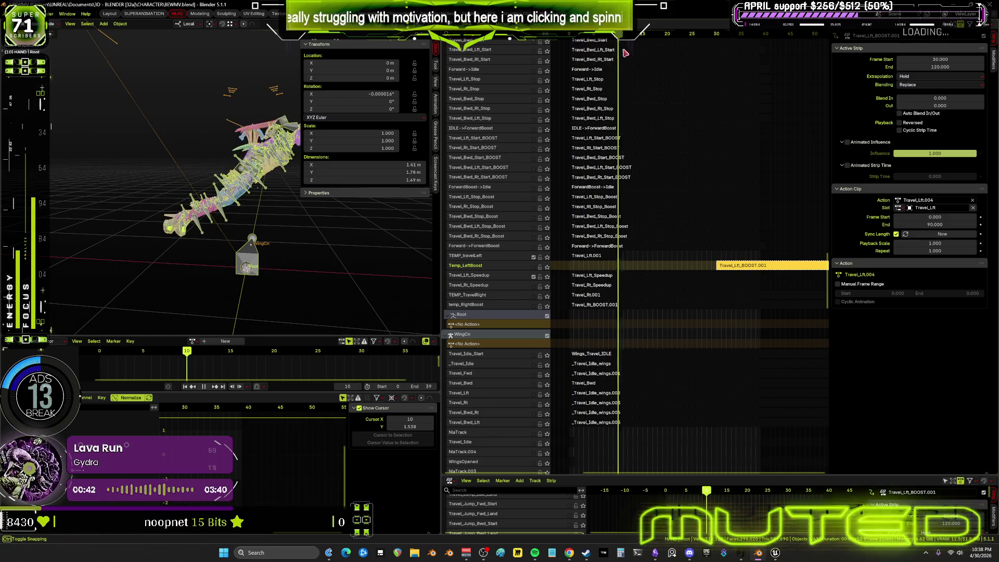
- Review Travel_Lft_Speedup at frame 13 in tweak mode, then play it maximized with overlays hidden
left_click_drag(811, 83, 632, 104)
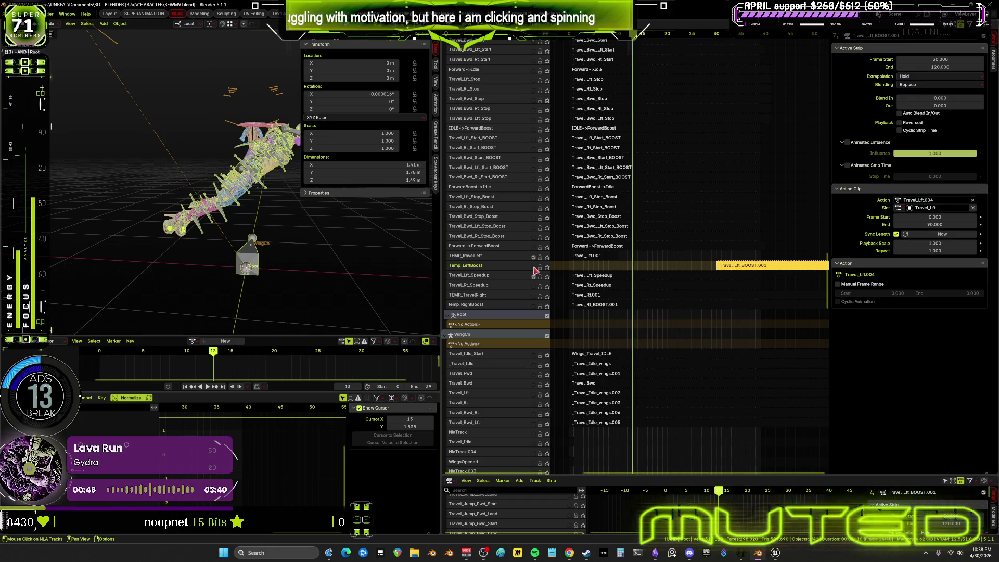
left_click(615, 277)
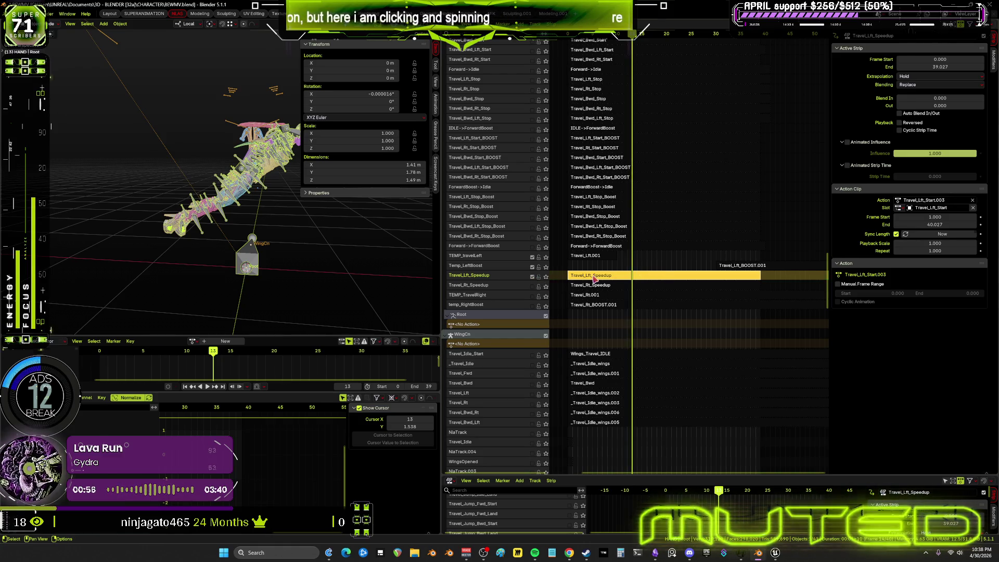
key("Tab")
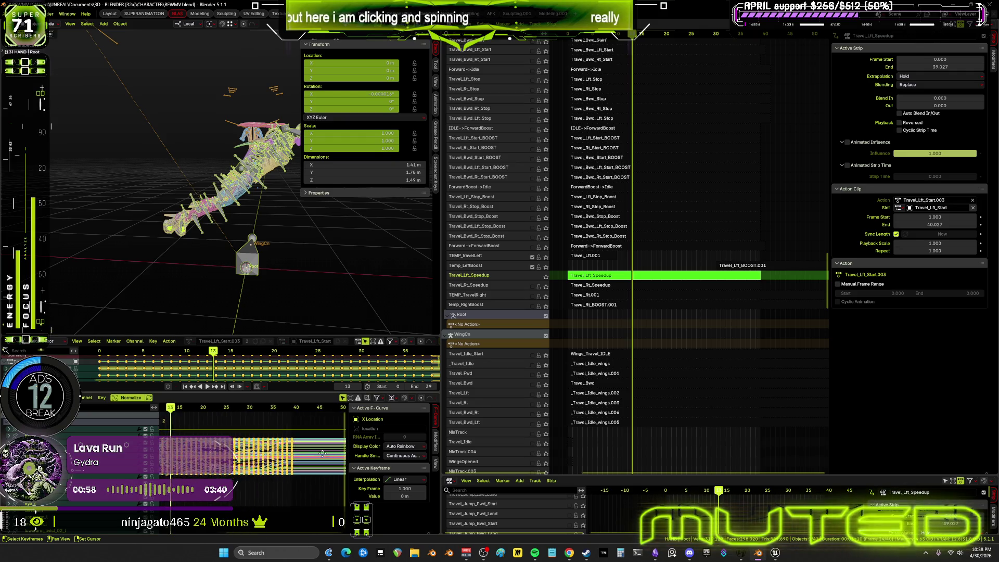
scroll(321, 453, "up", 5, "ctrl")
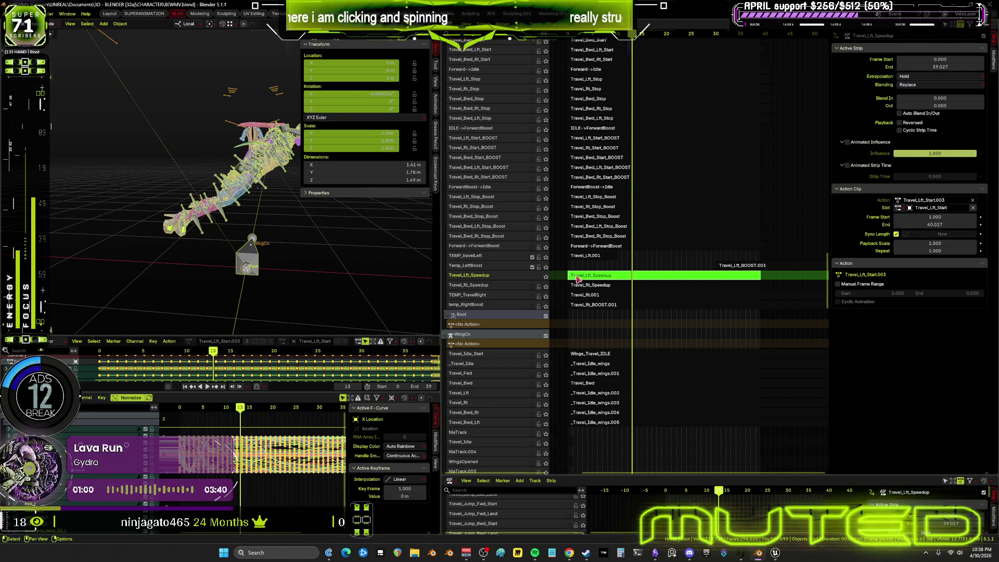
key("Tab")
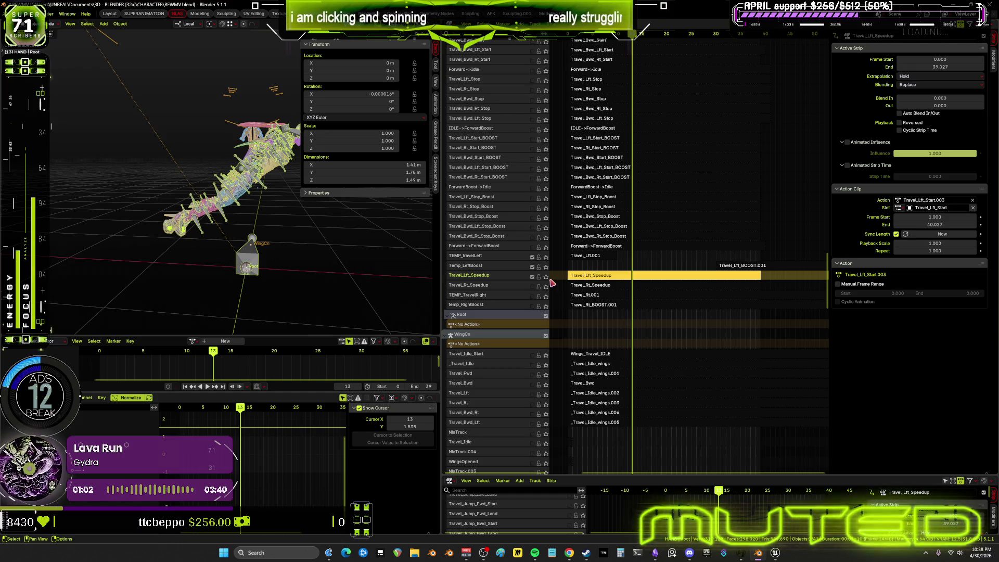
key("space")
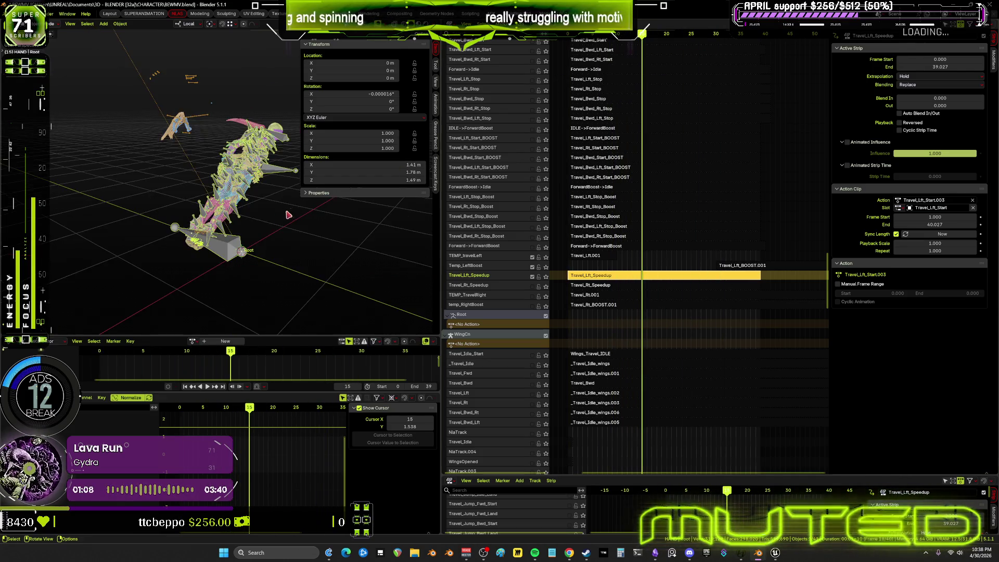
key("ctrl+space")
key("shift+alt+z")
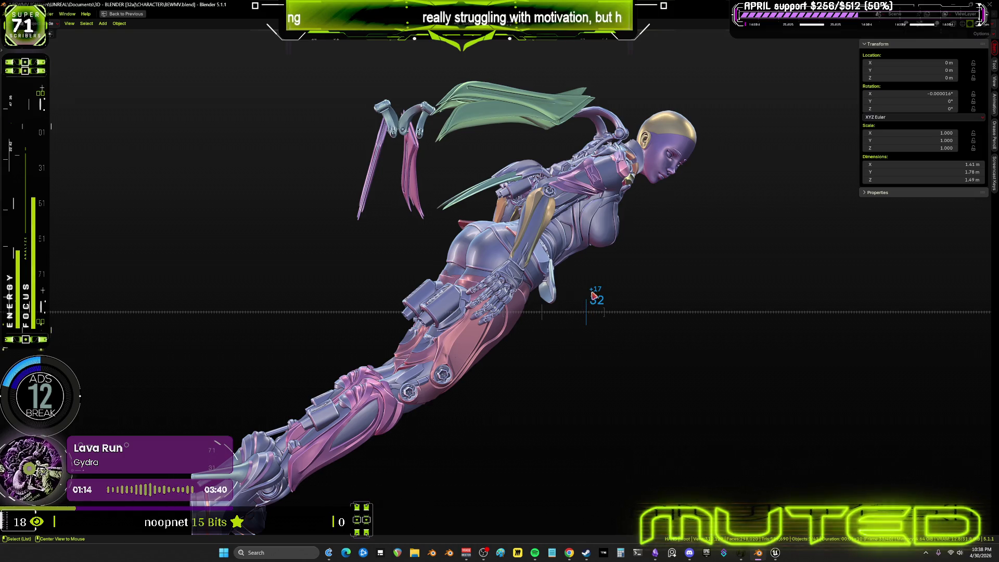
- Restore the full layout and set the Travel_Lft.001 strip's extrapolation to Nothing
key("ctrl+space")
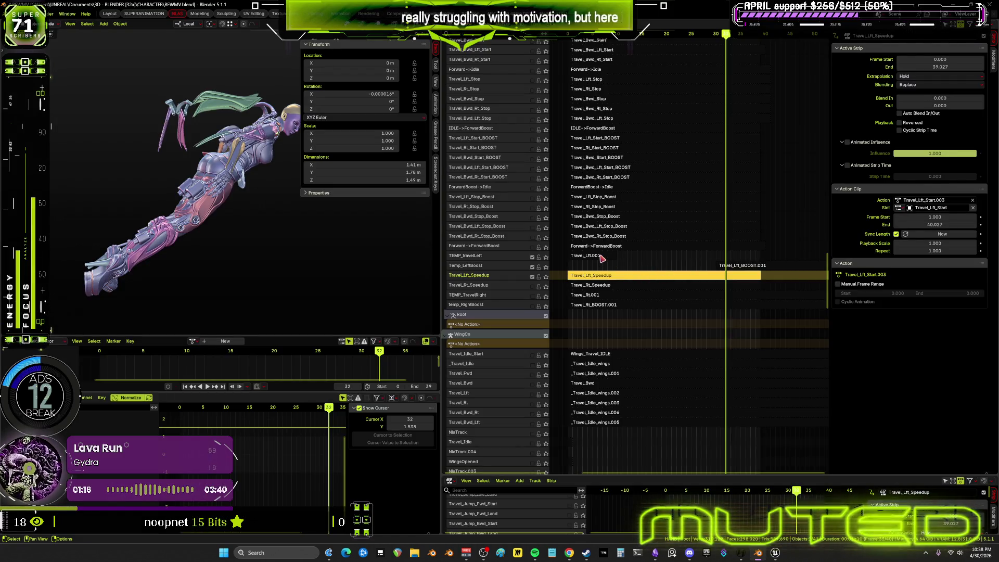
key("ctrl+z")
left_click(923, 77)
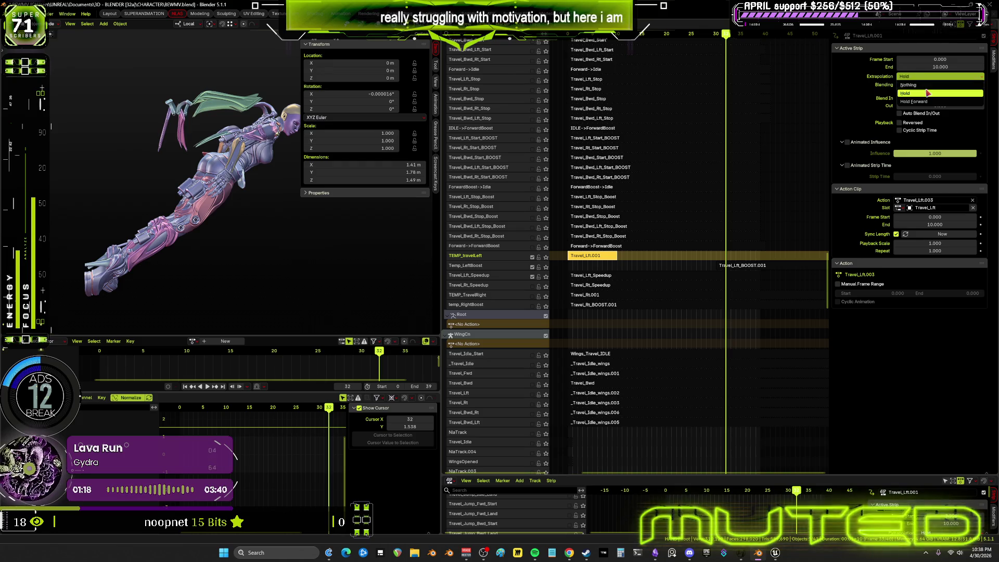
left_click(927, 85)
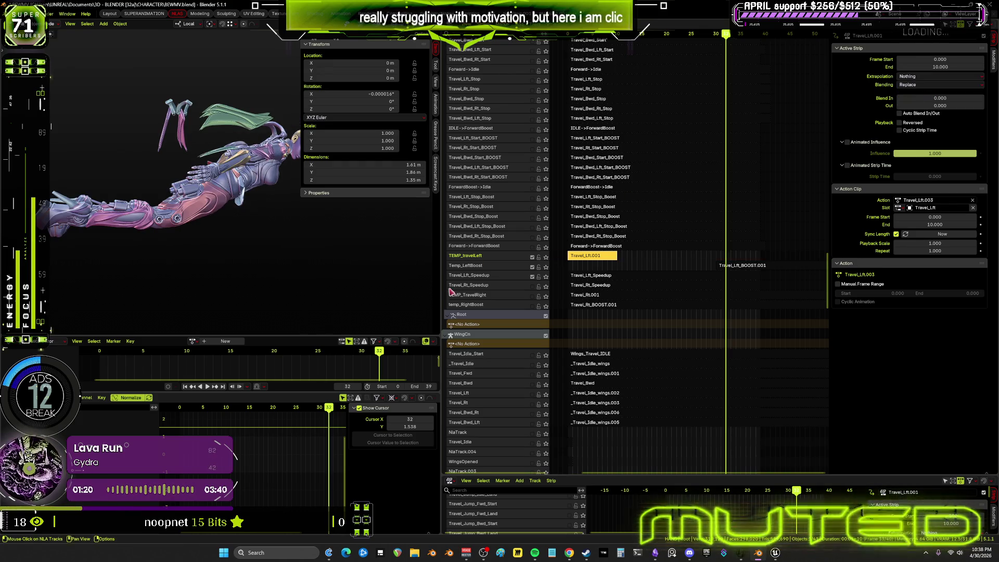
- Scrub to frame 5, make the Travel_Lft_Speedup track active and replay the animation
left_click_drag(296, 354, 142, 368)
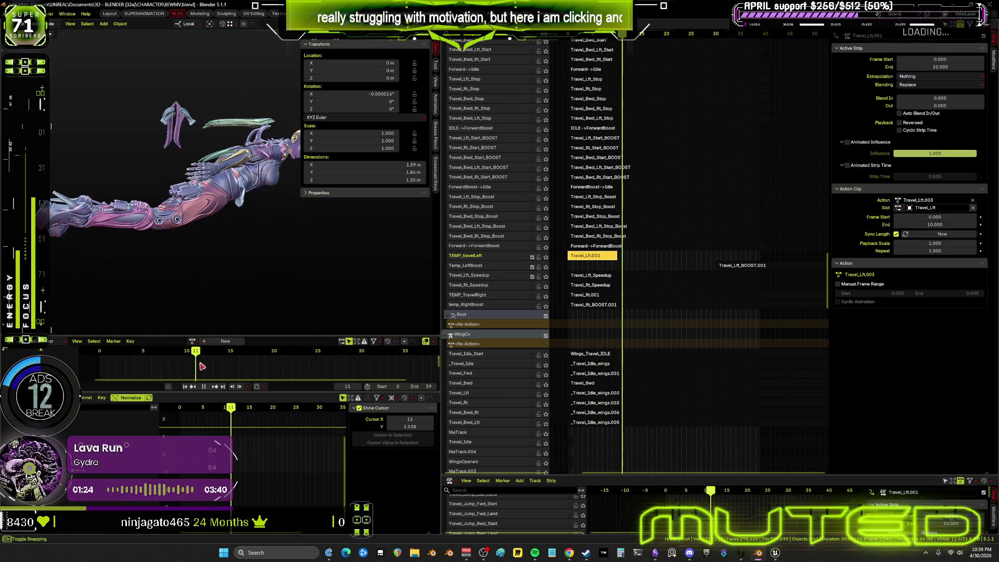
left_click(612, 278)
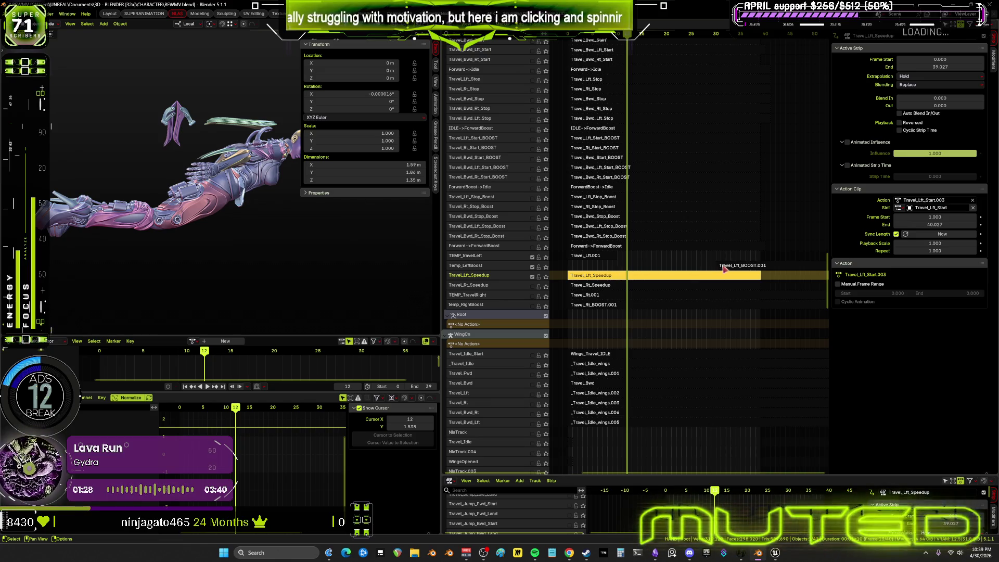
left_click(741, 267)
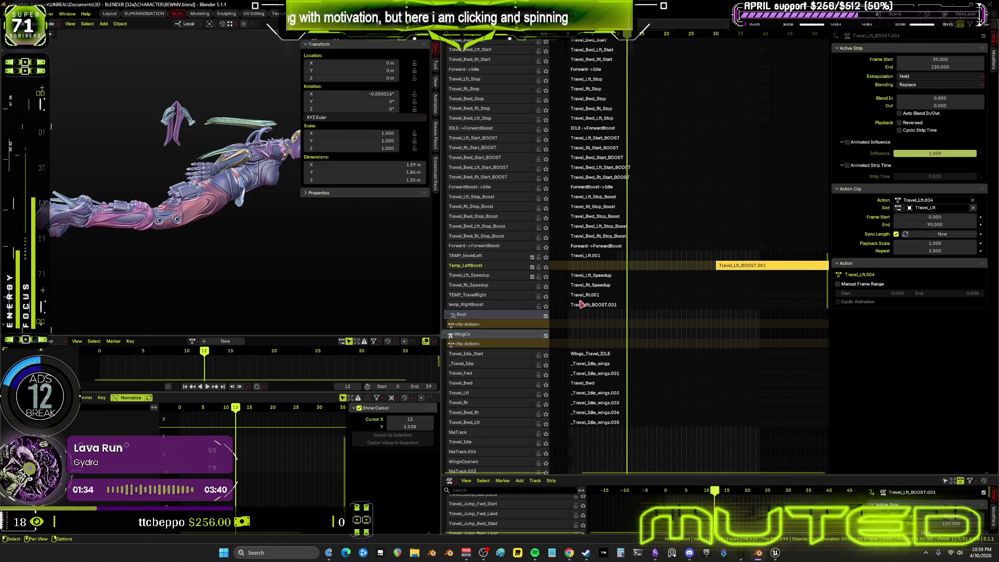
left_click(484, 277)
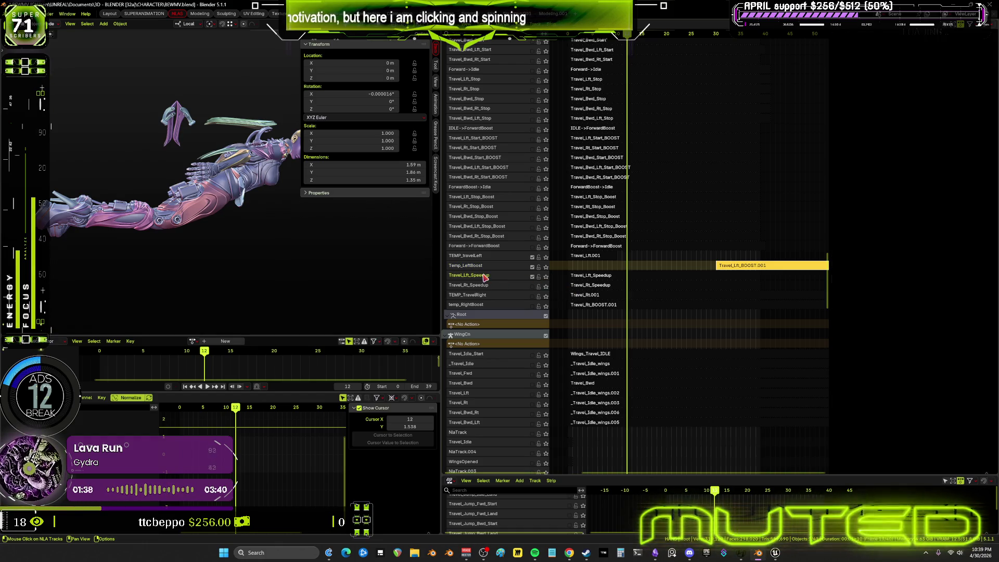
key("space")
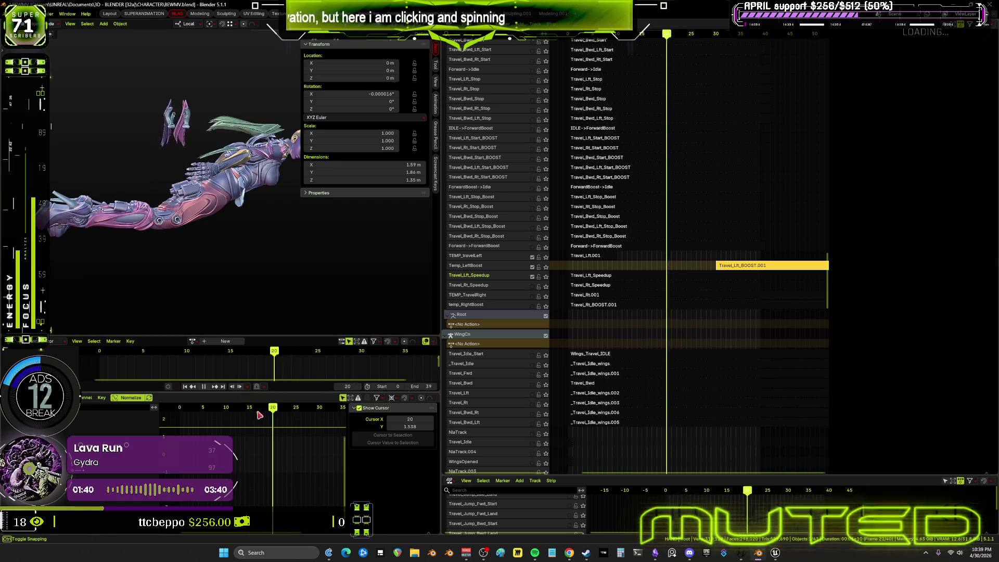
scroll(531, 331, "up", 5)
scroll(532, 331, "down", 5)
scroll(530, 331, "down", 5)
scroll(535, 330, "down", 5)
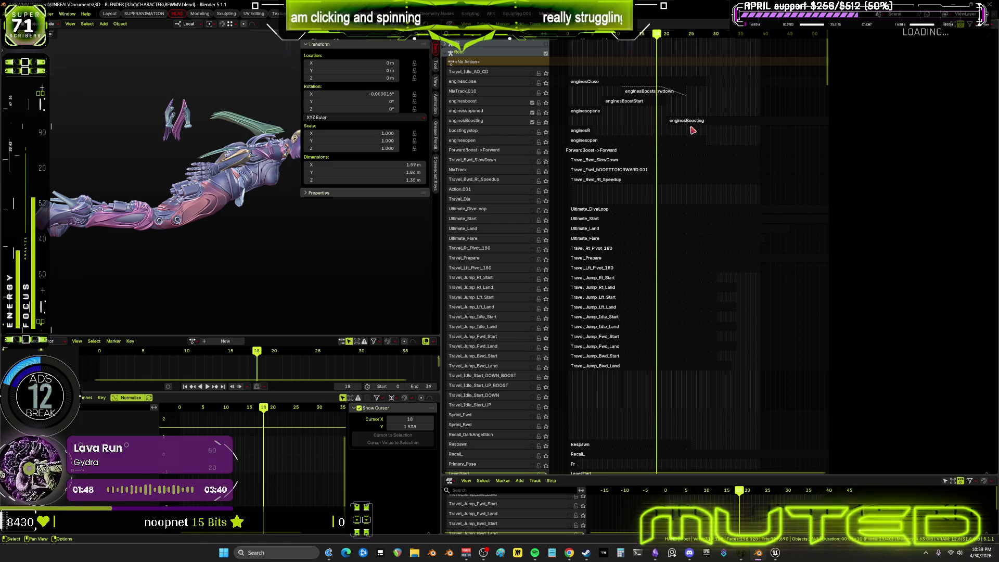
scroll(638, 419, "down", 5)
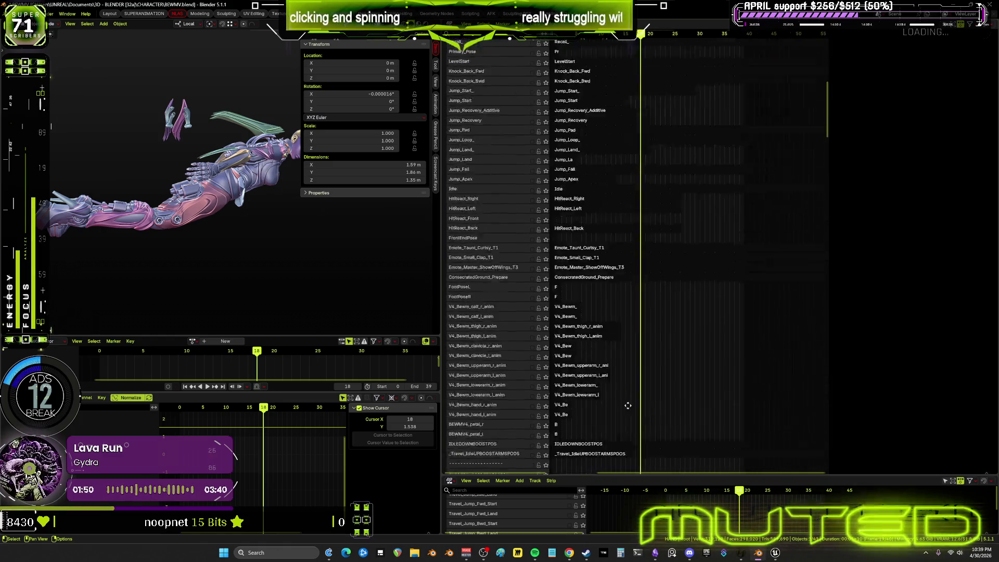
scroll(639, 419, "down", 5)
scroll(638, 419, "down", 5)
scroll(657, 66, "down", 5)
scroll(656, 66, "down", 4)
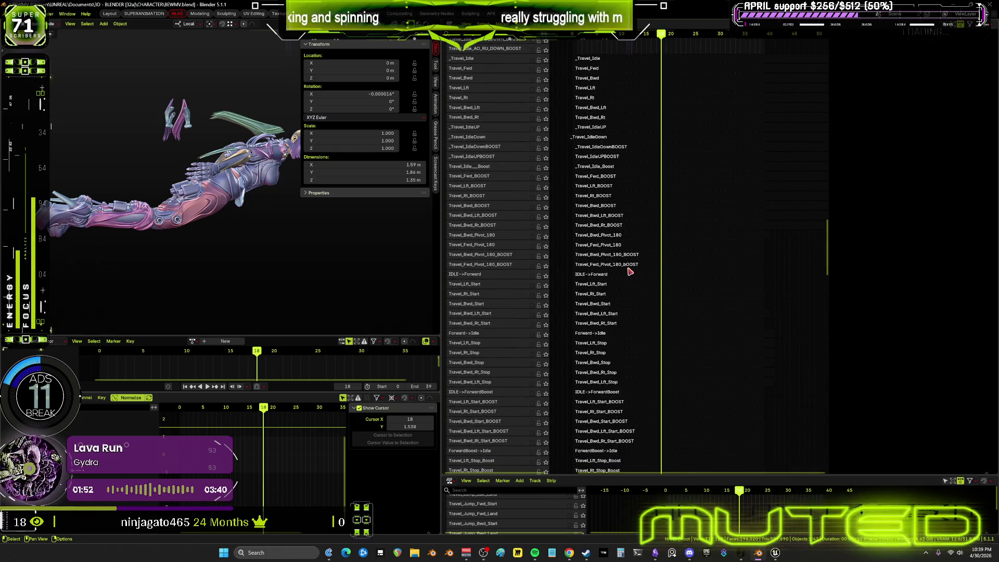
scroll(656, 393, "down", 4)
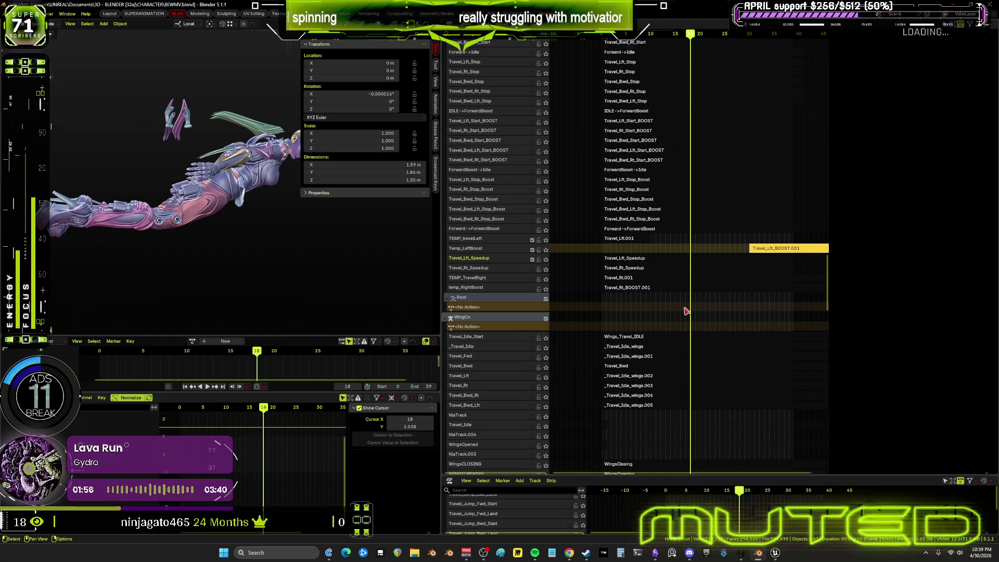
left_click(695, 265)
right_click(696, 263)
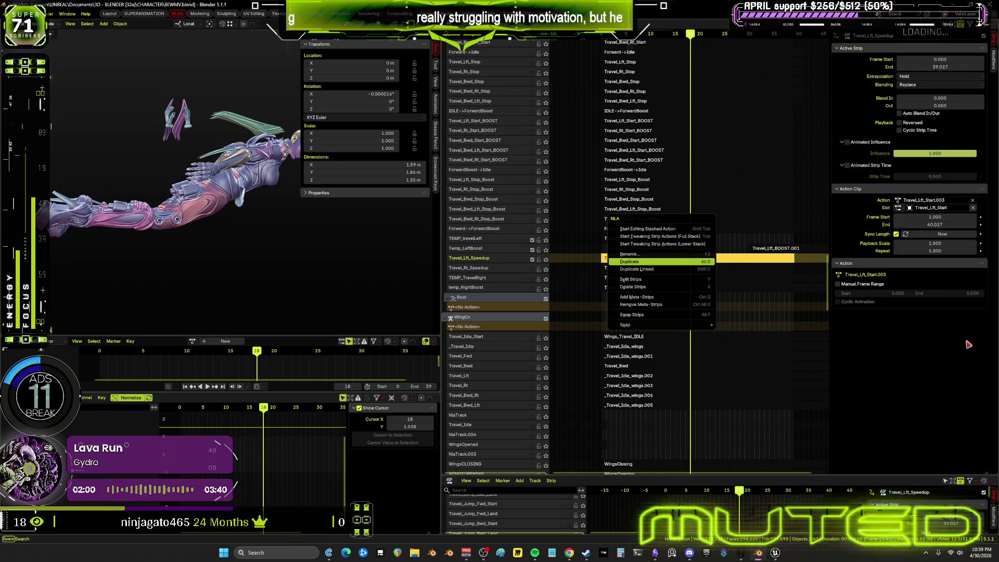
- Keep the strip end at 39.027, reselect Travel_Lft_Speedup and disable the Temp_LeftBoost track
left_click(958, 69)
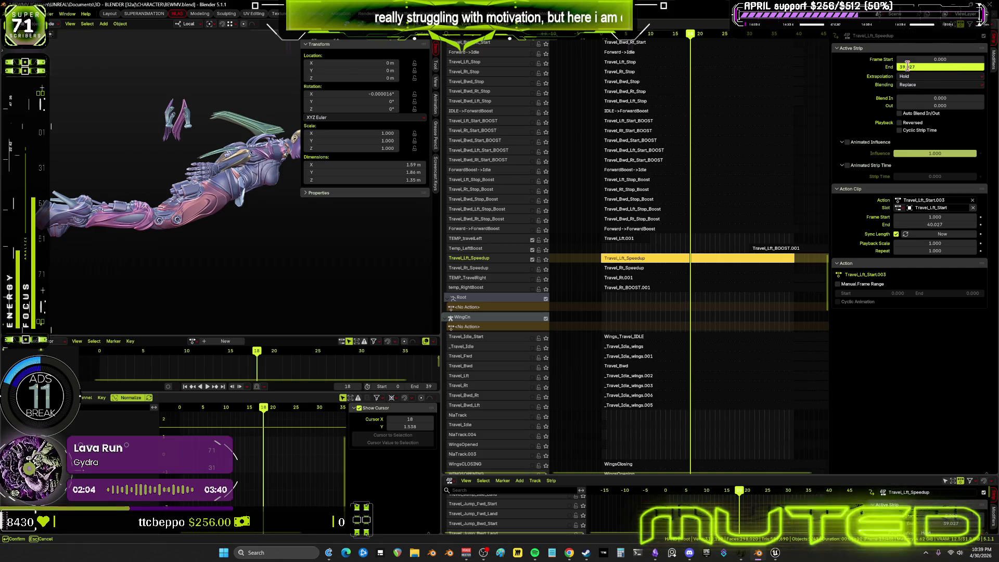
left_click(941, 86)
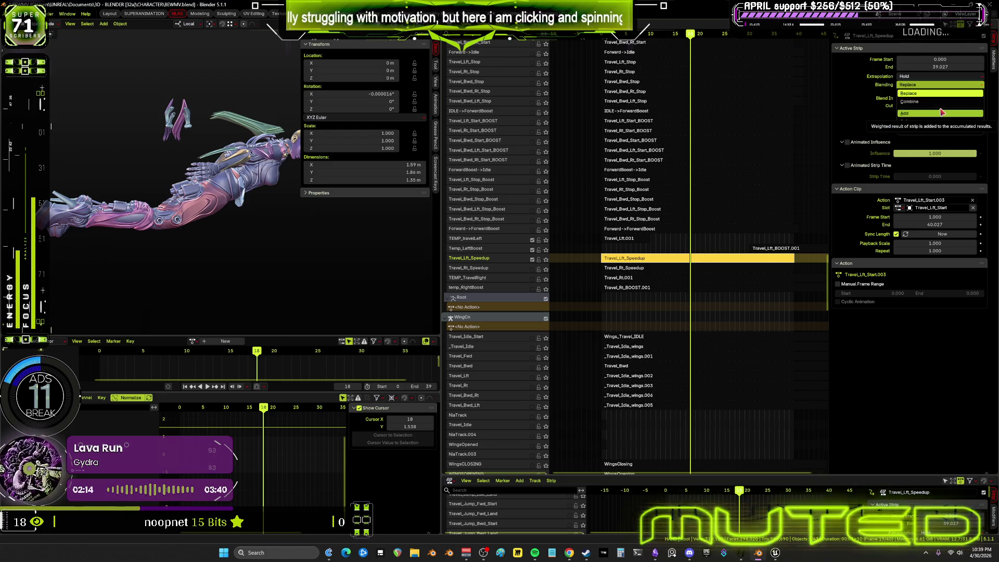
left_click(657, 278)
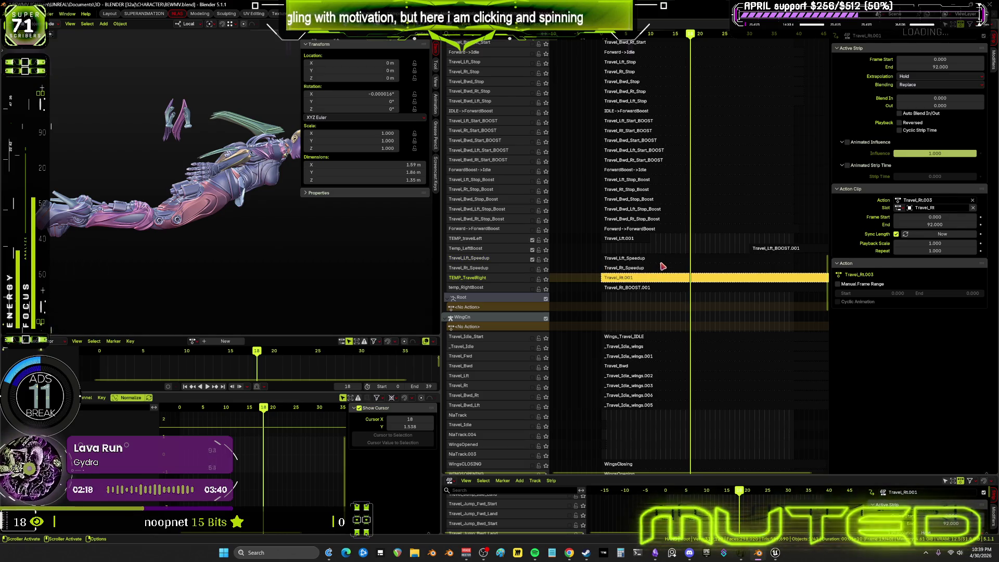
left_click(663, 258)
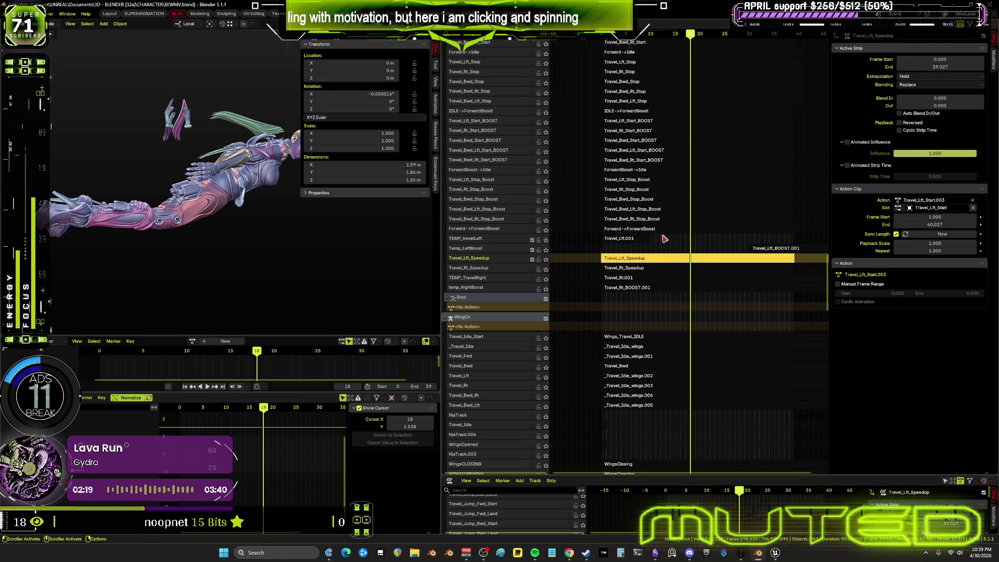
left_click(531, 249)
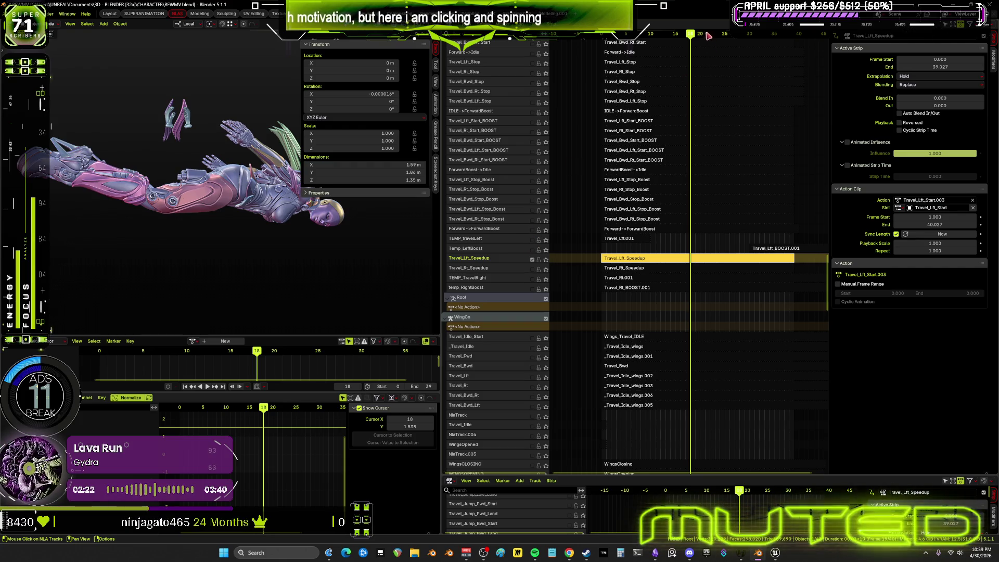
- Play Travel_Lft_Speedup and scrub between frames 12 and 21, then bring up the strip's action list
key("space")
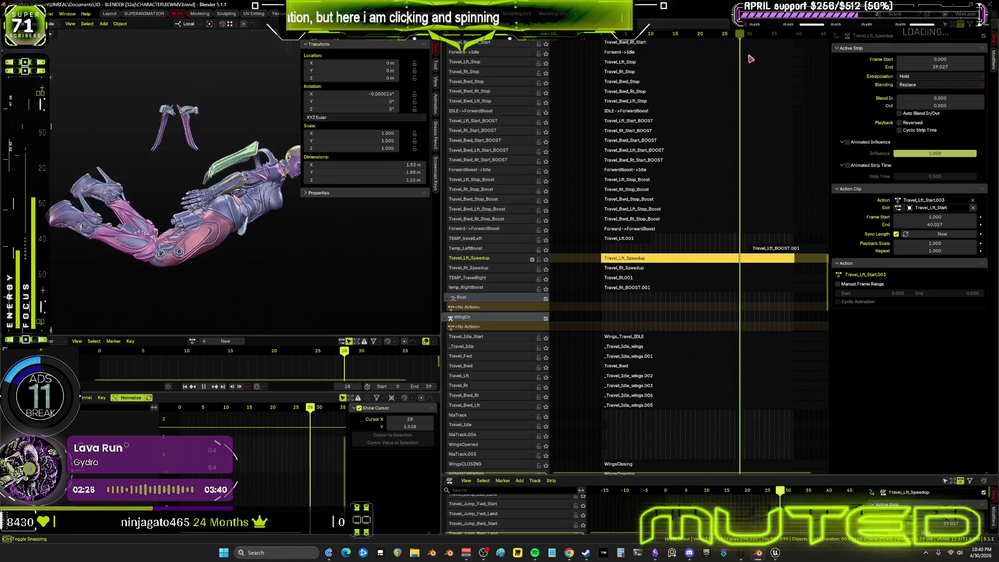
left_click_drag(669, 65, 648, 64)
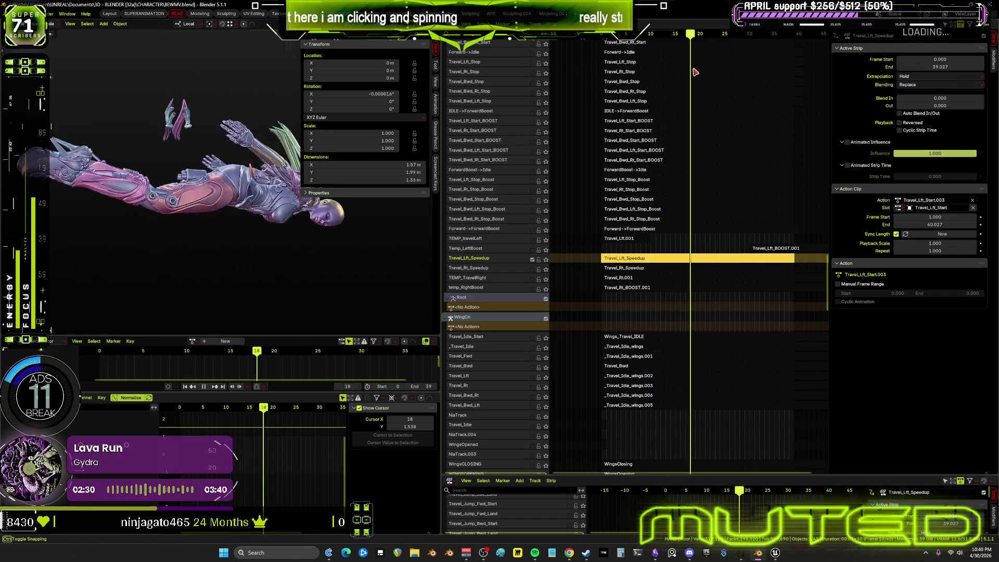
mouse_move(649, 65)
left_mouse_down()
mouse_move(713, 78)
mouse_move(796, 73)
left_mouse_up()
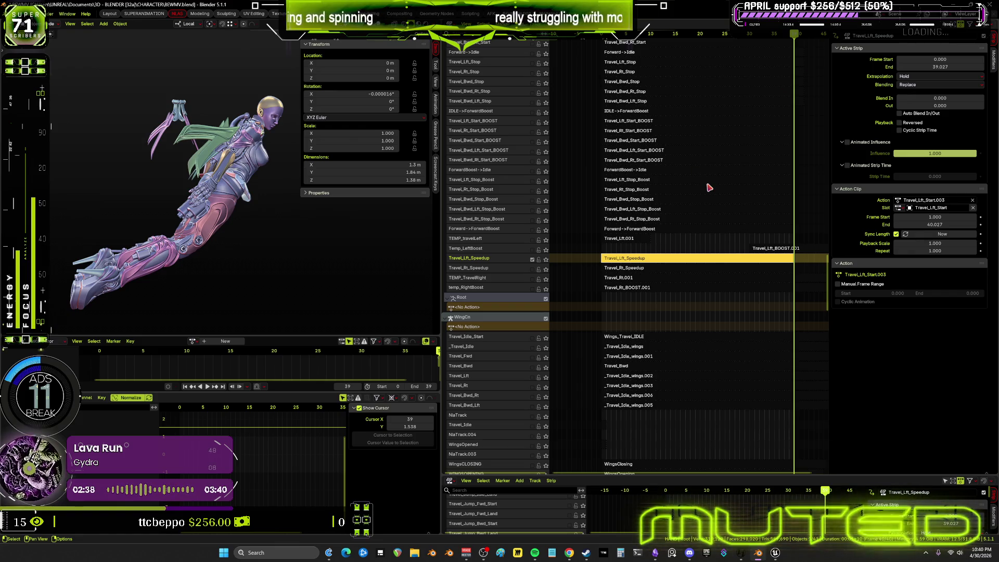
left_click(902, 202)
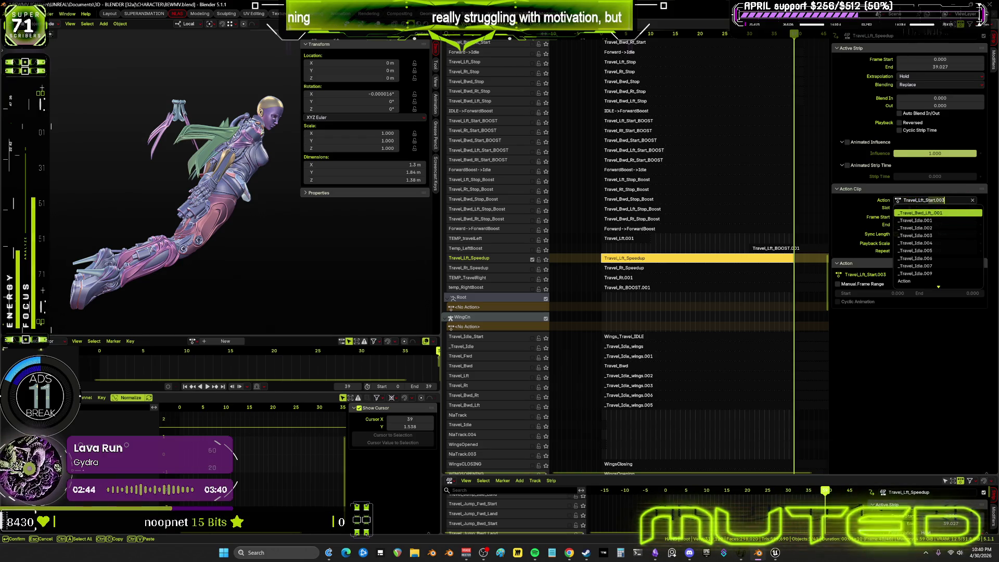
type("Travel_Lft_")
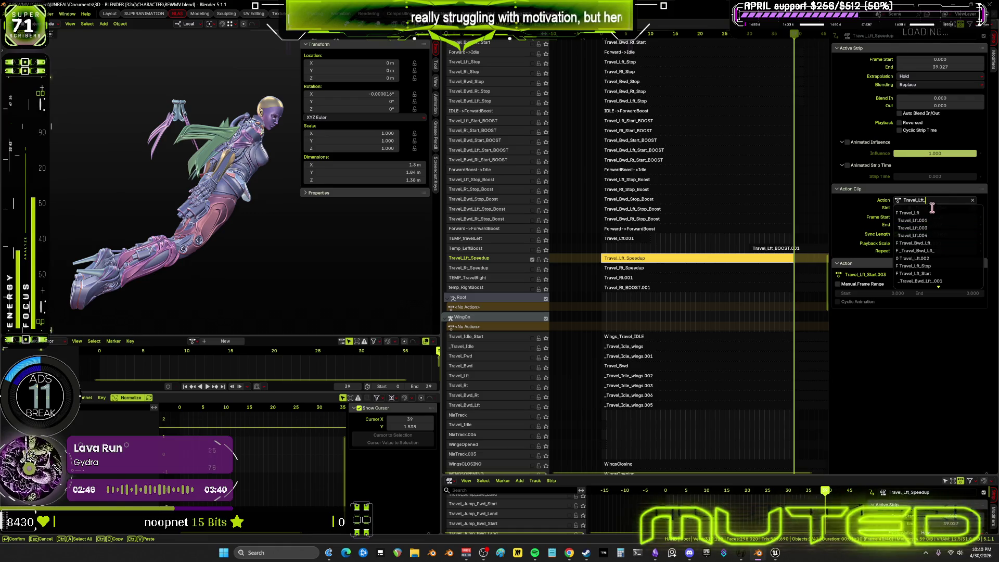
scroll(944, 278, "down", 2)
scroll(943, 278, "down", 2)
scroll(943, 277, "down", 2)
scroll(945, 275, "down", 2)
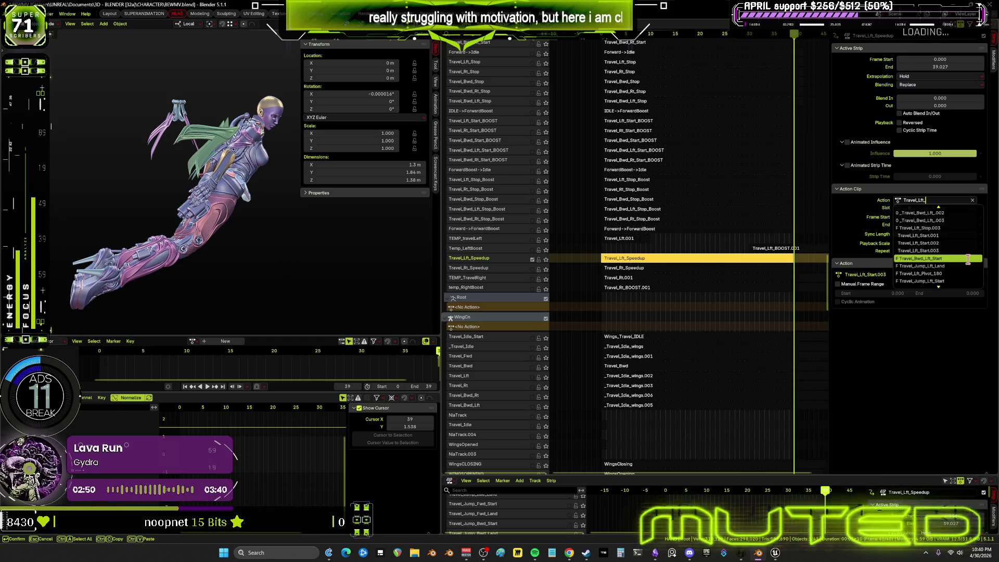
scroll(968, 252, "down", 4)
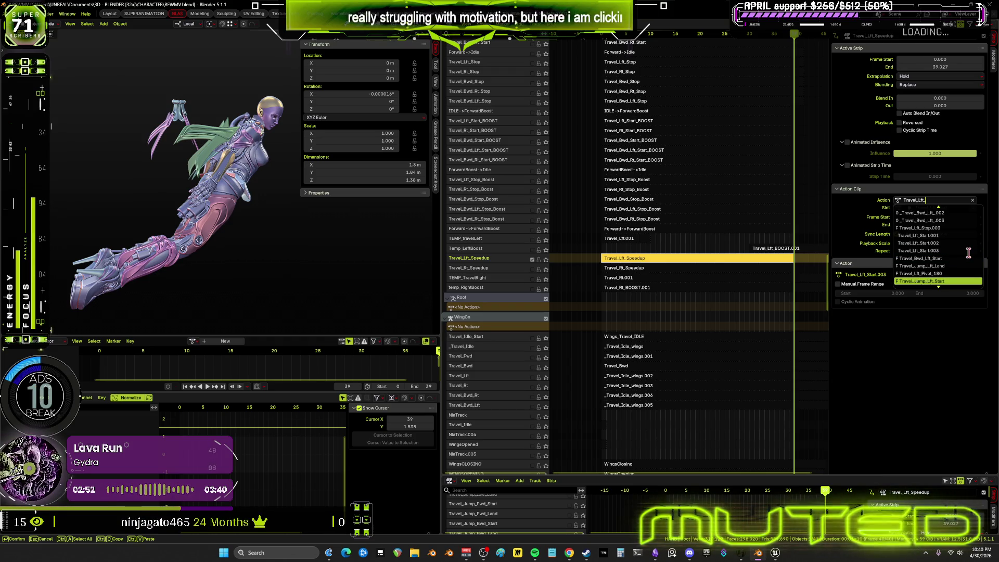
scroll(968, 252, "down", 3)
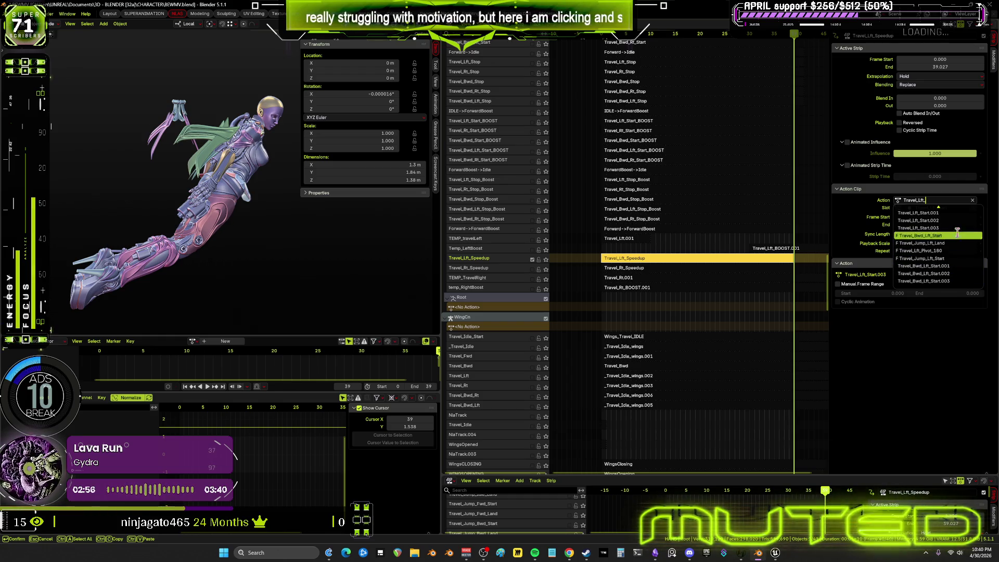
- Preview Travel_Lft_Start.003 on the strip, then switch it to Travel_Lft_Start.002
left_click(934, 228)
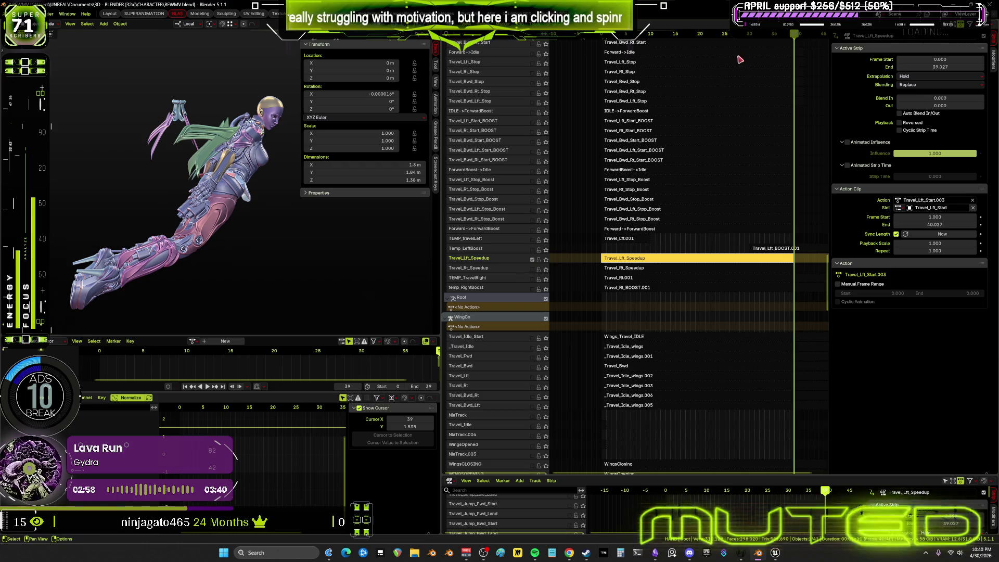
key("space")
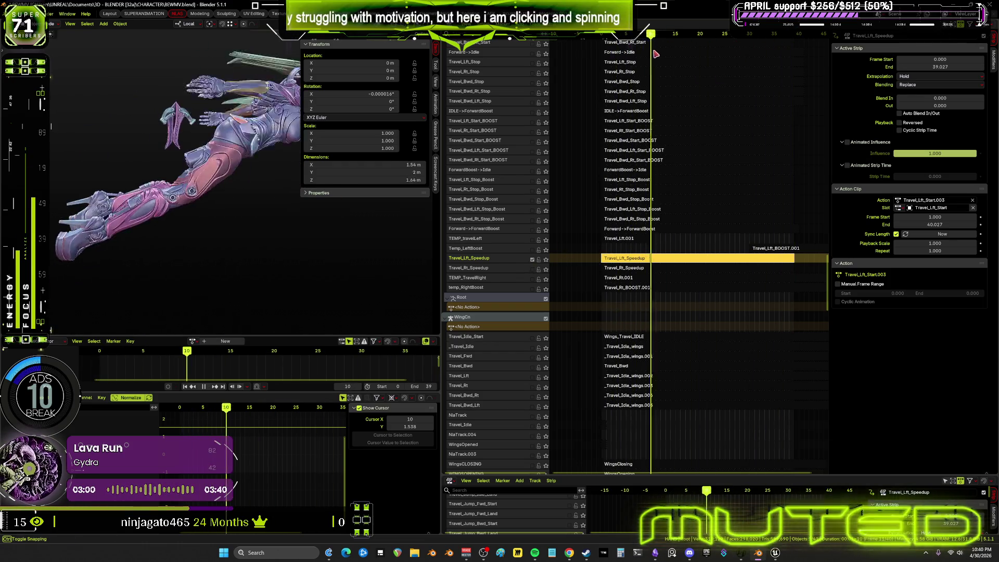
left_click(958, 201)
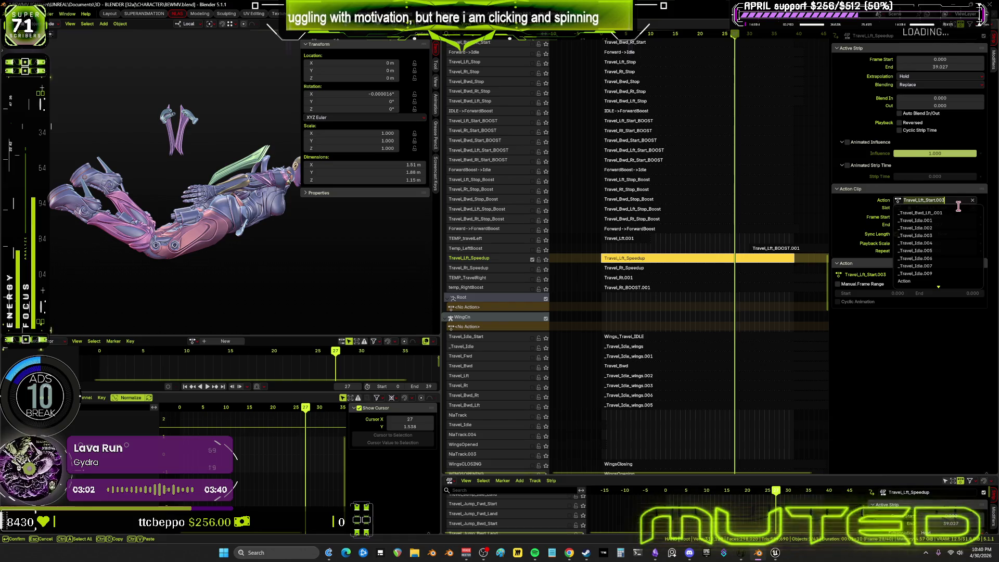
key("BackSpace")
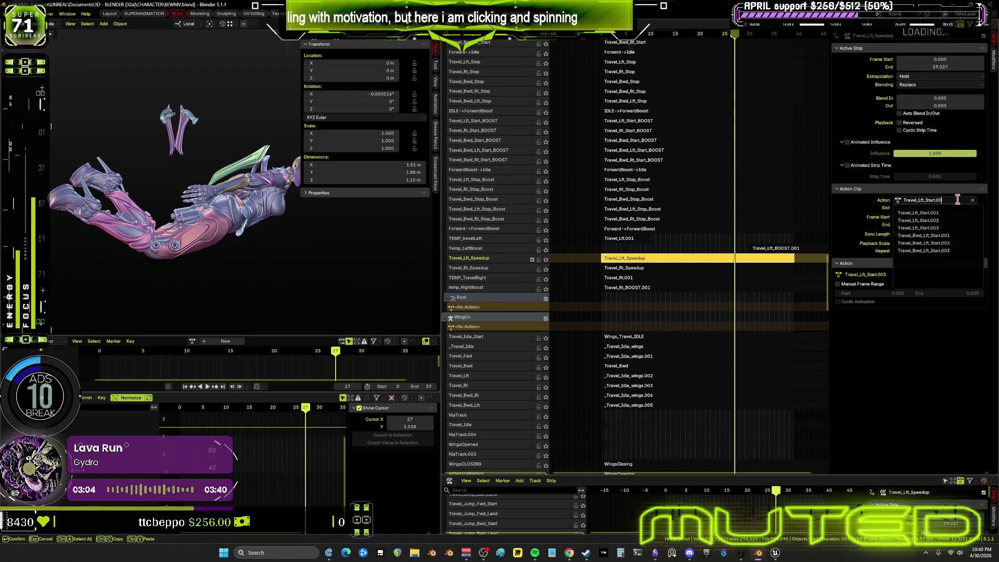
left_click(952, 222)
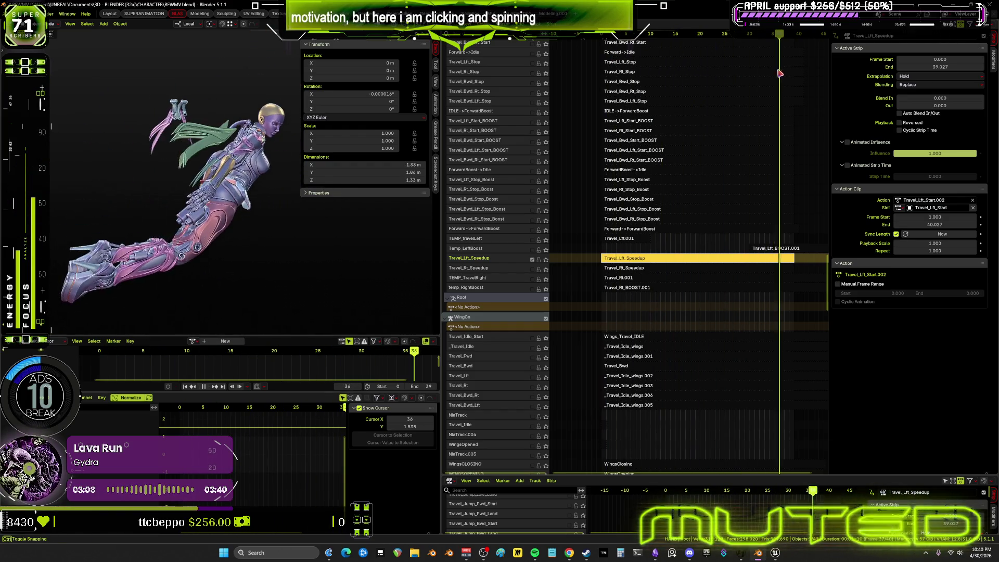
- Assign Travel_Lft_Start.001 to the strip, preview it and enter tweak mode on its keyframes
left_click(956, 200)
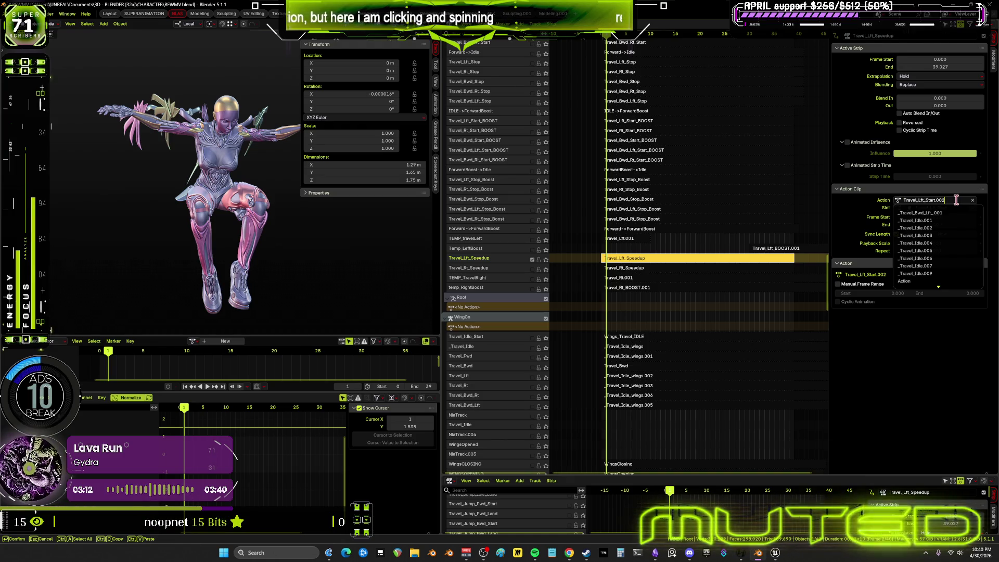
key("BackSpace")
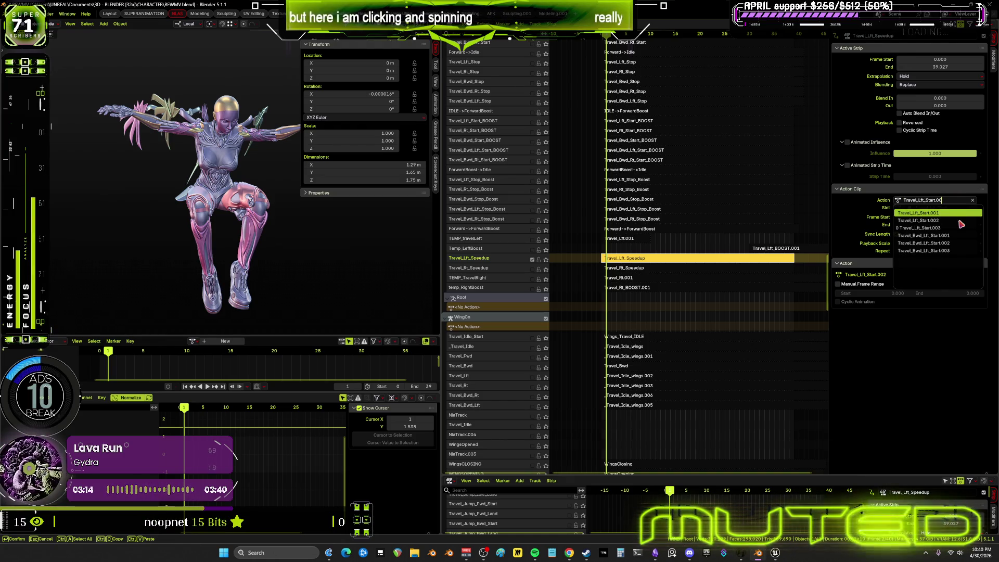
key("Return")
key("space")
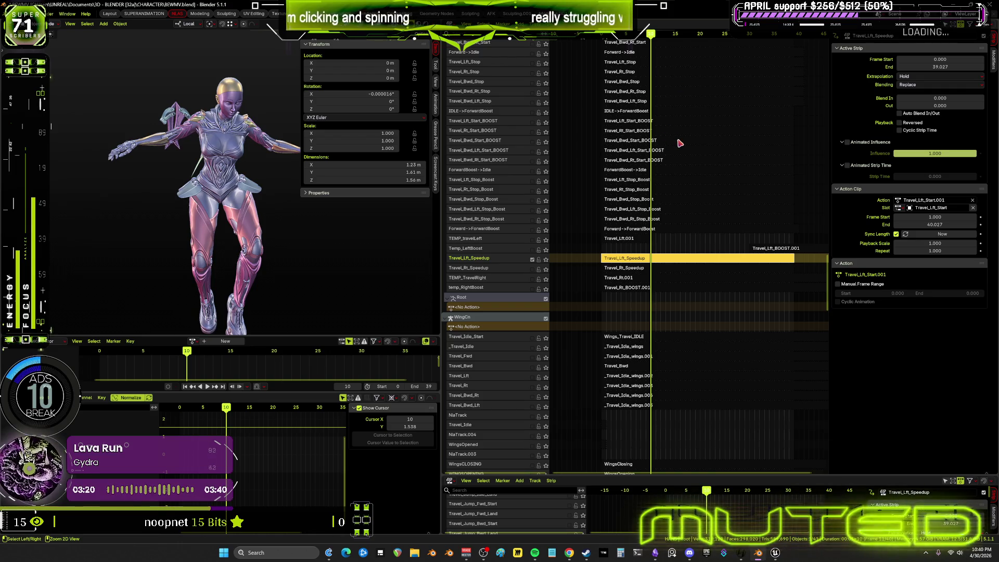
key("Tab")
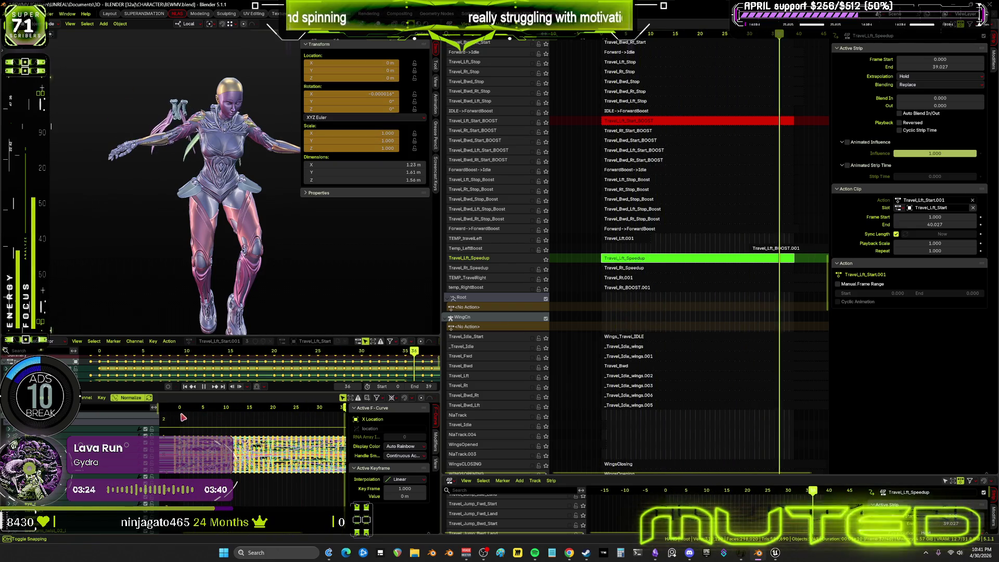
scroll(238, 431, "down", 5)
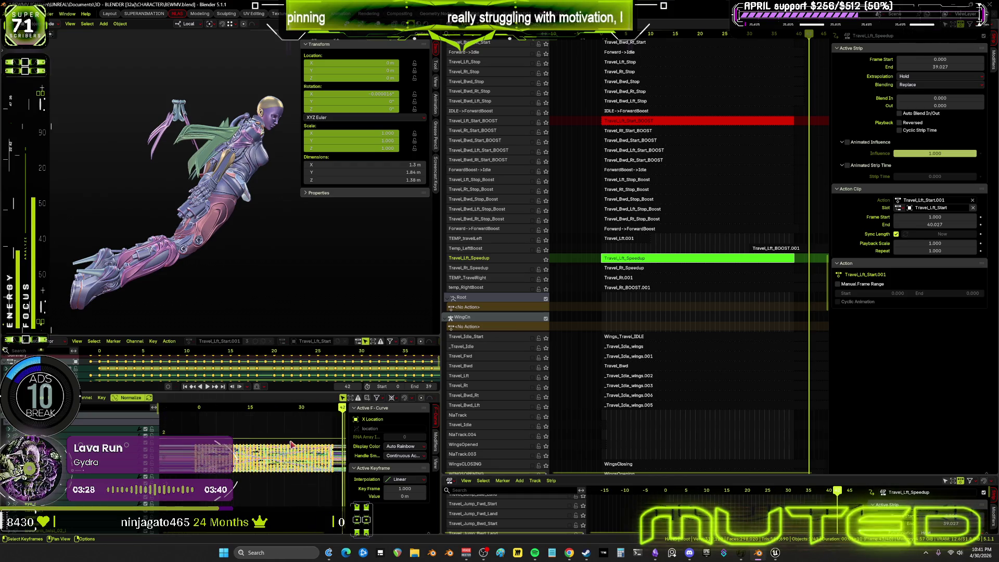
- Recentre the curves, preview the wing motion, re-enter tweak mode and bring up the undo history
middle_click_drag(293, 440, 304, 482)
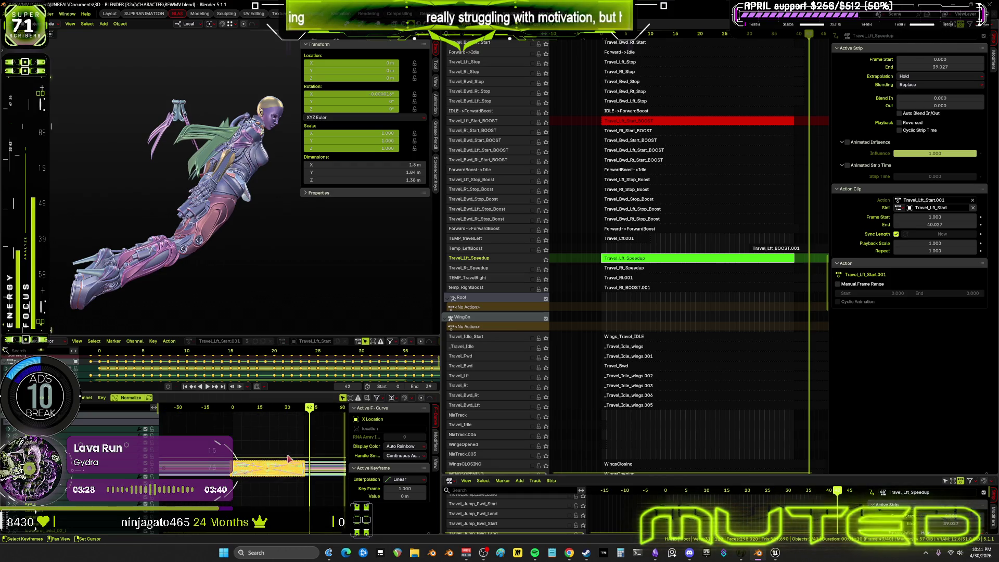
key("space")
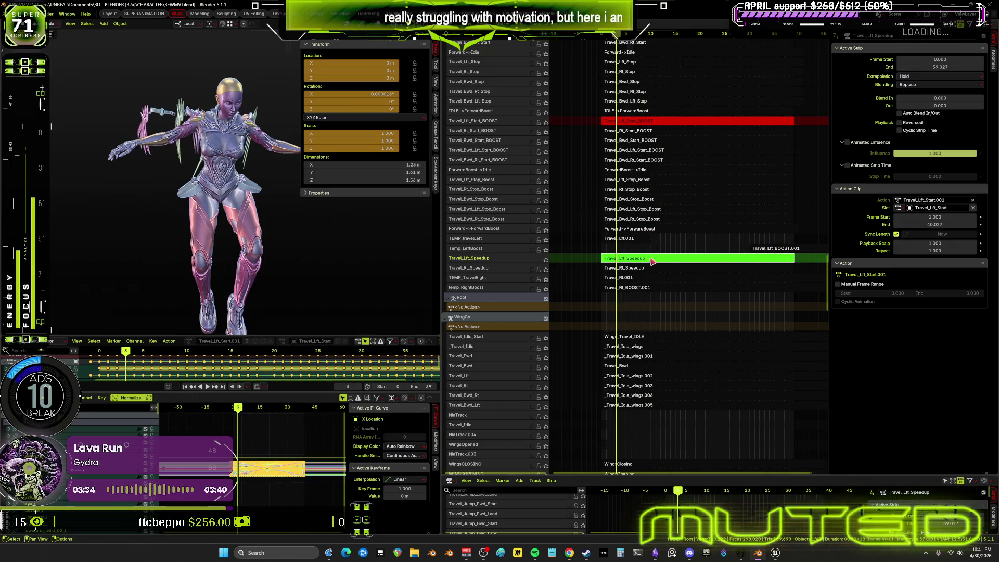
key("Tab")
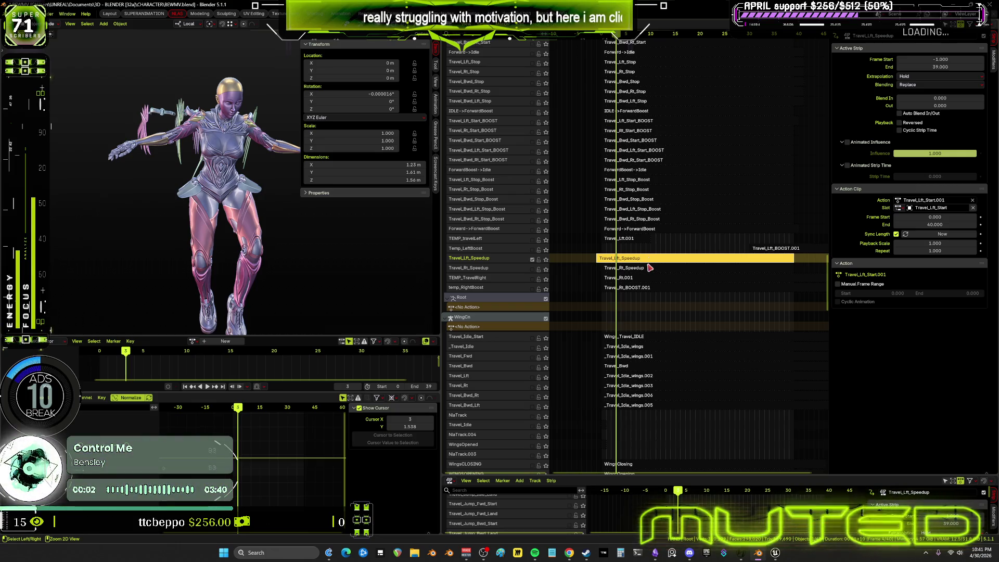
key("Tab")
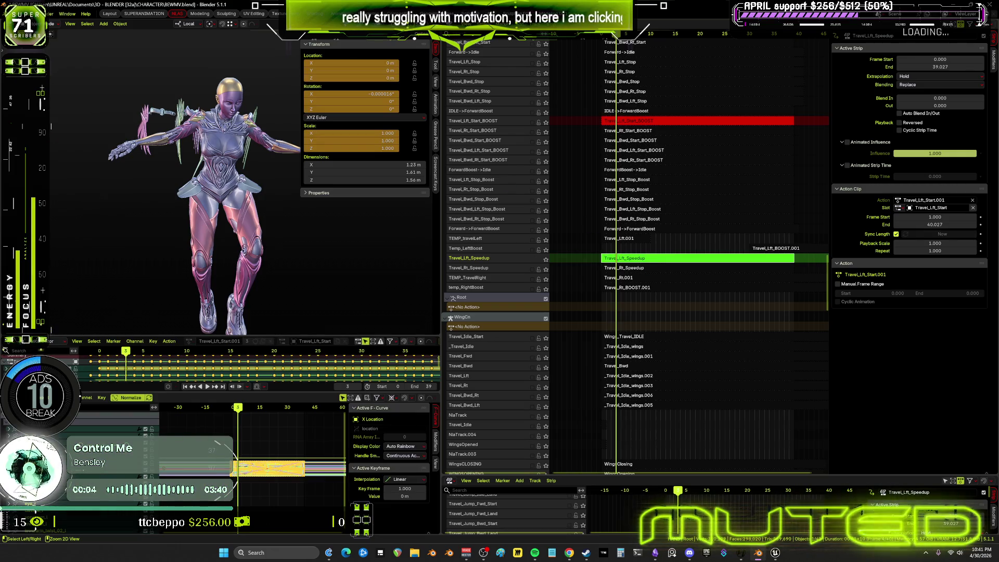
left_click(34, 16)
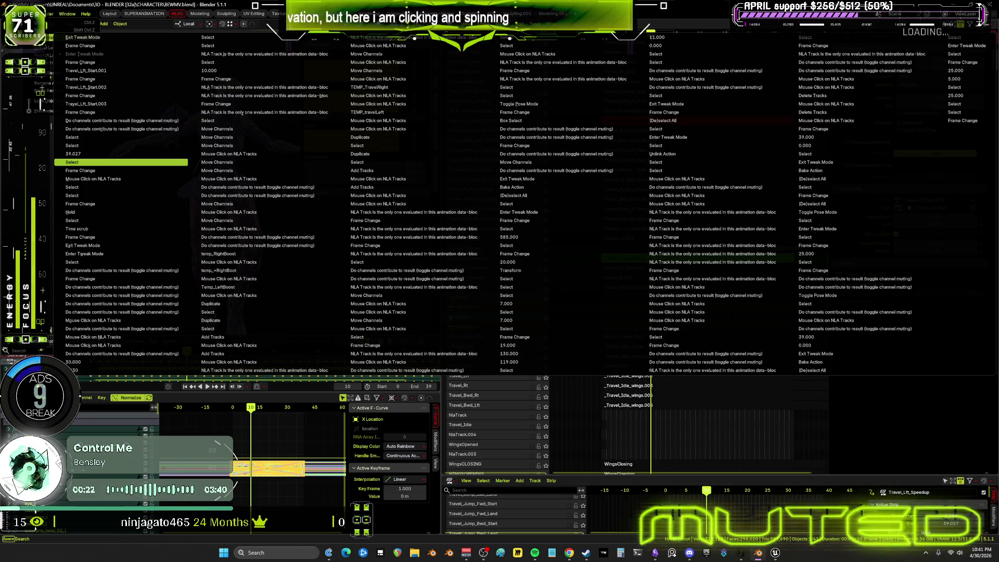
- Revert to the earlier undo step restoring Travel_Lft_Start.003, then switch to Unreal Engine
left_click(117, 162)
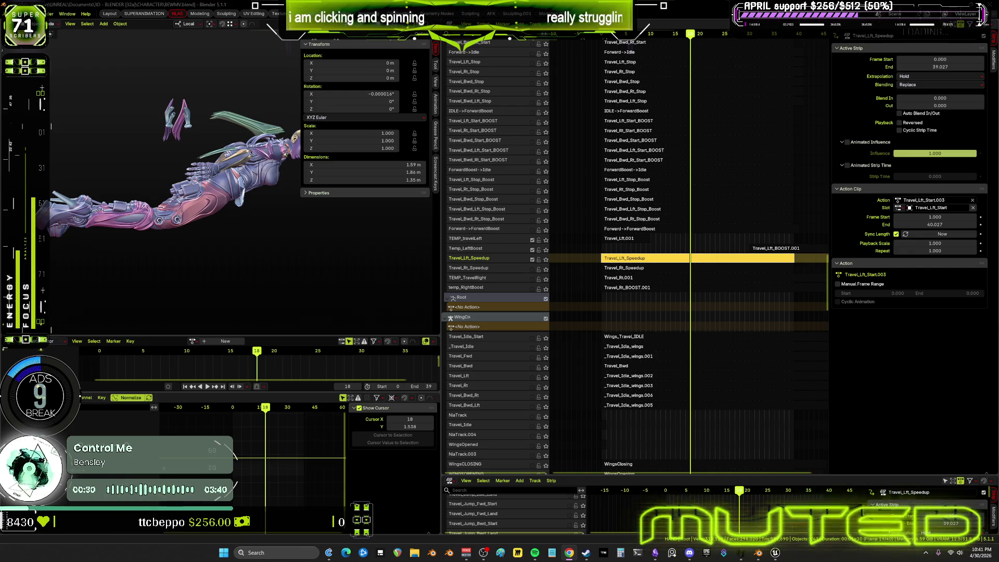
key("alt+Tab")
scroll(655, 239, "up", 2)
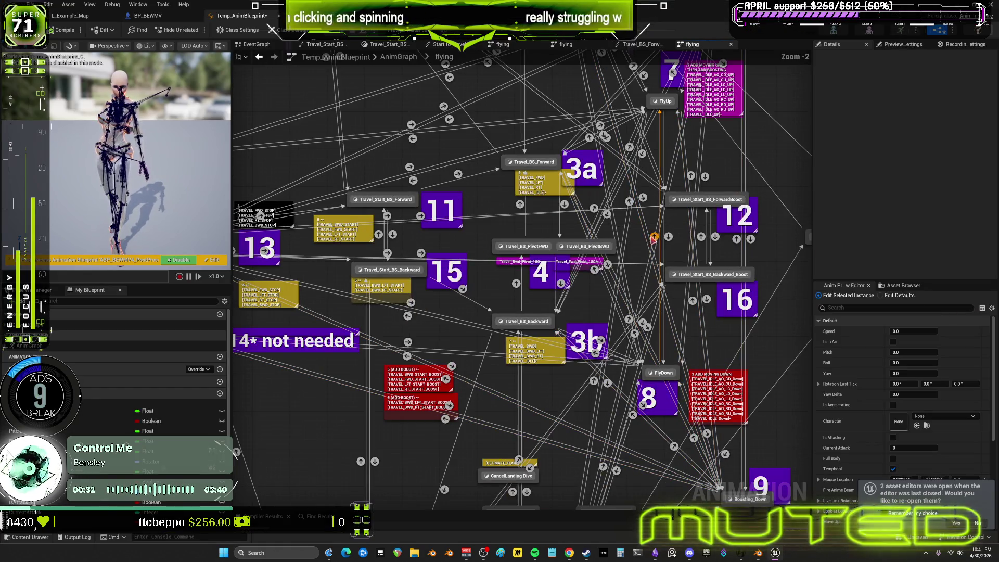
- Check the strip in Blender, then return to the Unreal travel blend space editor
key("alt+Tab")
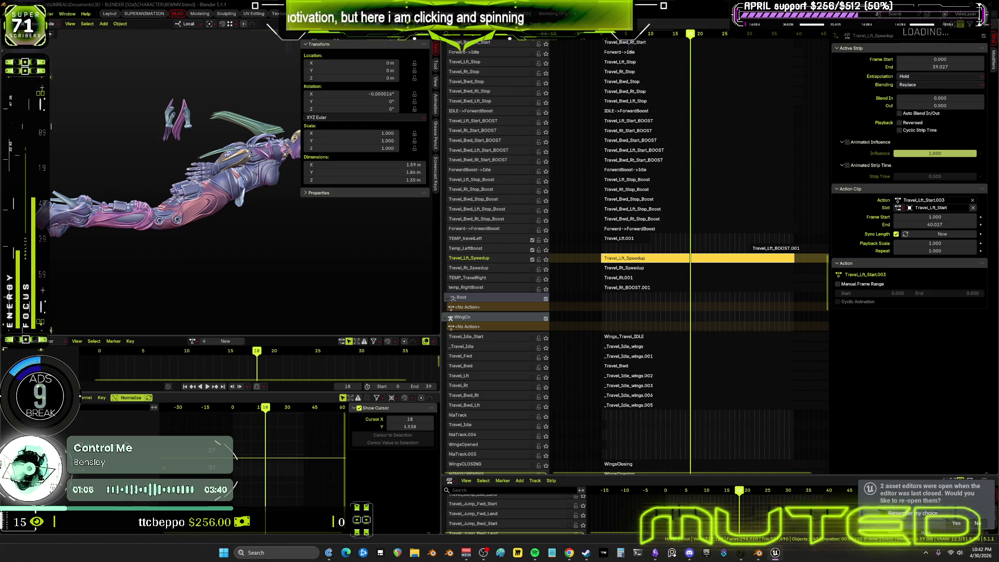
key("alt+Tab")
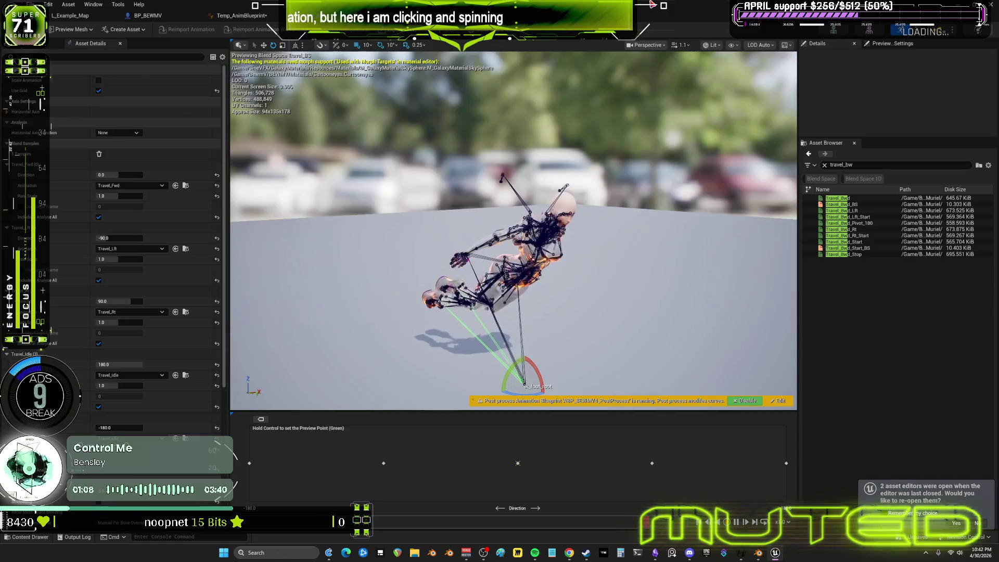
- Go up to Temp_AnimBlueprint's flying state machine and move Travel_BS_Forward_Boost lower in the graph
left_click(242, 16)
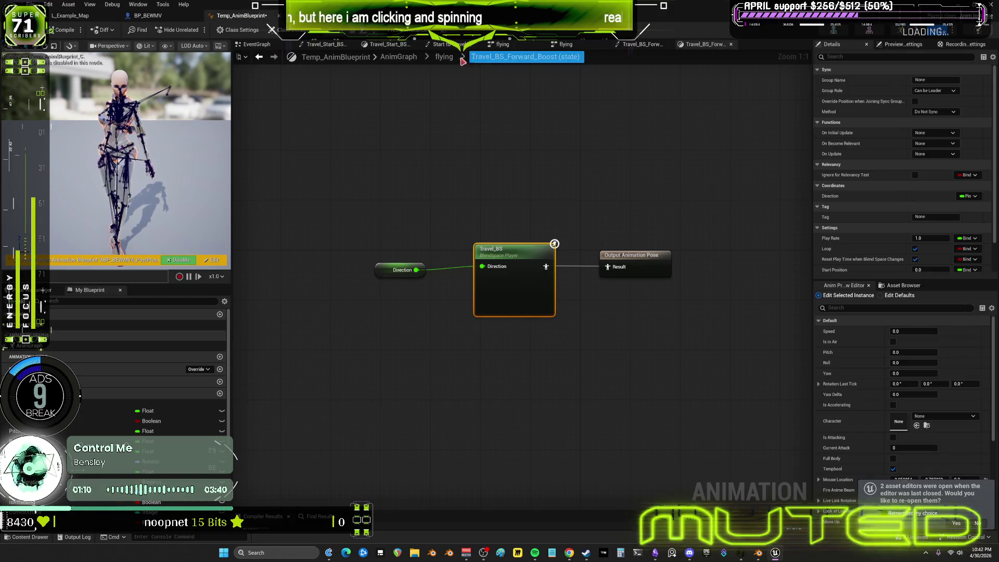
left_click(443, 57)
right_click_drag(640, 267, 582, 291)
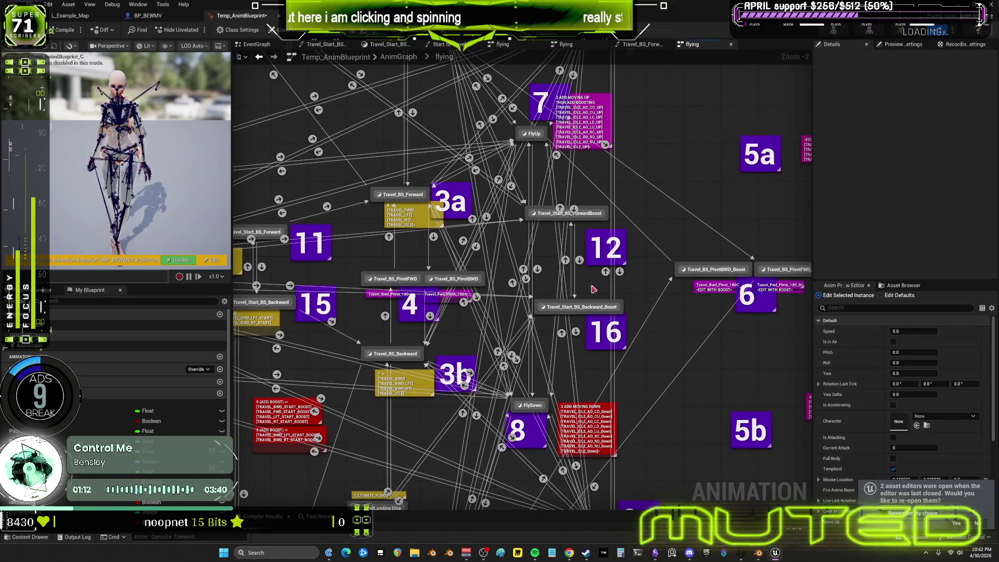
right_click_drag(716, 263, 717, 365)
mouse_move(725, 279)
left_mouse_down()
mouse_move(748, 330)
mouse_move(706, 242)
left_mouse_up()
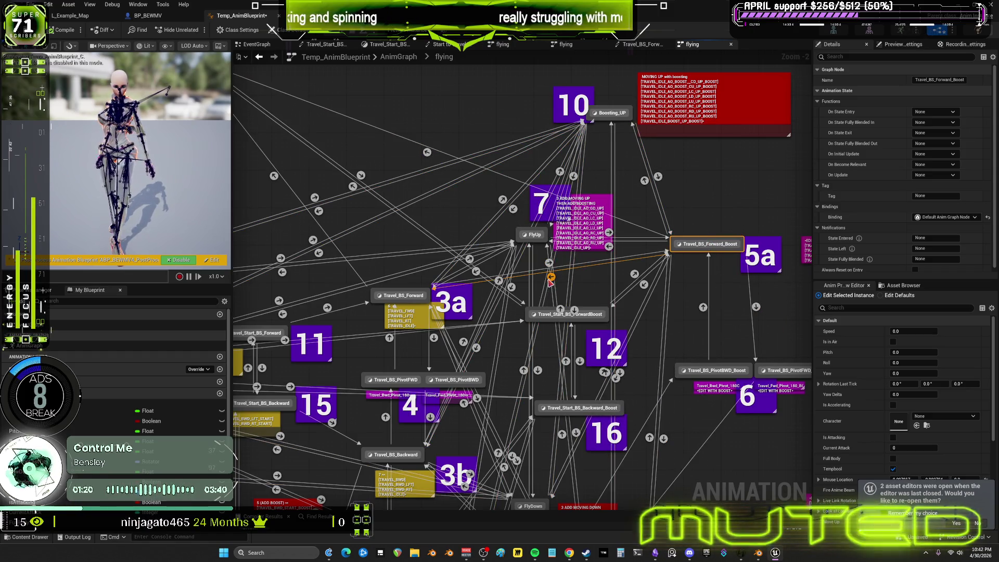
left_click_drag(696, 249, 702, 328)
right_click_drag(702, 328, 610, 329)
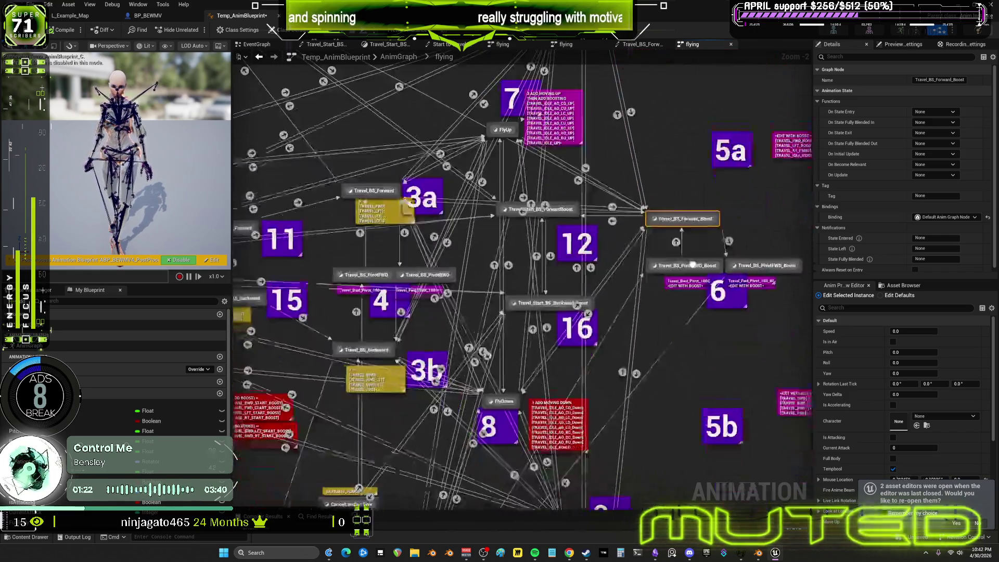
scroll(610, 329, "down", 1)
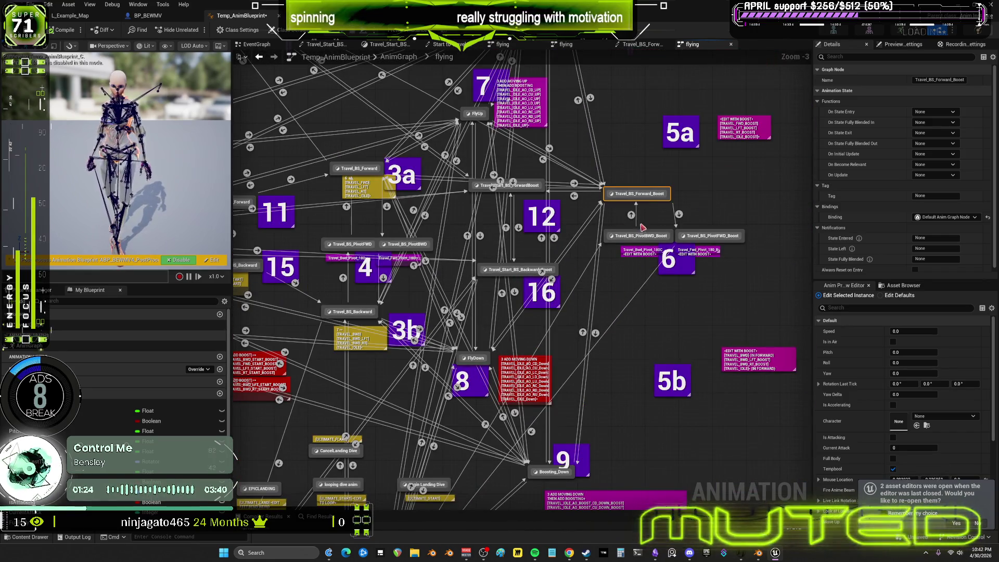
- Reposition the Boosting_Down state slightly up and right
left_click(542, 475)
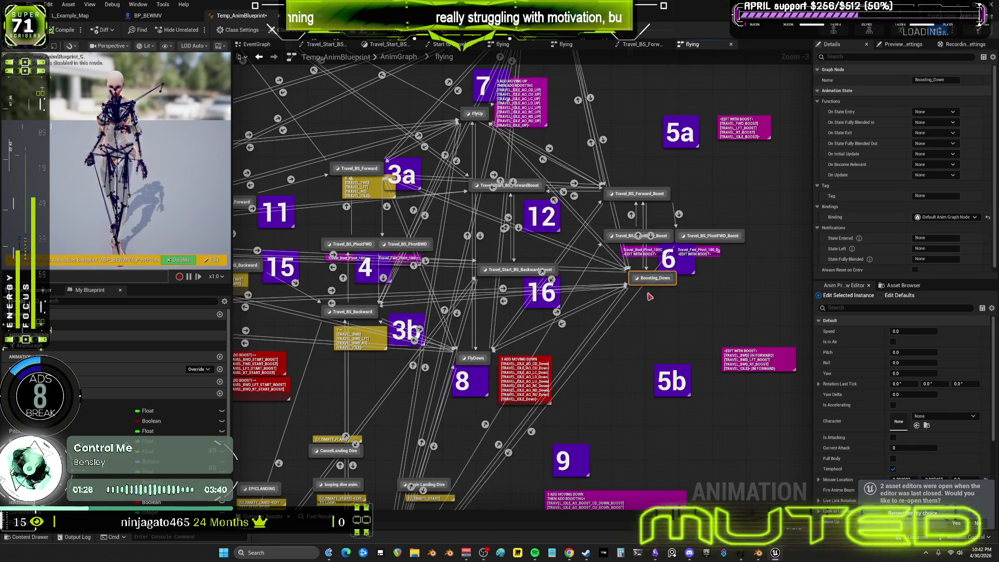
left_click_drag(543, 475, 549, 459)
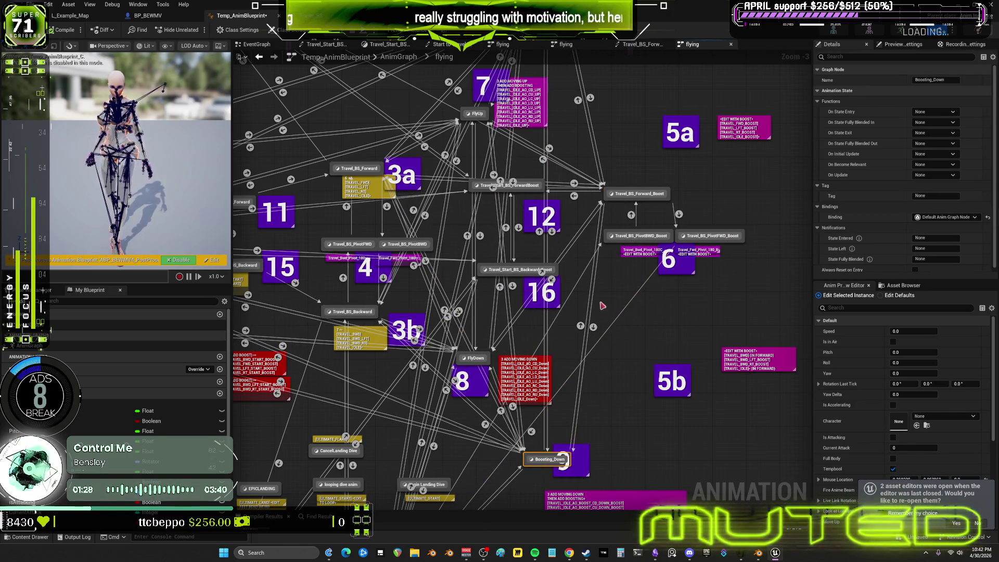
- Move Travel_BS_Backward_Boost up beside state 6 in the flying graph
right_click_drag(574, 360, 664, 148)
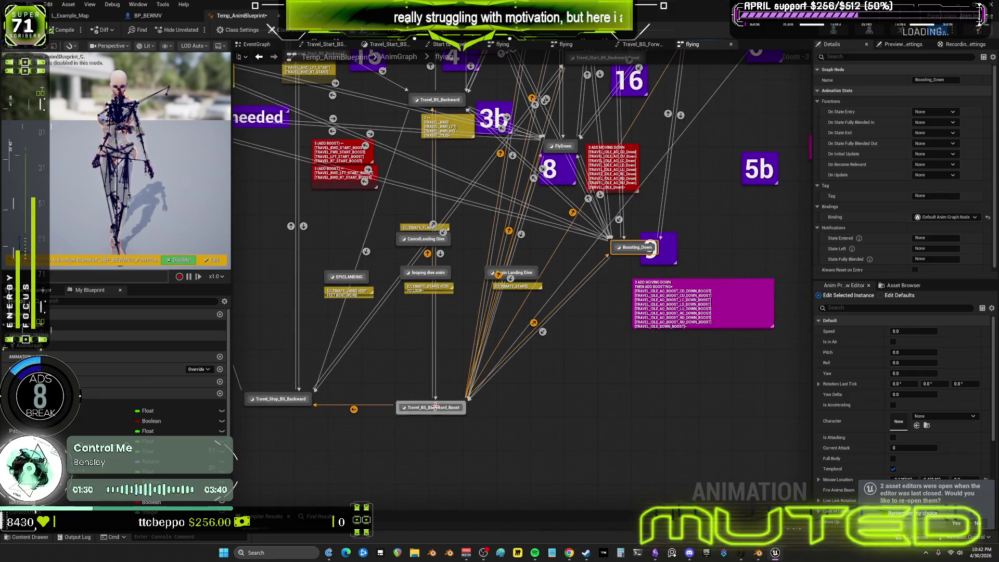
mouse_move(698, 256)
left_mouse_down()
mouse_move(549, 422)
mouse_move(583, 444)
mouse_move(582, 400)
left_mouse_up()
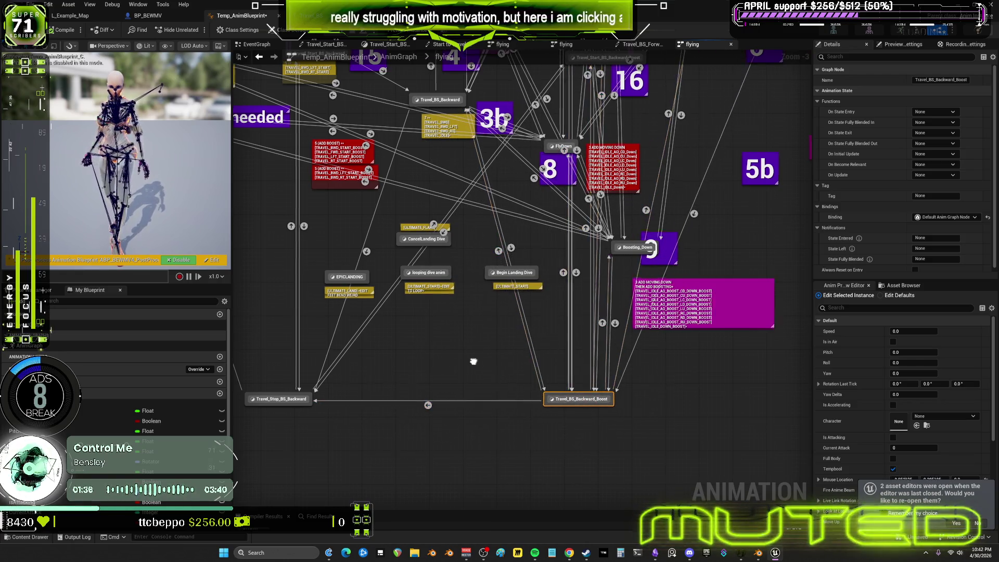
scroll(582, 399, "down", 1)
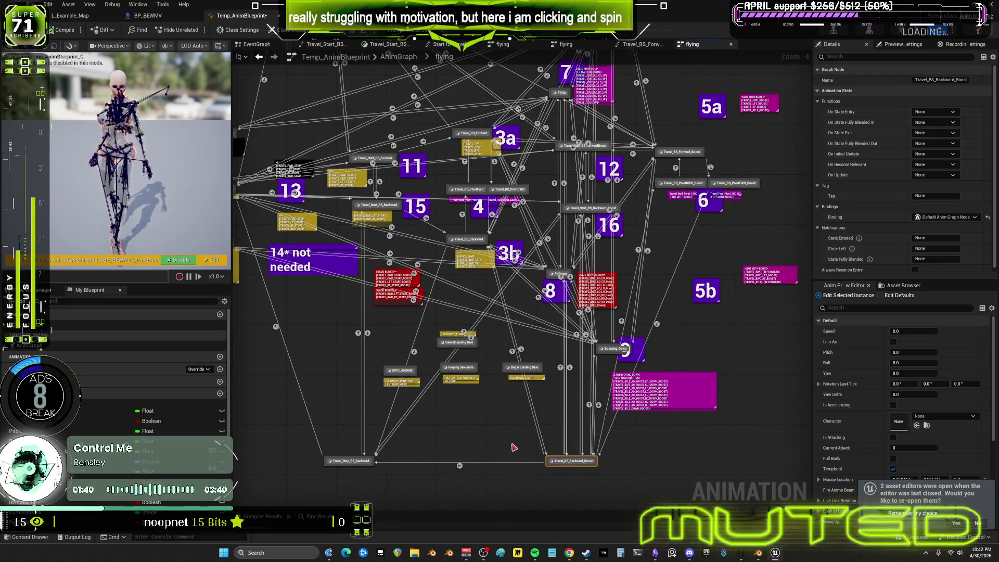
left_click_drag(572, 460, 684, 230)
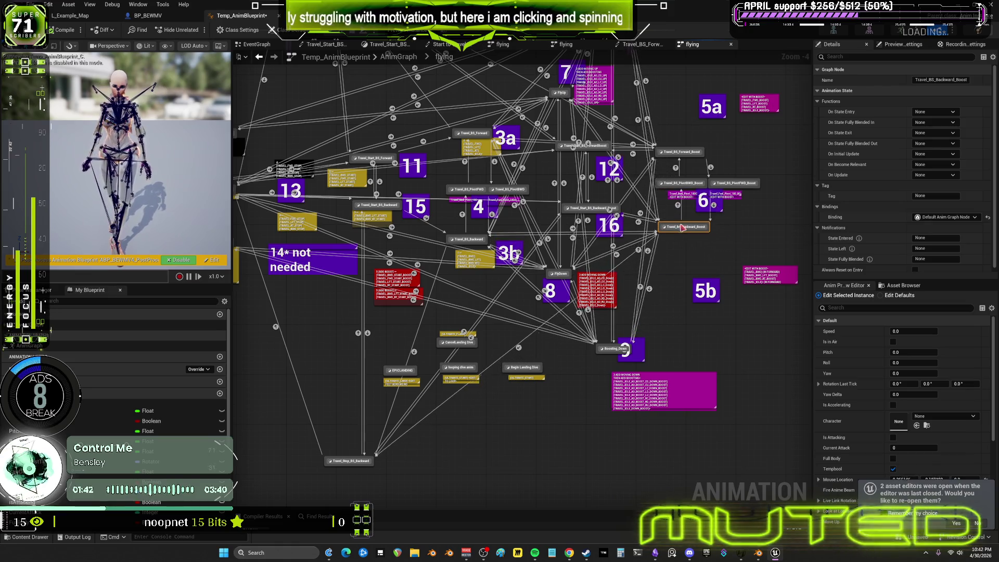
scroll(684, 230, "up", 2)
scroll(664, 250, "up", 2)
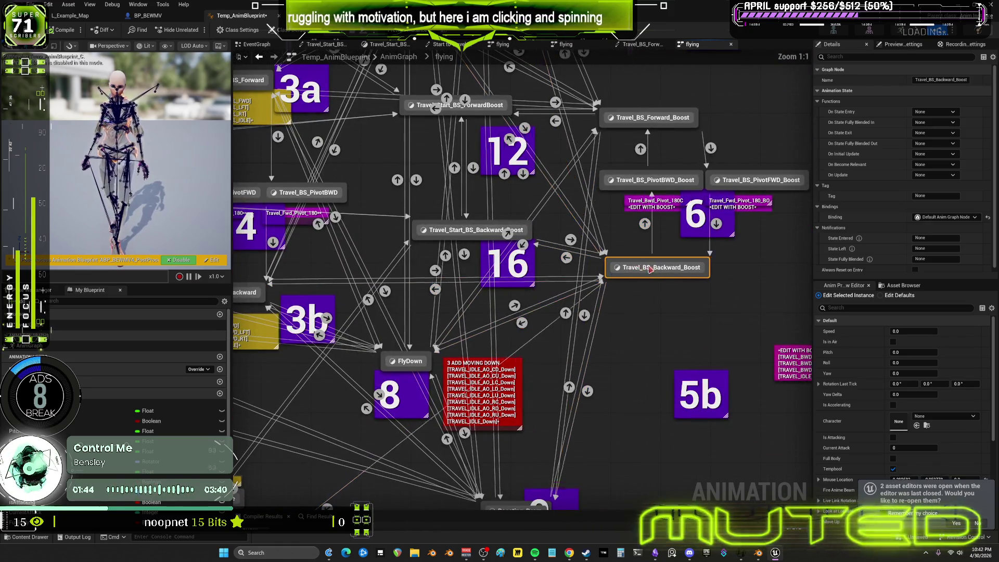
right_click_drag(498, 294, 581, 325)
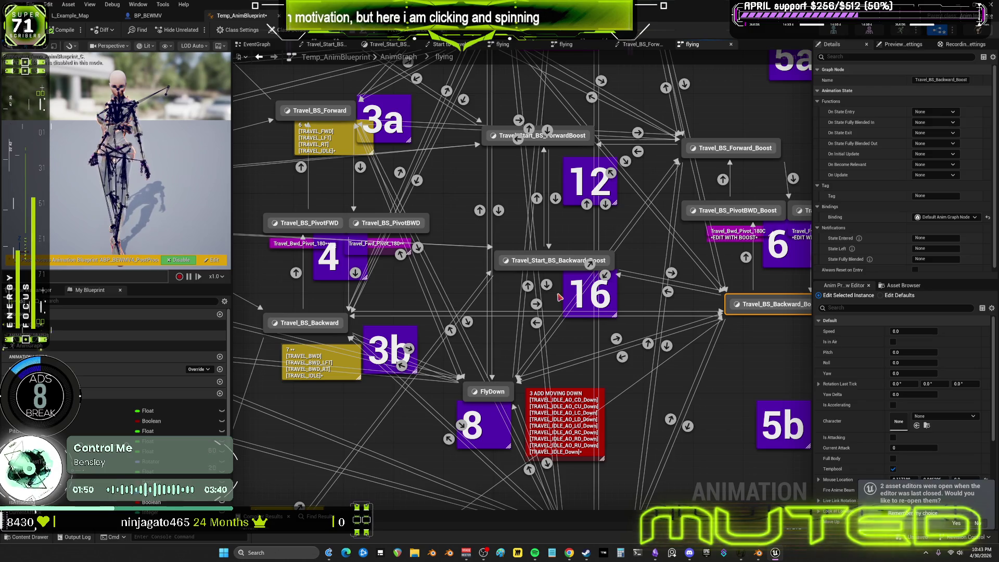
- Nudge Travel_Start_BS_Backward_Boost up and left and Travel_BS_Backward_Boost slightly right
mouse_move(555, 262)
left_mouse_down()
mouse_move(512, 268)
mouse_move(526, 249)
left_mouse_up()
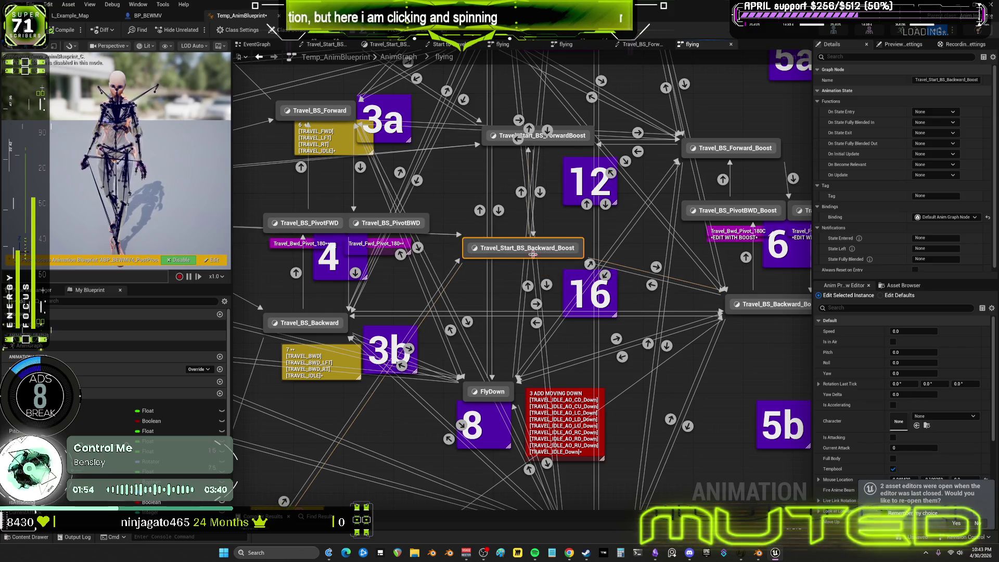
right_click_drag(796, 308, 733, 310)
left_click_drag(735, 308, 752, 309)
mouse_move(491, 254)
left_mouse_down()
mouse_move(532, 235)
mouse_move(497, 253)
mouse_move(494, 229)
mouse_move(494, 249)
left_mouse_up()
double_click(494, 250)
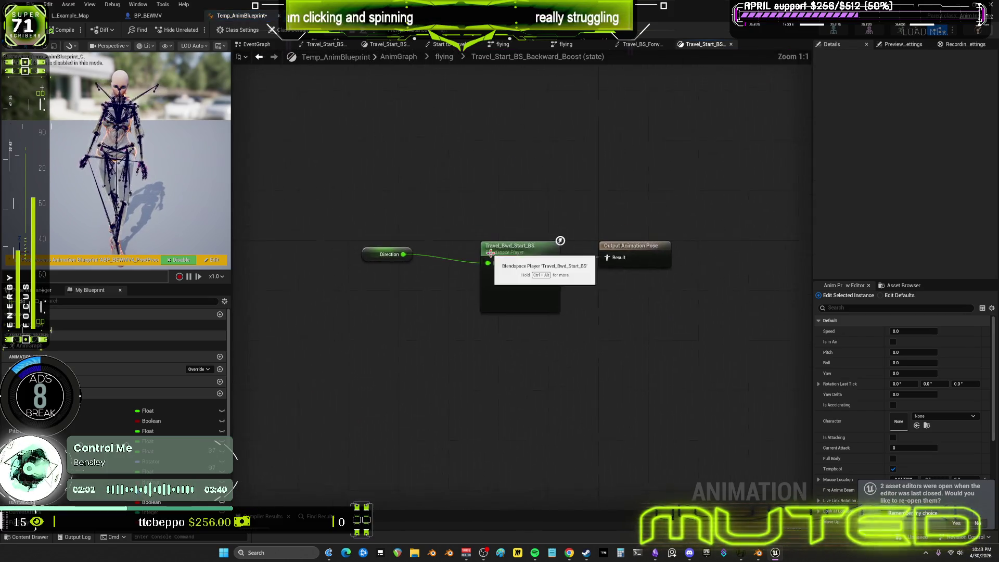
double_click(494, 250)
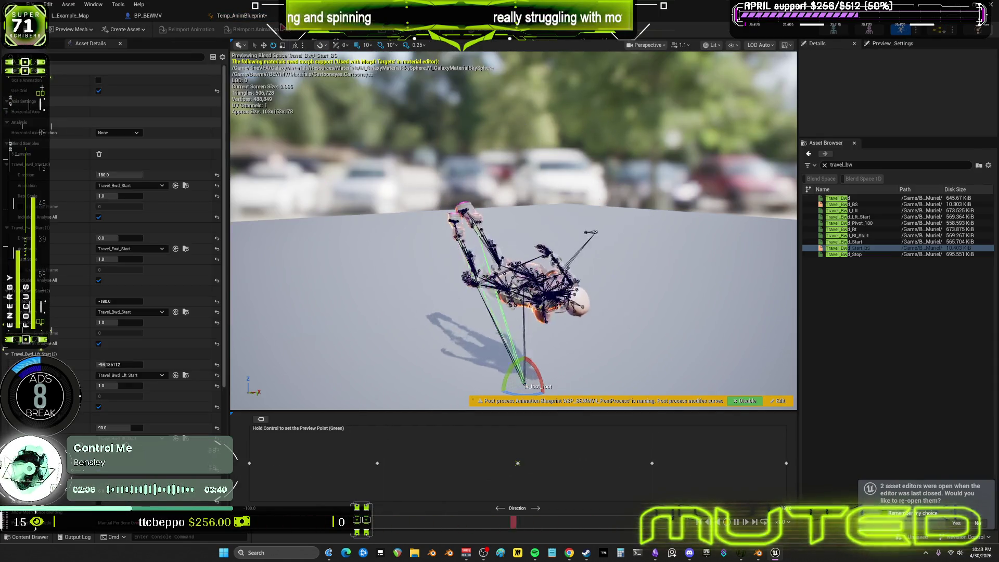
left_click(244, 16)
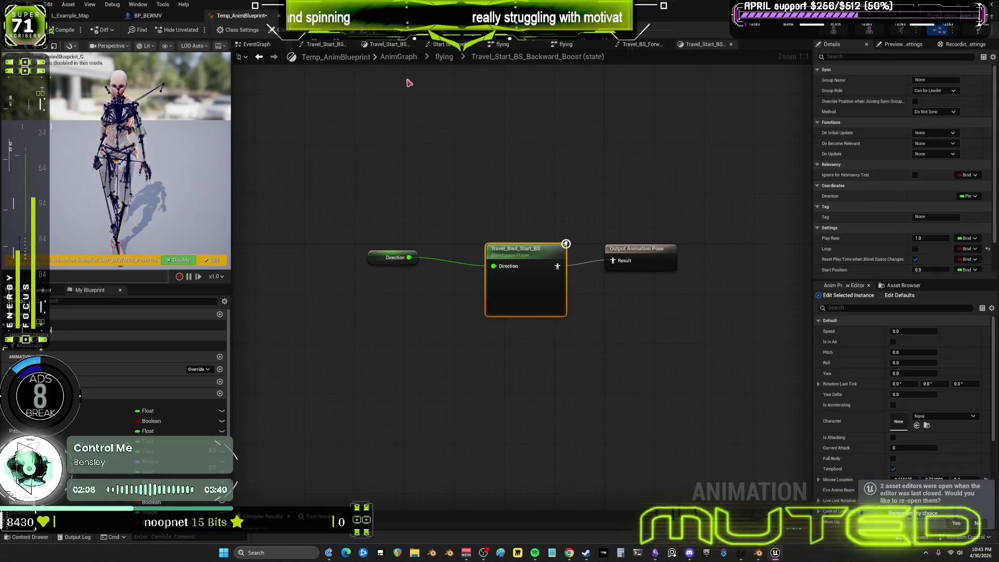
left_click(444, 57)
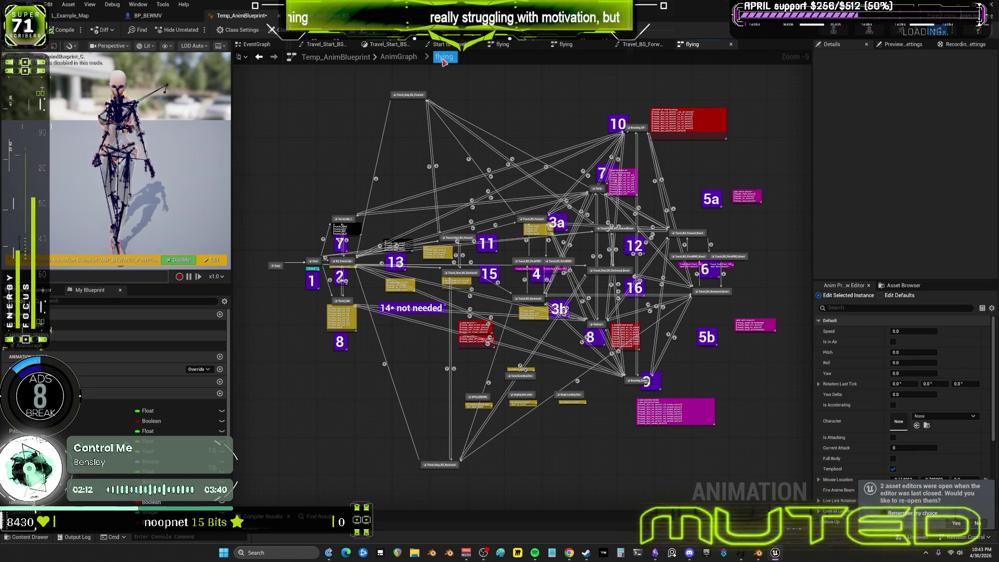
scroll(679, 269, "up", 1)
scroll(680, 269, "up", 1)
scroll(679, 269, "up", 1)
- Drag Travel_BS_Backward_Boost step by step until it sits just below the PivotBWD/PivotFWD boost states
mouse_move(714, 294)
left_mouse_down()
mouse_move(754, 322)
mouse_move(727, 309)
mouse_move(711, 315)
left_mouse_up()
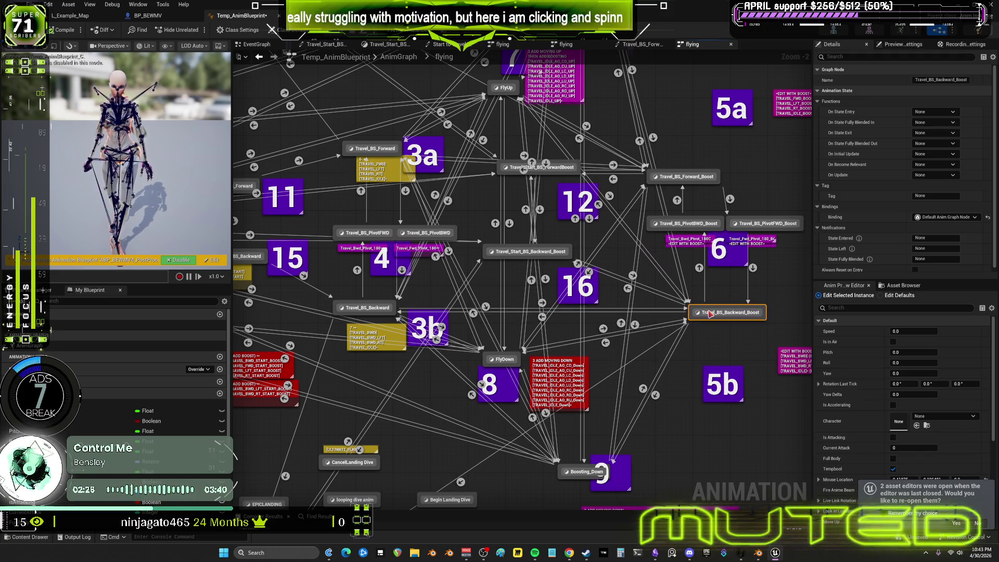
right_click_drag(675, 357, 670, 255)
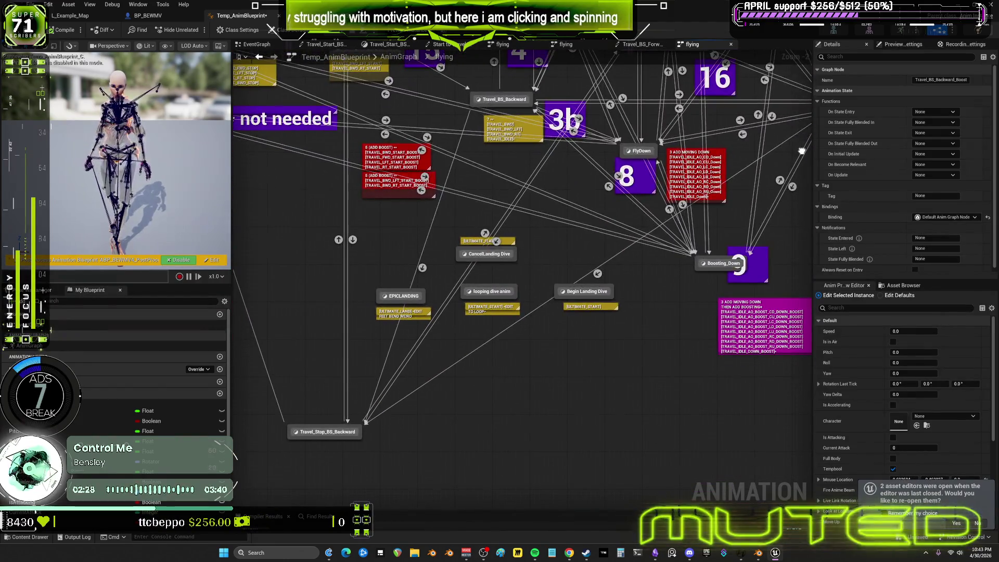
right_click_drag(669, 255, 627, 335)
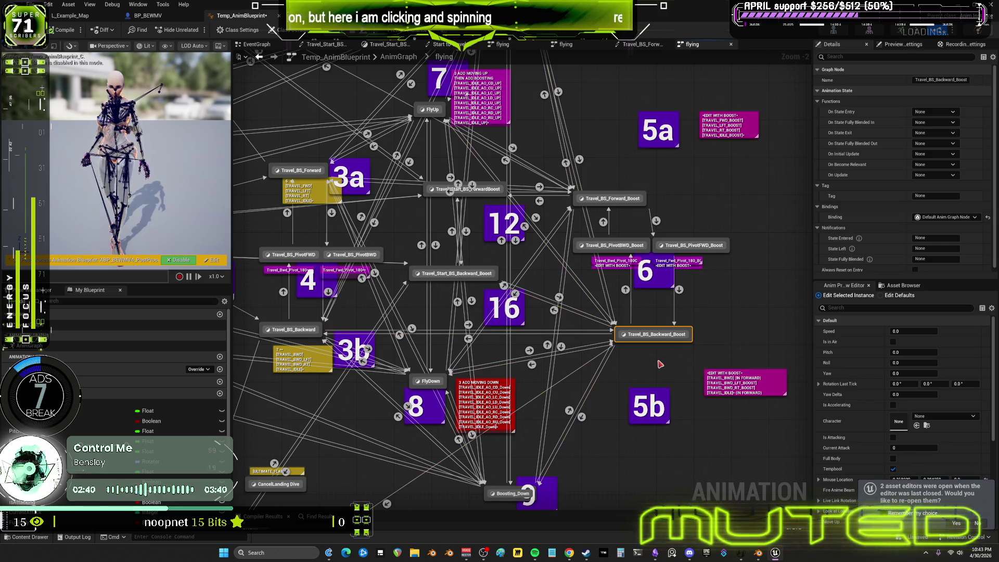
mouse_move(649, 332)
left_mouse_down()
mouse_move(684, 375)
mouse_move(662, 372)
left_mouse_up()
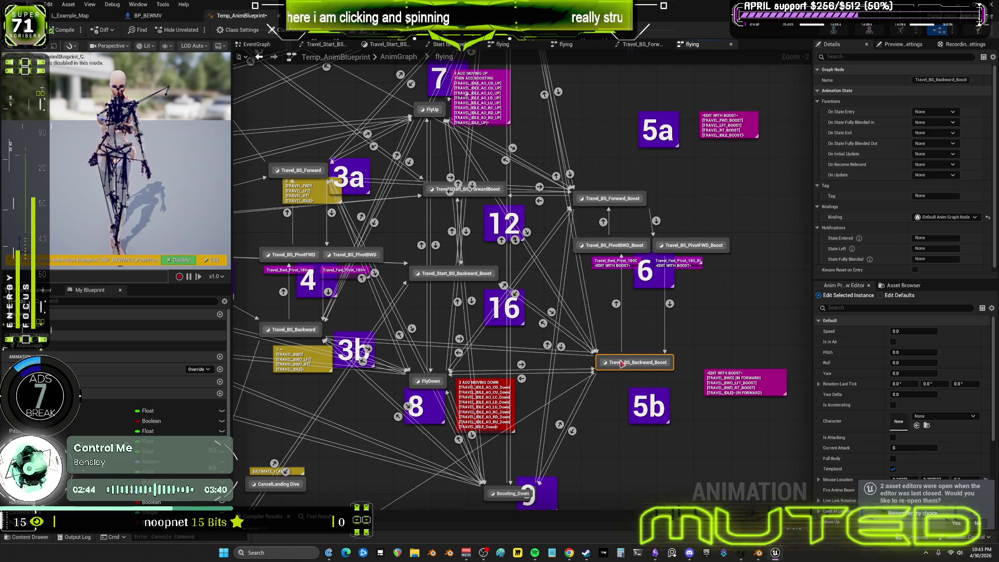
mouse_move(661, 372)
right_mouse_down()
mouse_move(634, 490)
mouse_move(683, 312)
right_mouse_up()
mouse_move(656, 368)
left_mouse_down()
mouse_move(594, 373)
mouse_move(642, 313)
left_mouse_up()
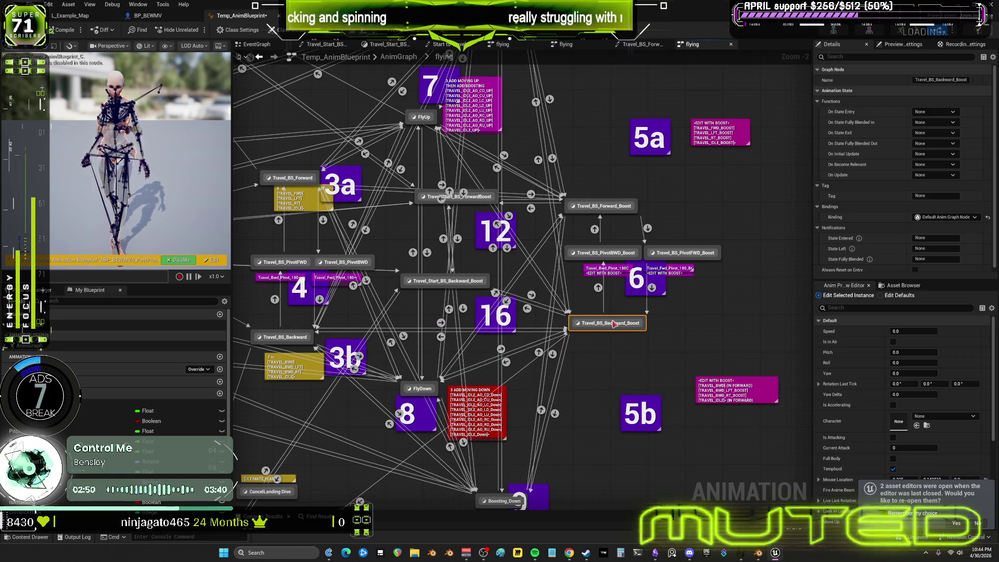
mouse_move(642, 314)
left_mouse_down()
mouse_move(633, 334)
mouse_move(650, 336)
mouse_move(640, 342)
mouse_move(654, 350)
left_mouse_up()
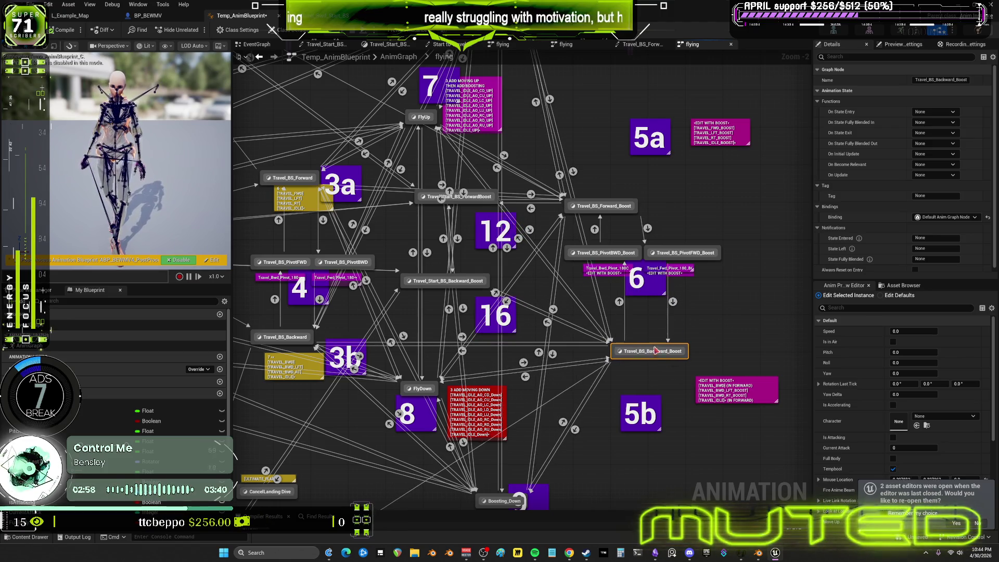
mouse_move(566, 380)
right_mouse_down()
mouse_move(605, 277)
mouse_move(799, 166)
right_mouse_up()
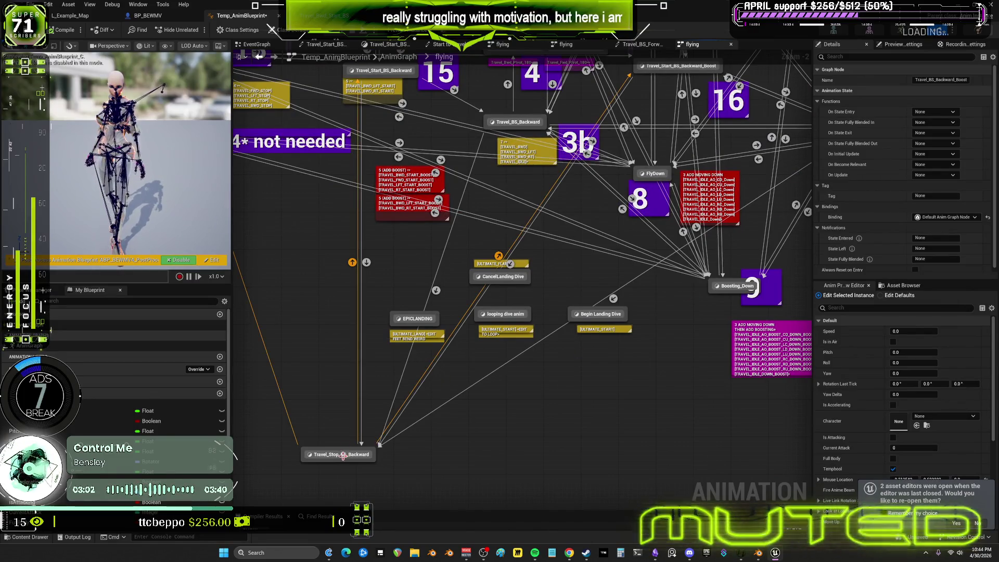
mouse_move(341, 455)
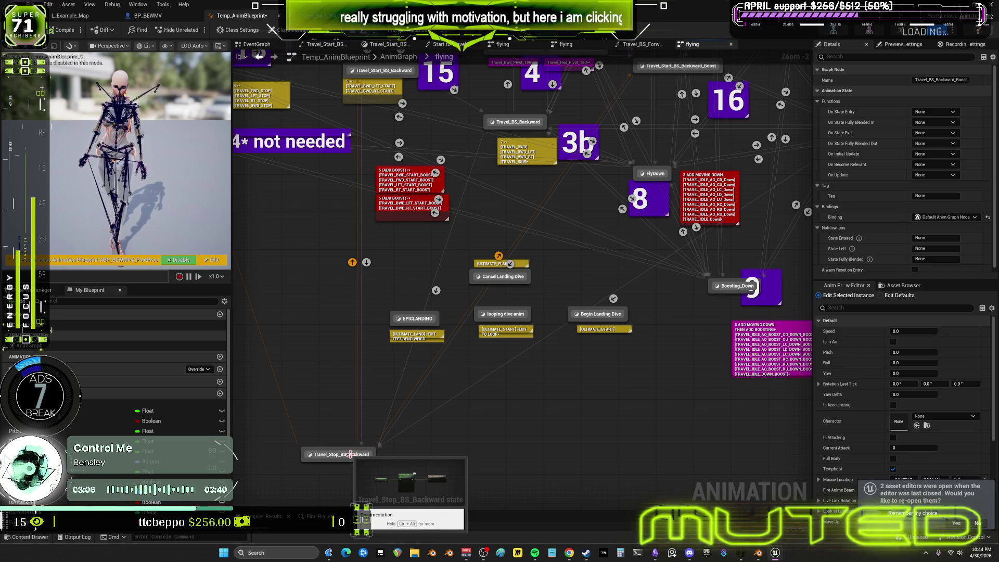
- Move Travel_Stop_BS_Backward up beside EPICLANDING and select Travel_BS_Backward_Boost
mouse_move(349, 454)
left_mouse_down()
mouse_move(364, 323)
mouse_move(369, 385)
left_mouse_up()
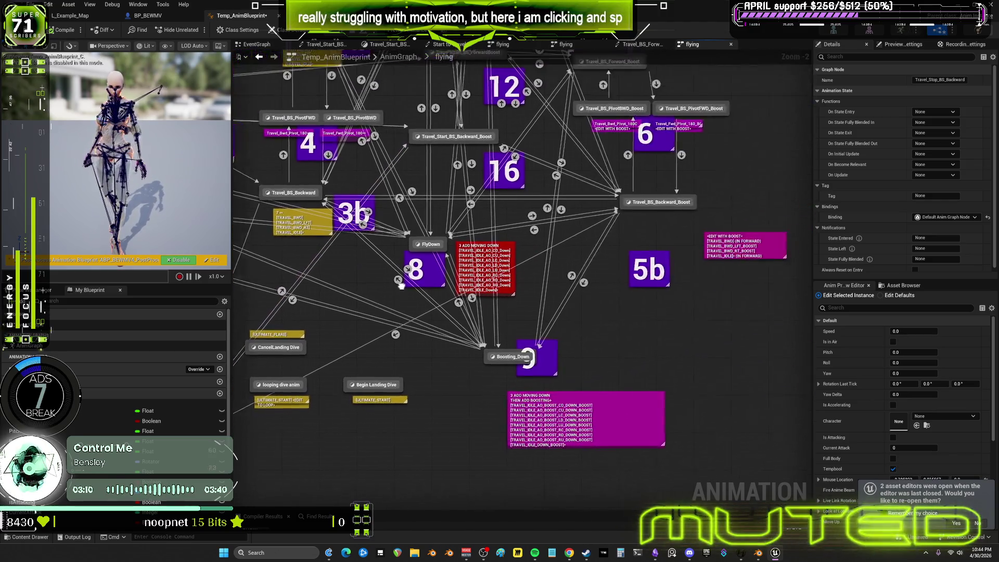
right_click_drag(626, 229, 368, 330)
left_click(626, 230)
right_click_drag(626, 229, 765, 342)
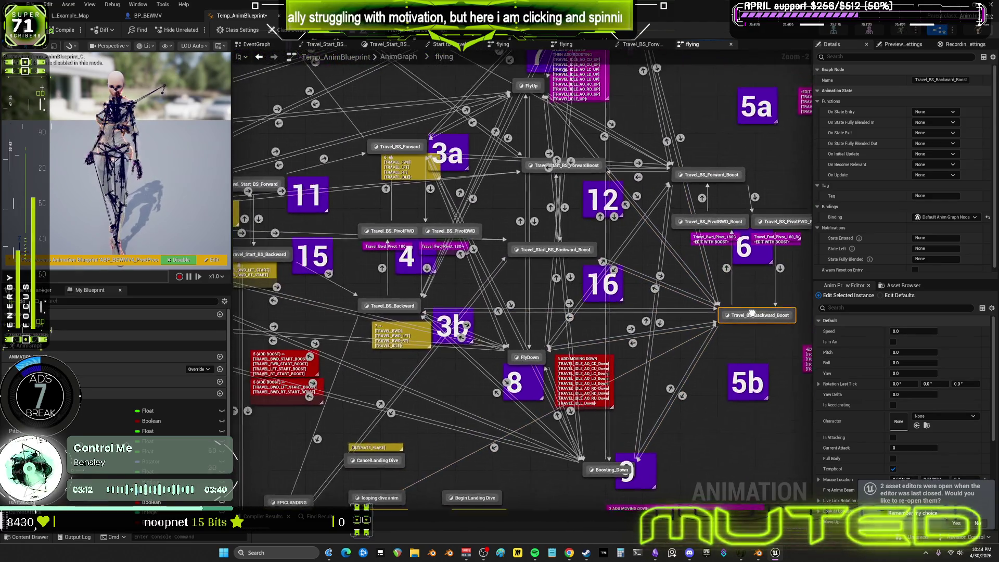
- Nudge Travel_BS_Backward_Boost into place, then switch back to the Blender project
mouse_move(761, 323)
left_mouse_down()
mouse_move(751, 365)
mouse_move(761, 306)
mouse_move(758, 324)
left_mouse_up()
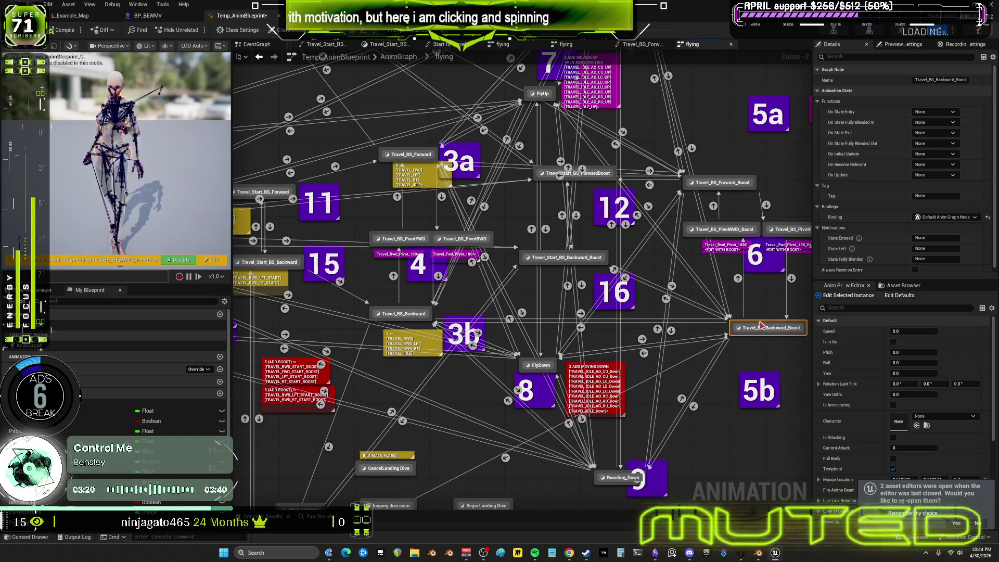
left_click_drag(758, 323, 742, 322)
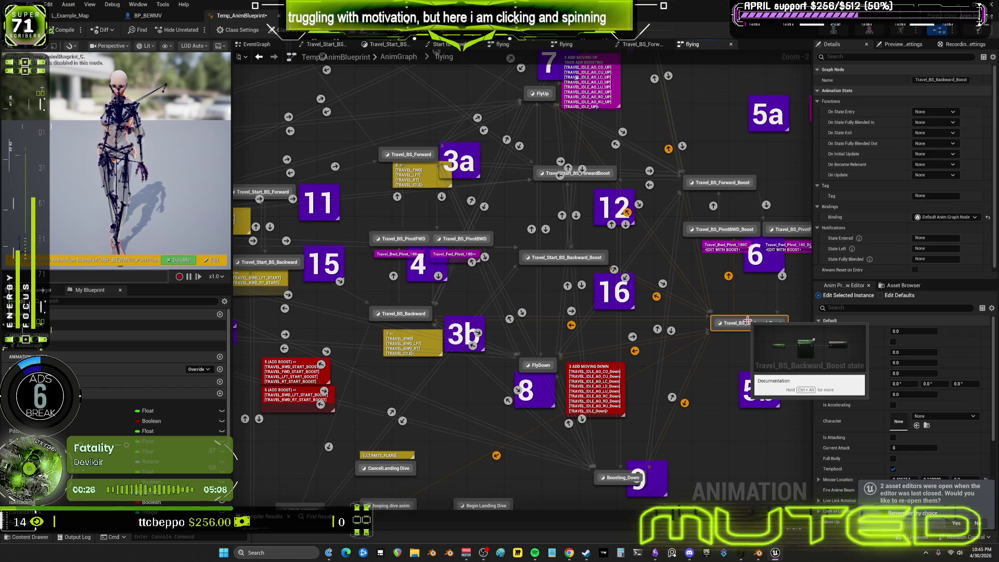
left_click(757, 552)
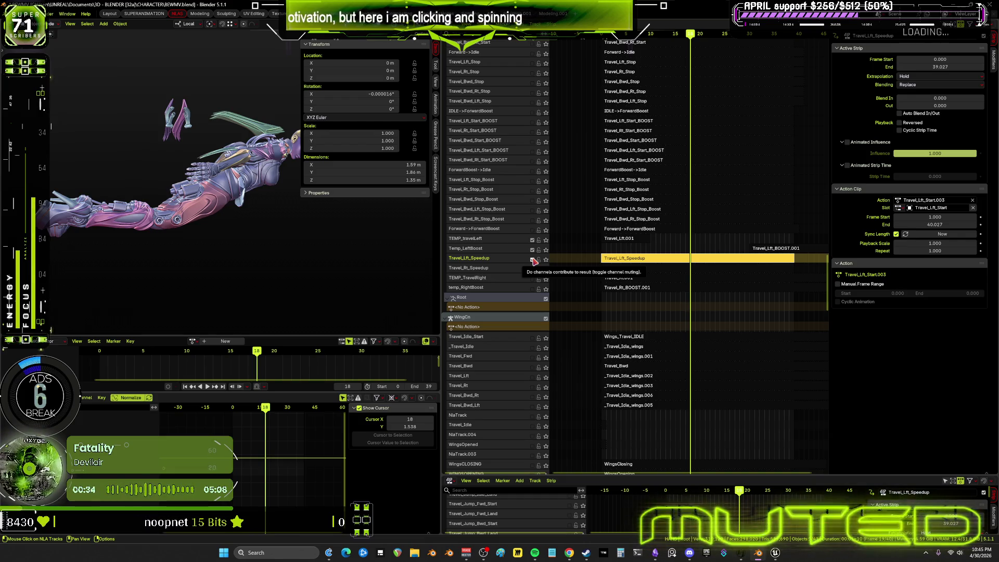
- Orbit around the character and scrub the Travel_Lft_Speedup animation back to frame 0
middle_click_drag(529, 268, 508, 262)
middle_click_drag(309, 170, 255, 352)
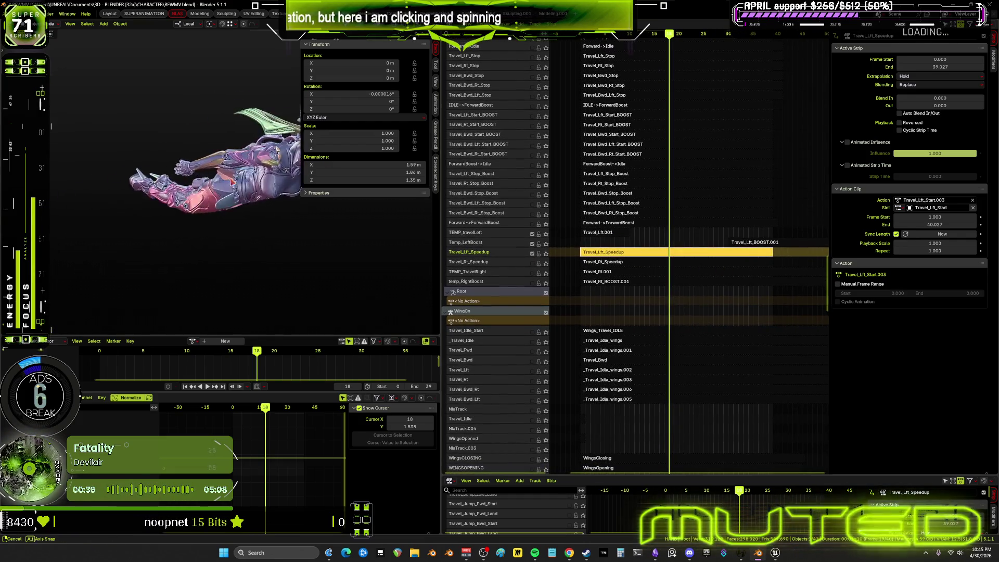
mouse_move(256, 352)
left_mouse_down()
mouse_move(131, 376)
mouse_move(310, 386)
left_mouse_up()
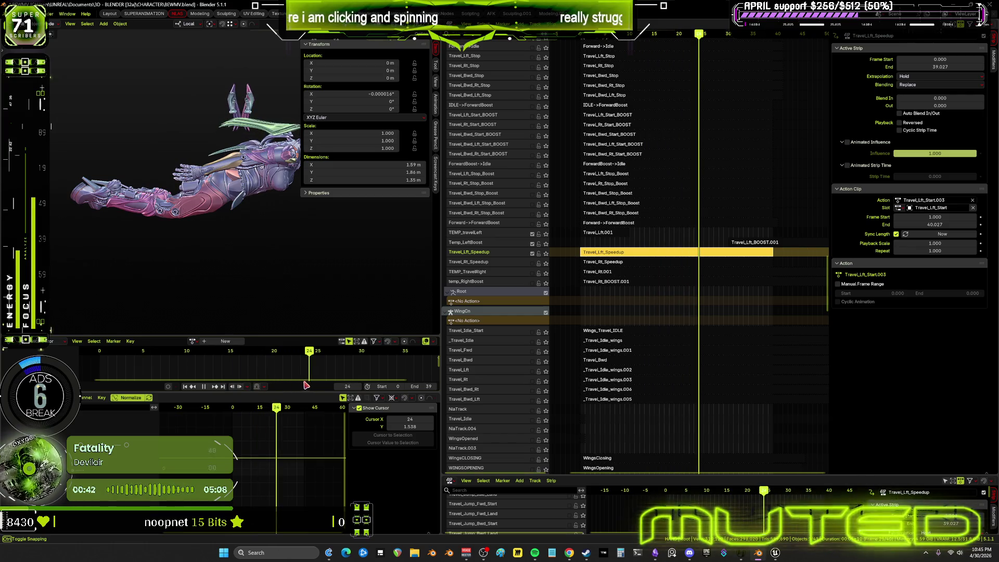
left_click_drag(309, 386, 99, 382)
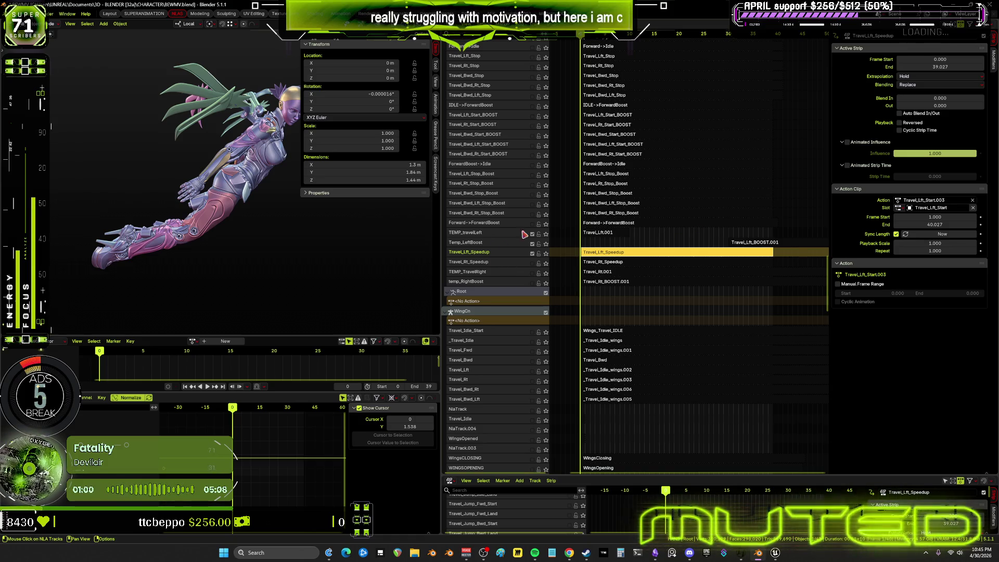
- Play the Travel_Lft.001 strip, rewind to frame 2 and select Travel_Lft_Speedup from a high front view
left_click(595, 236)
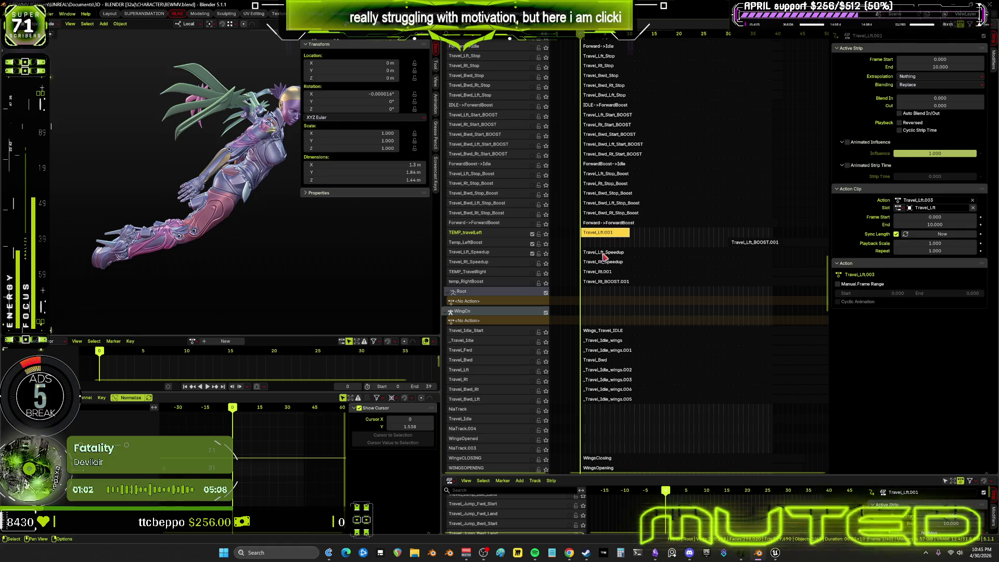
key("space")
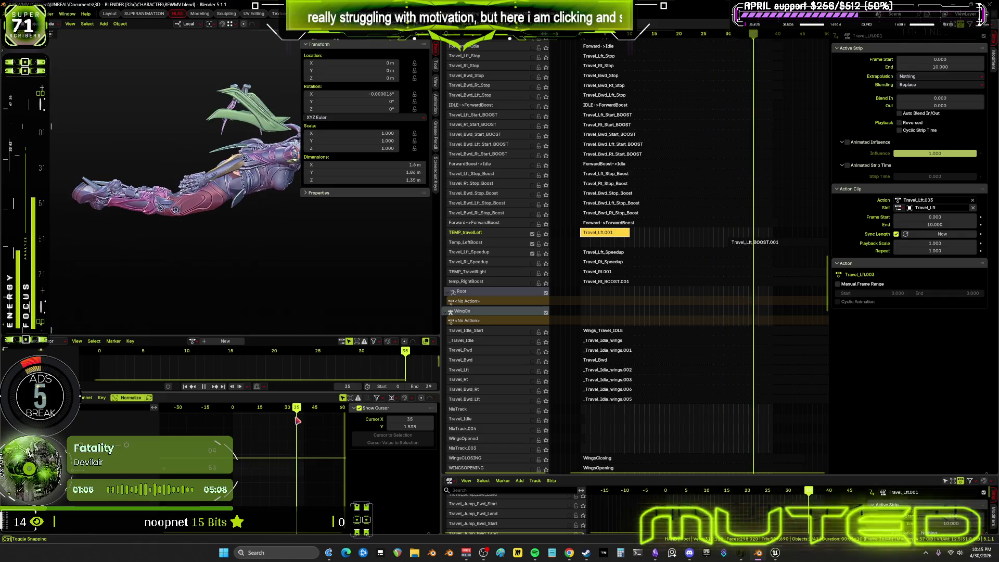
left_click_drag(330, 428, 238, 424)
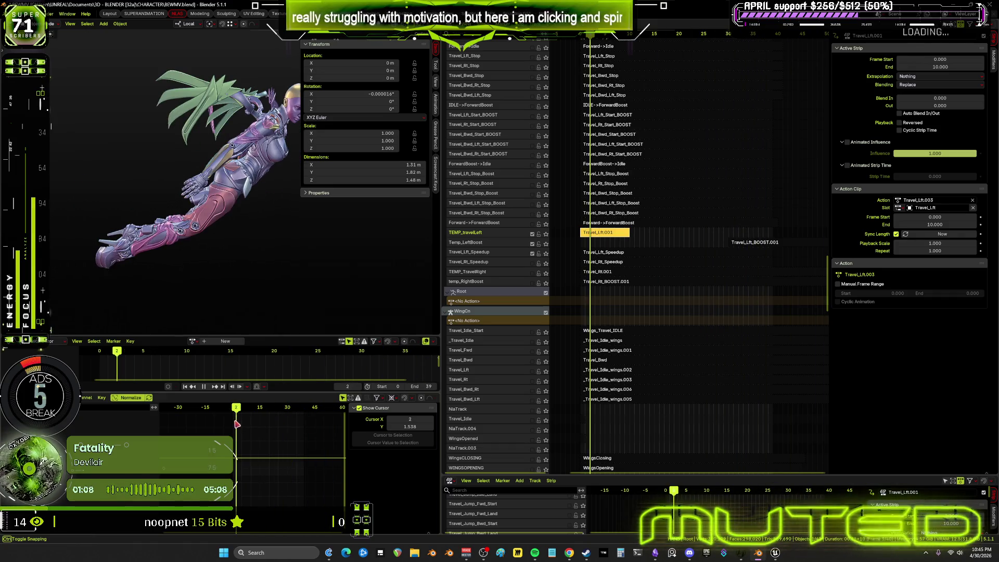
left_click(635, 256)
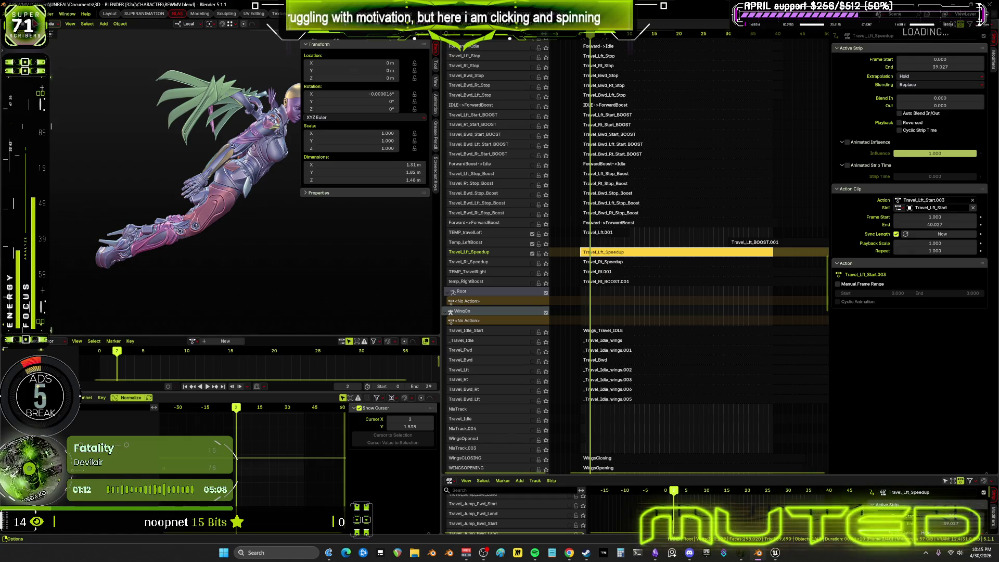
middle_click_drag(278, 246, 258, 219)
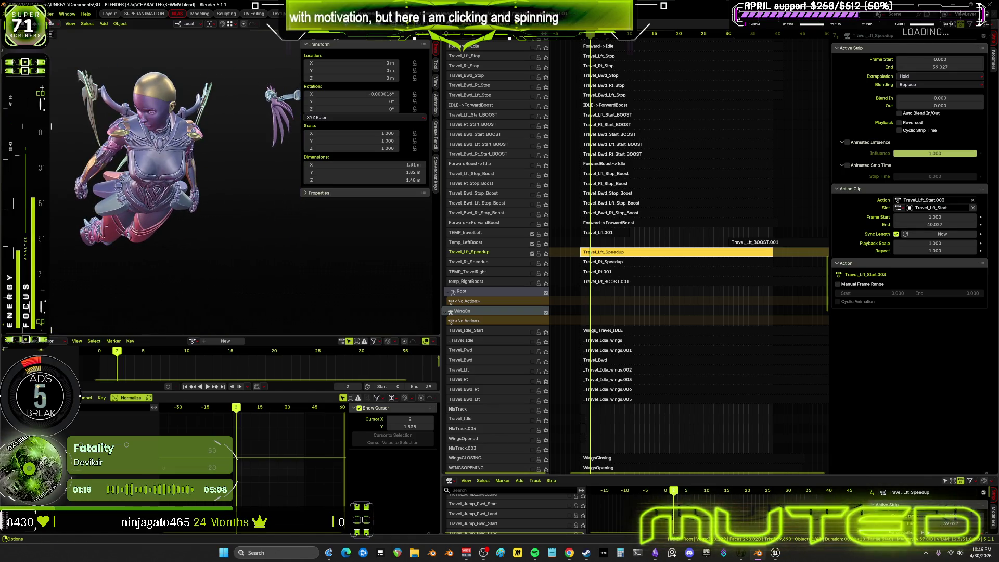
- Restore an earlier step from the undo history and play the wing animation to check it
left_click(35, 13)
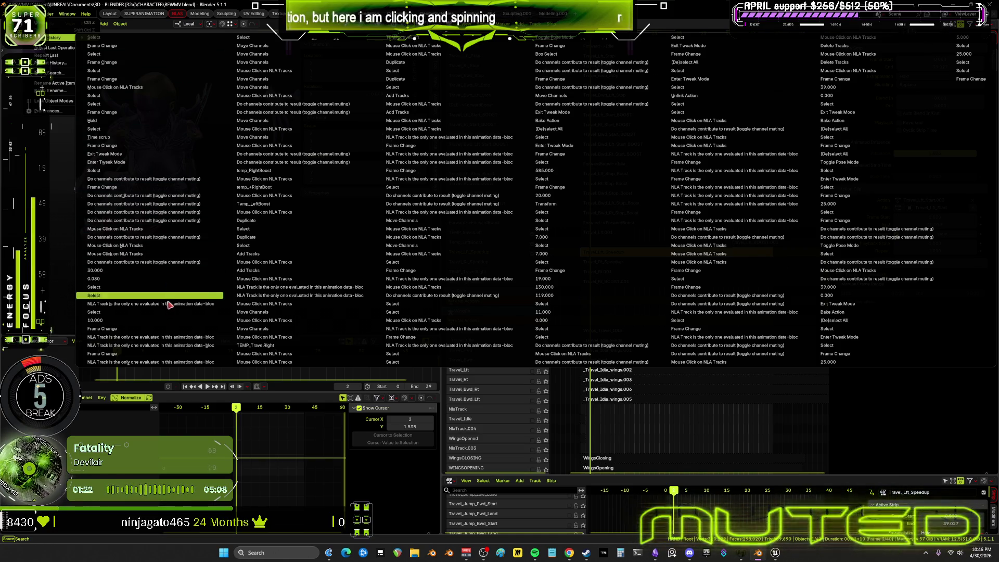
left_click(117, 263)
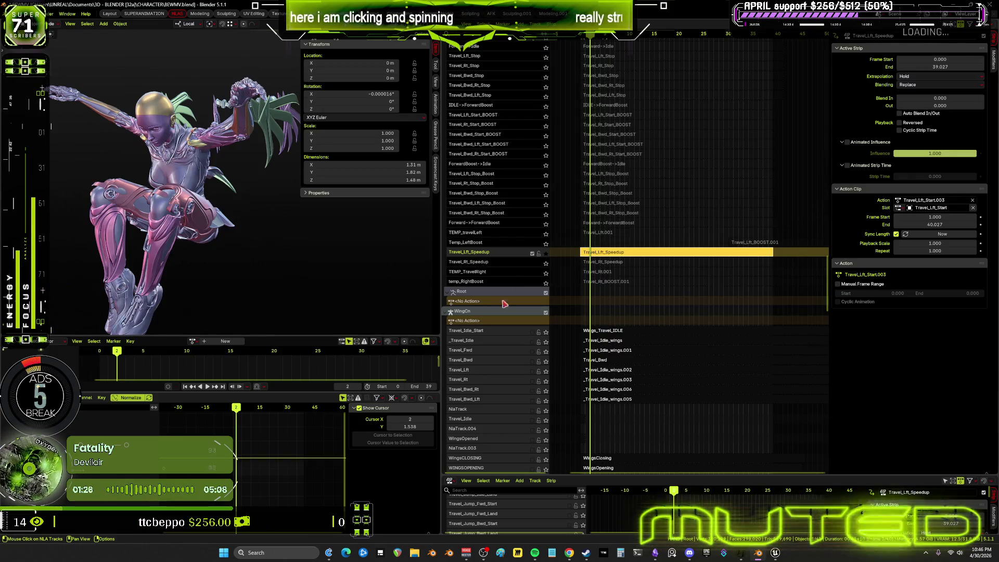
key("space")
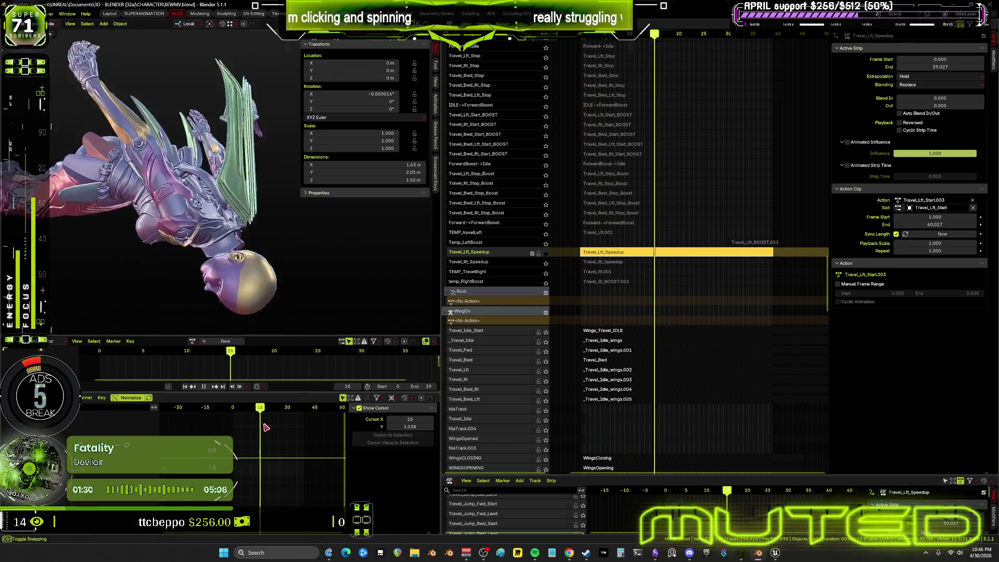
- Stop playback, turn off solo on the Travel_Lft_Speedup track and replay from the start
key("space")
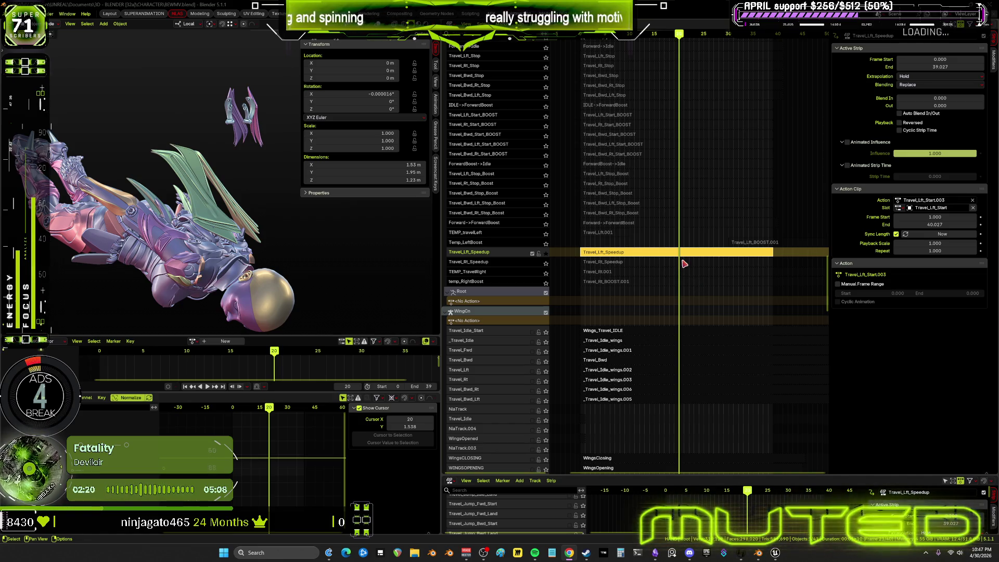
left_click(545, 254)
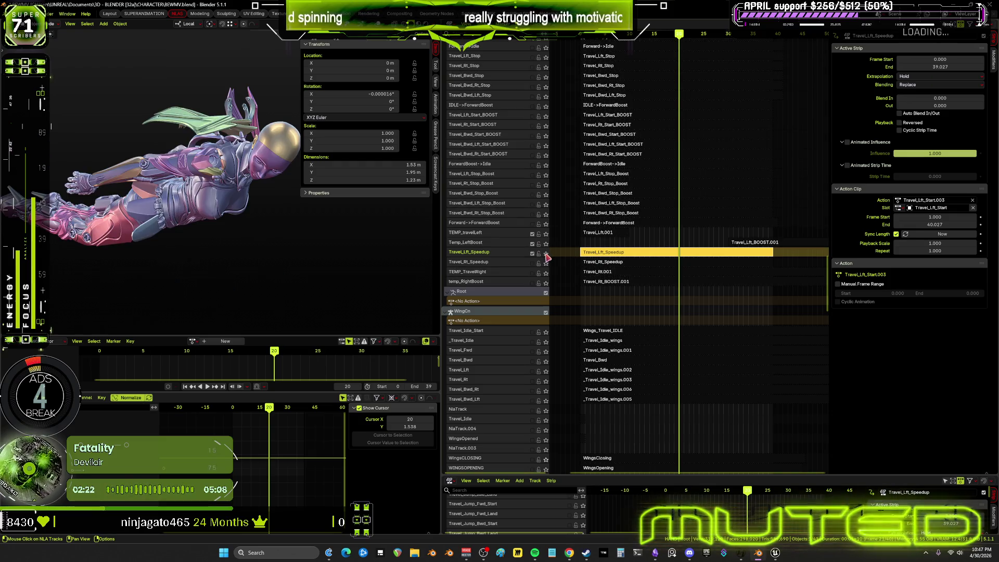
key("shift+ctrl+space")
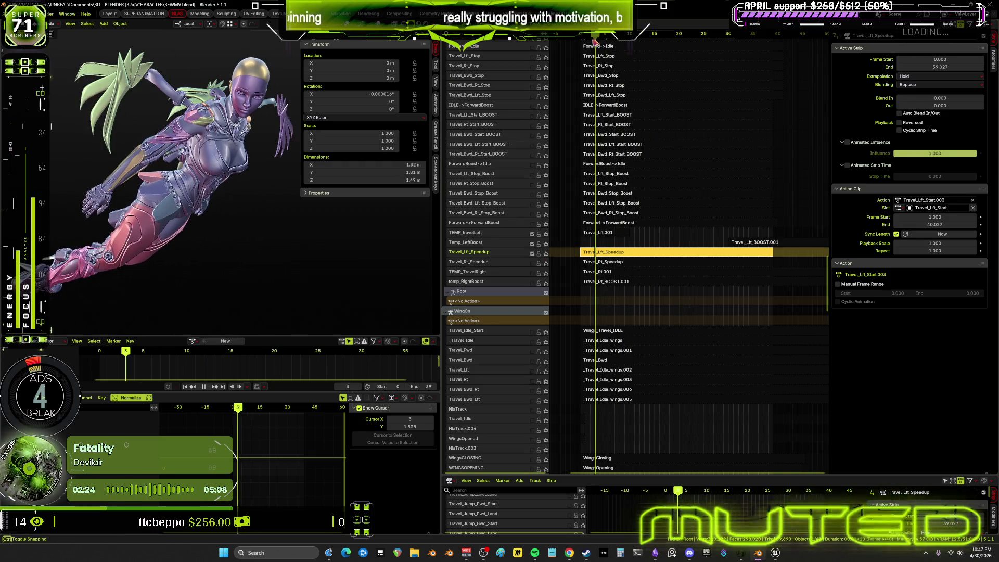
- Set the Travel_Lft.001 strip's extrapolation to Hold and inspect its pose at frame 14
left_click(607, 234)
left_click(920, 76)
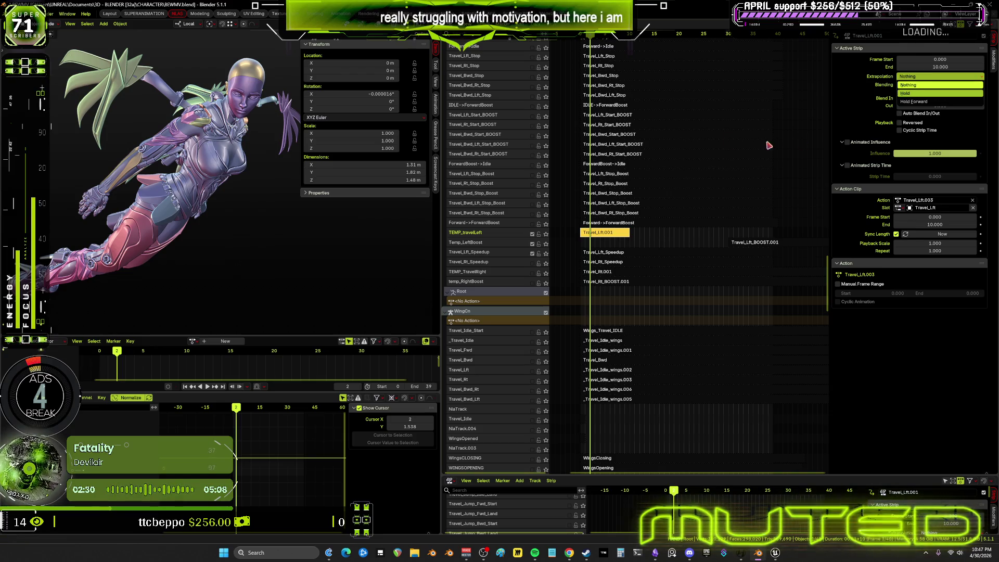
key("Return")
left_click_drag(594, 37, 651, 45)
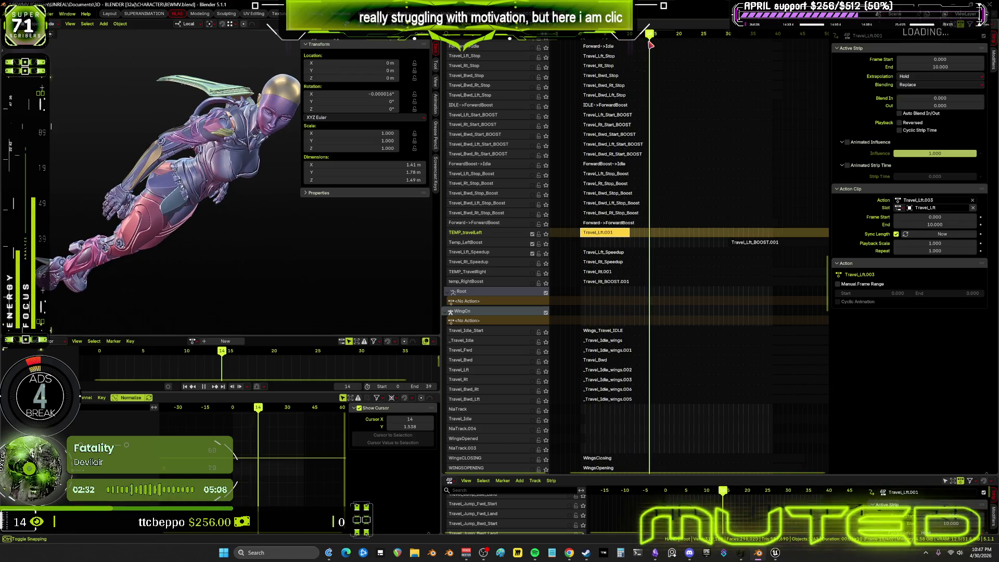
left_click(638, 256)
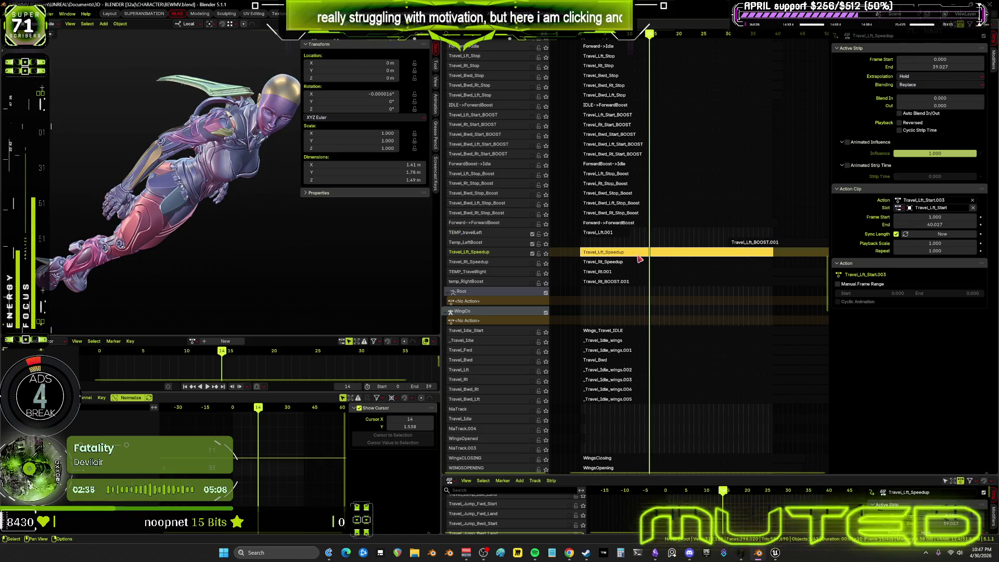
left_click(605, 233)
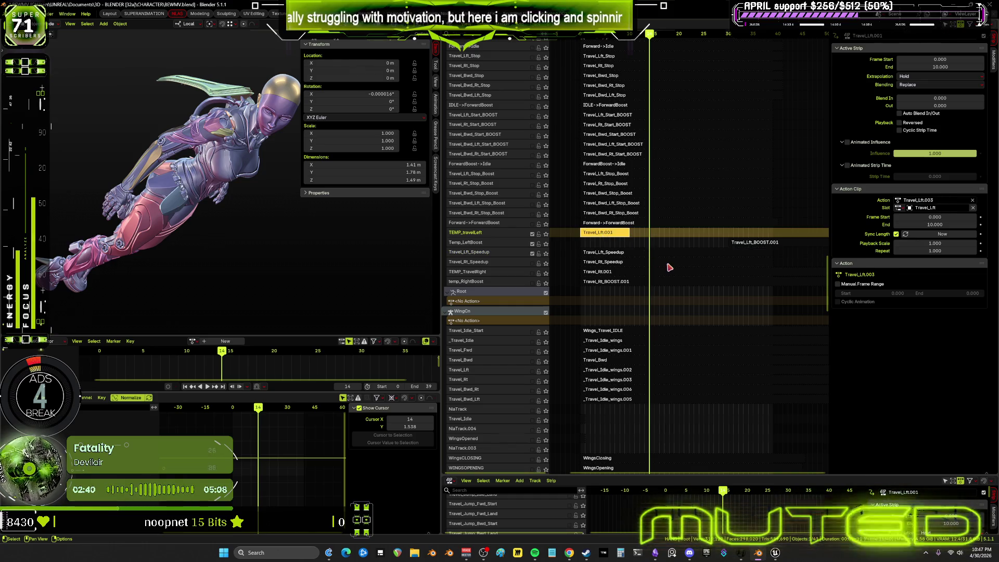
- Give the Travel_Lft.001 strip a 10-frame blend-out
left_click(658, 255)
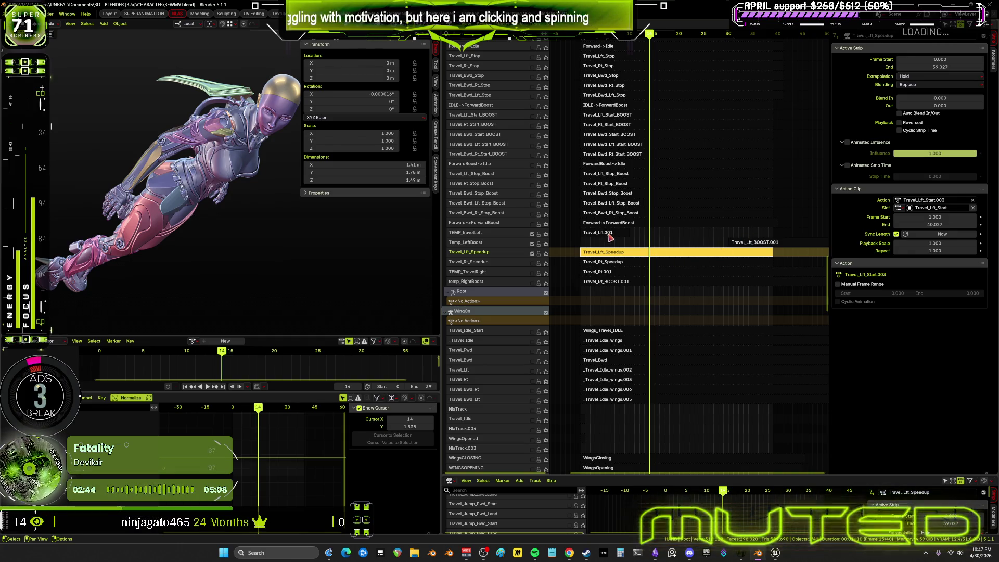
key("ctrl+z")
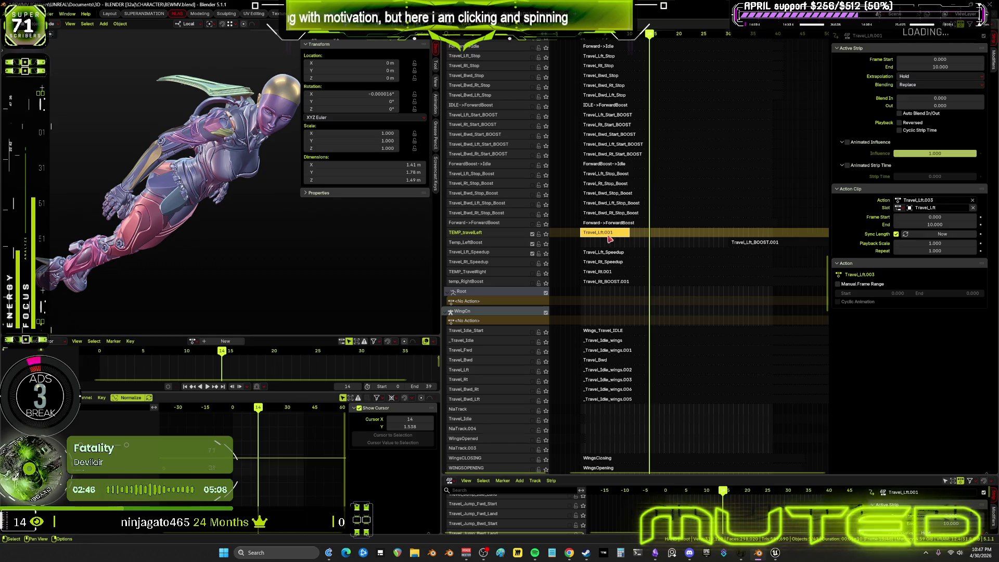
left_click(921, 106)
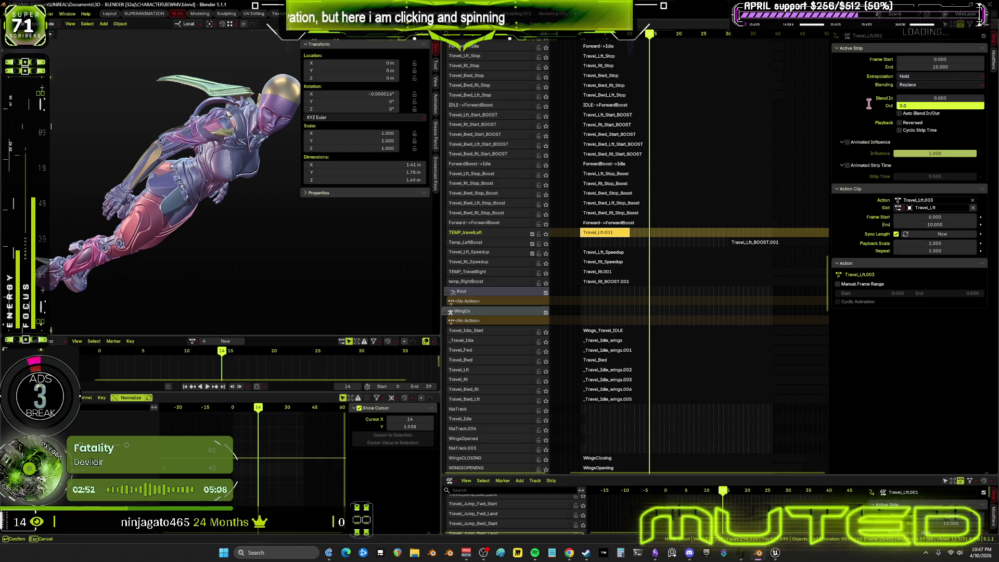
type("10")
key("Return")
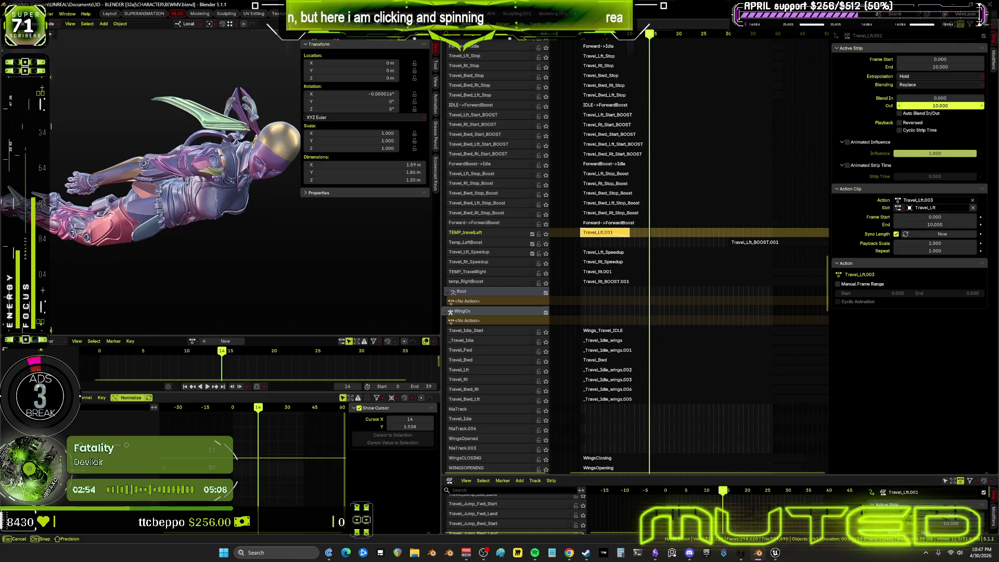
- Scrub between frames 20 and 2 to check the blend, reselect Travel_Lft_Speedup and switch to Unreal
left_click_drag(647, 65, 682, 58)
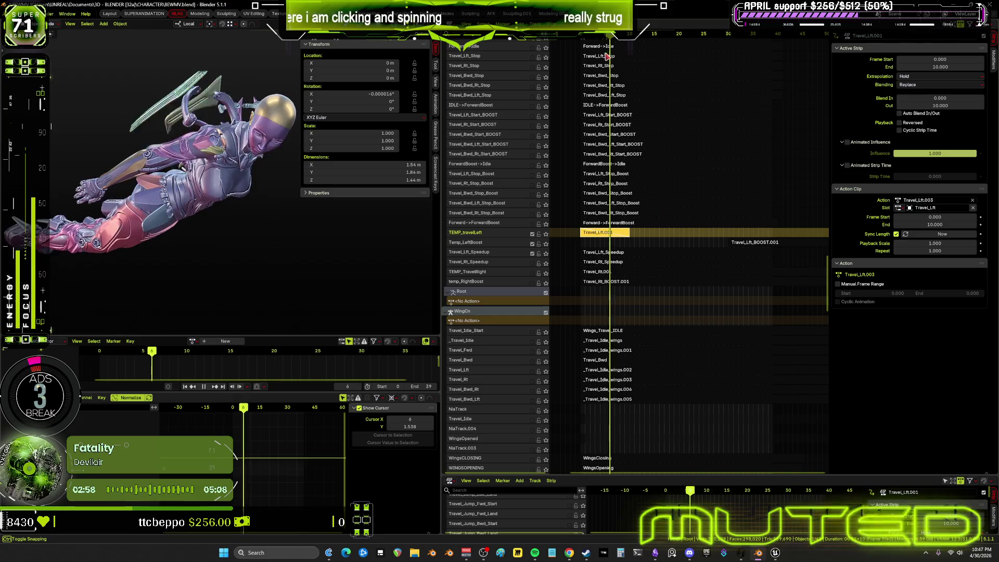
left_click_drag(682, 58, 581, 61)
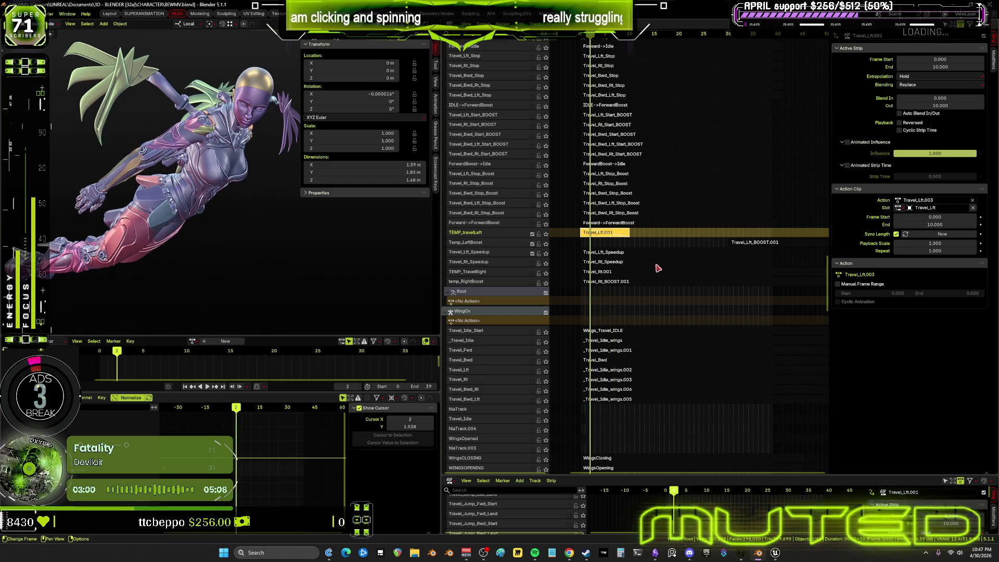
left_click(646, 255)
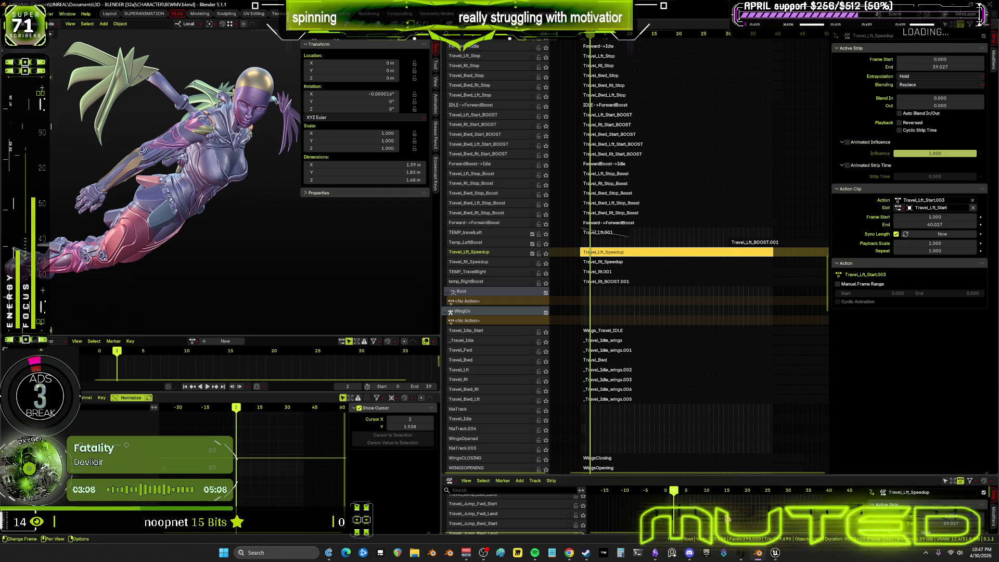
key("alt+Tab")
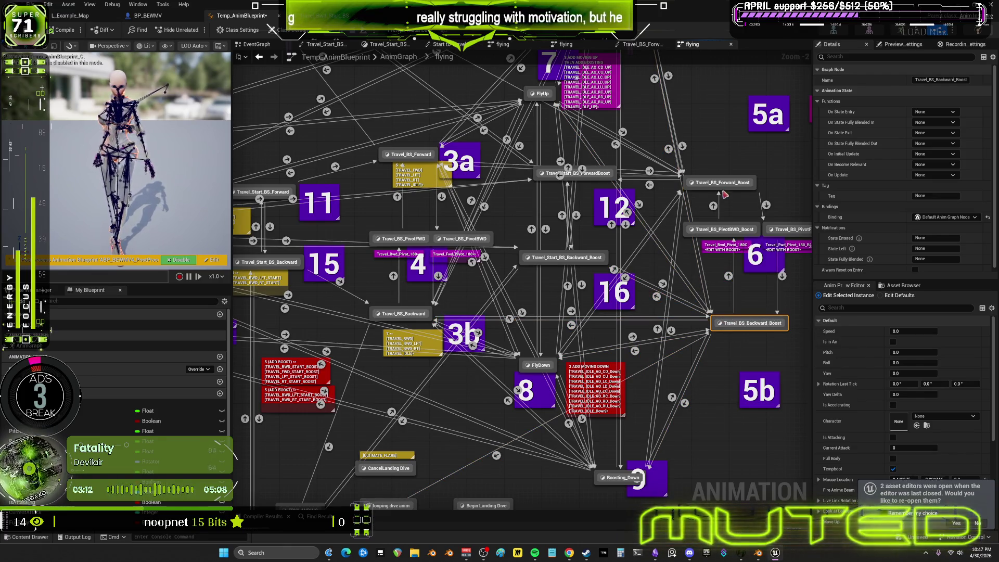
- Place Travel_Stop_BS_Forward beside Travel_BS_Forward_Boost in the flying state machine graph
mouse_move(726, 184)
left_mouse_down()
mouse_move(754, 156)
mouse_move(680, 207)
left_mouse_up()
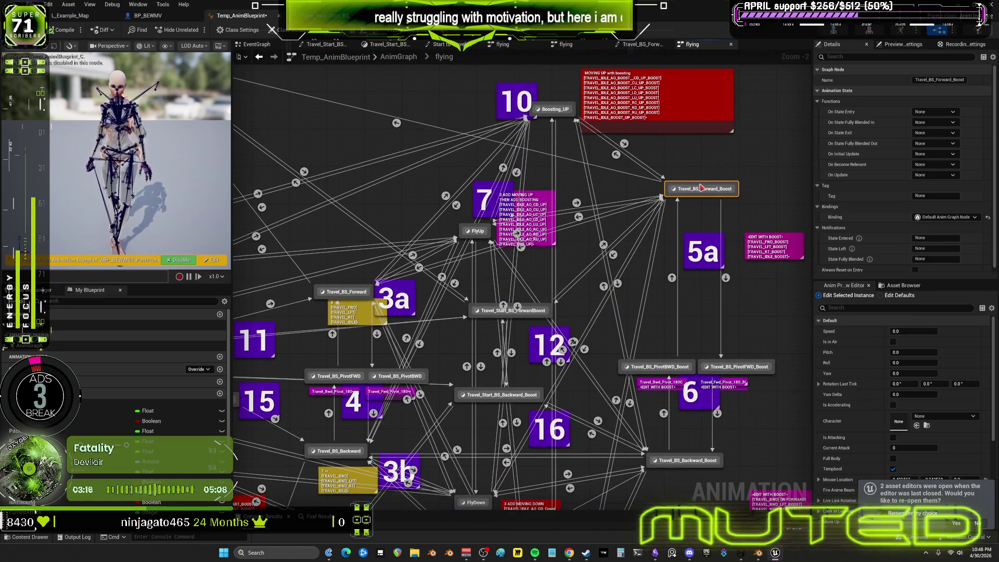
left_click_drag(681, 208, 640, 266)
mouse_move(396, 161)
right_mouse_down()
mouse_move(564, 185)
mouse_move(643, 207)
mouse_move(636, 205)
right_mouse_up()
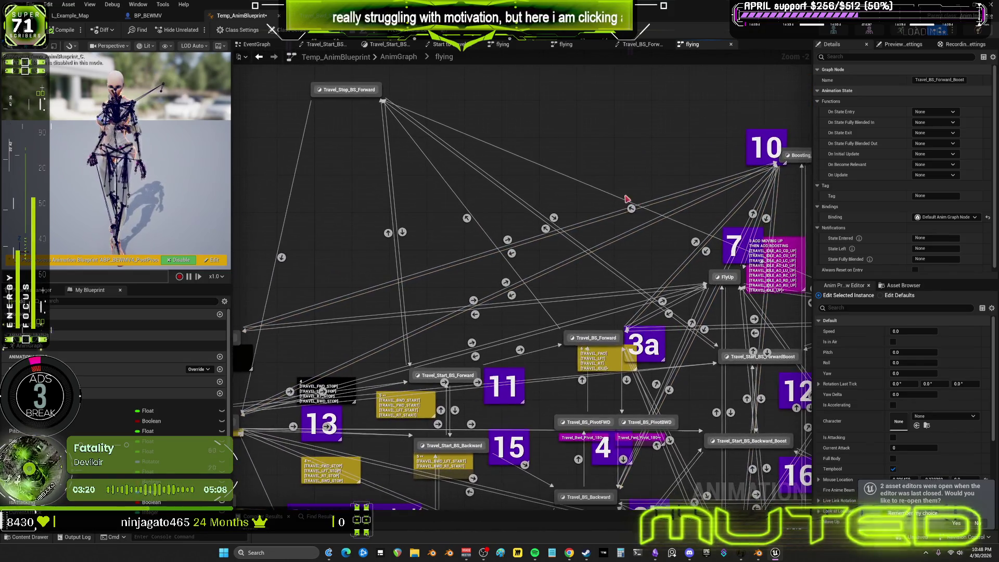
left_click_drag(361, 91, 529, 163)
scroll(529, 163, "down", 1)
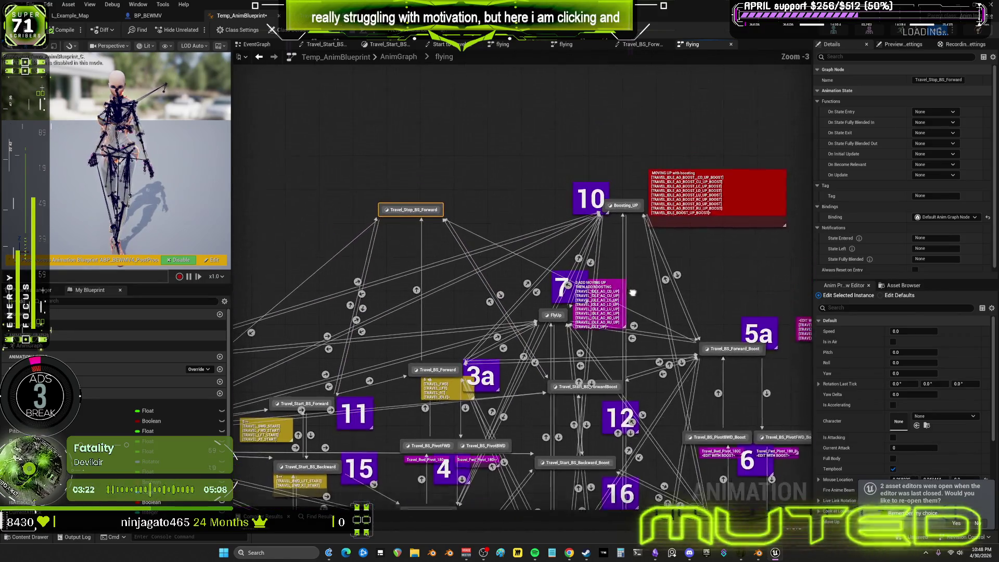
left_click_drag(732, 367, 517, 181)
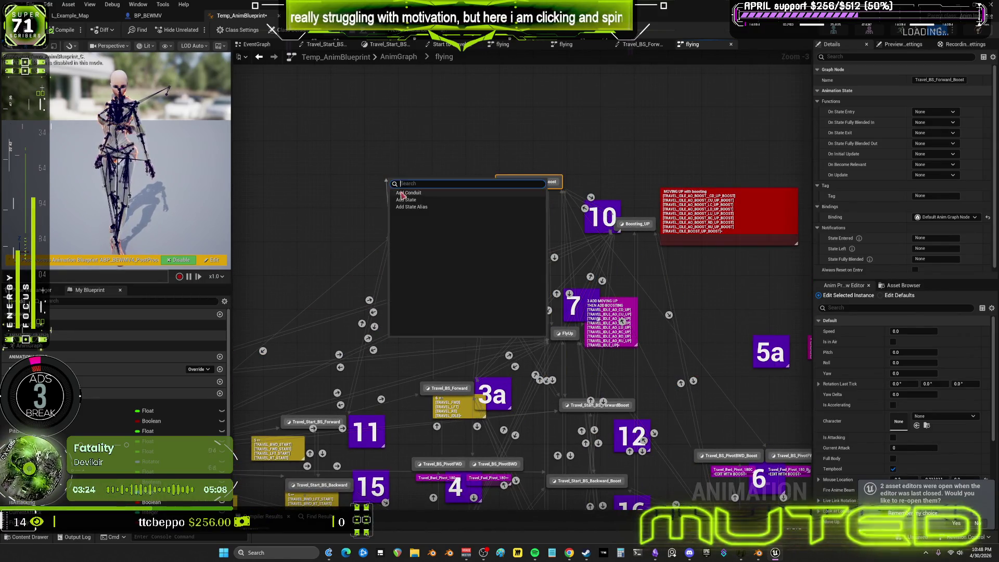
left_click_drag(417, 227, 383, 188)
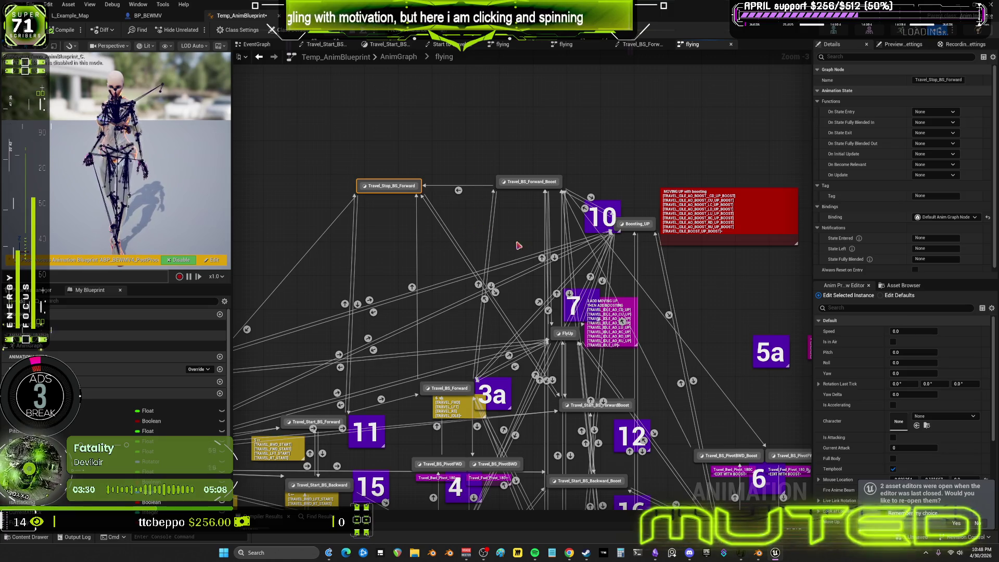
right_click_drag(505, 239, 552, 170)
scroll(552, 169, "down", 3)
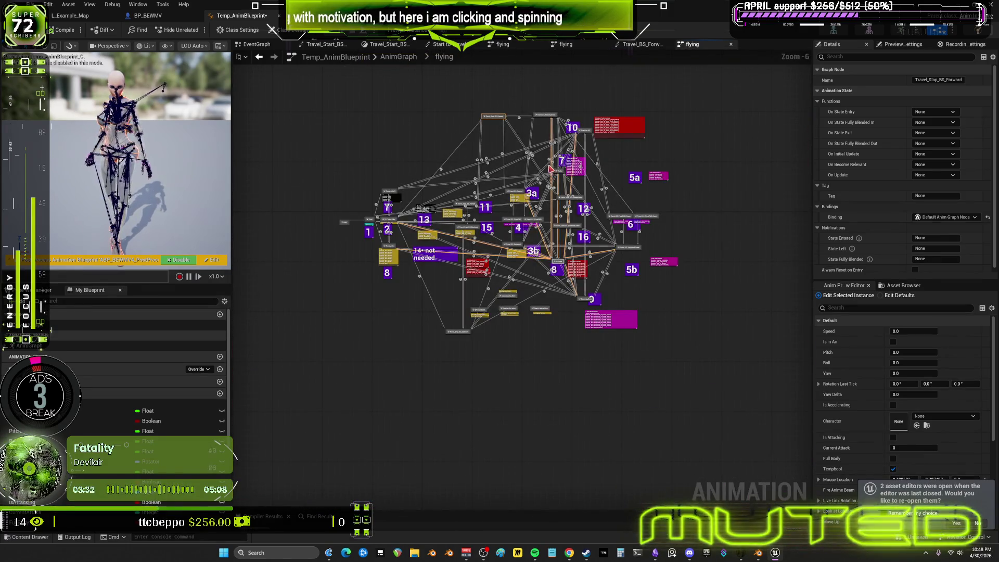
scroll(551, 169, "up", 1)
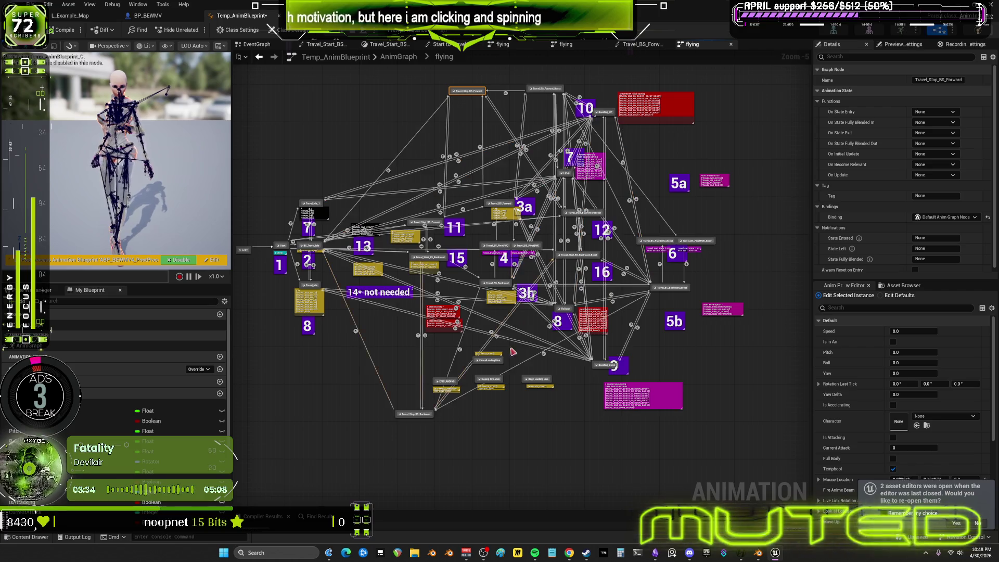
- Place Travel_BS_Backward_Boost near Travel_Stop_BS_Backward and open its Travel_Stop_BS blend space
left_click_drag(423, 417, 486, 445)
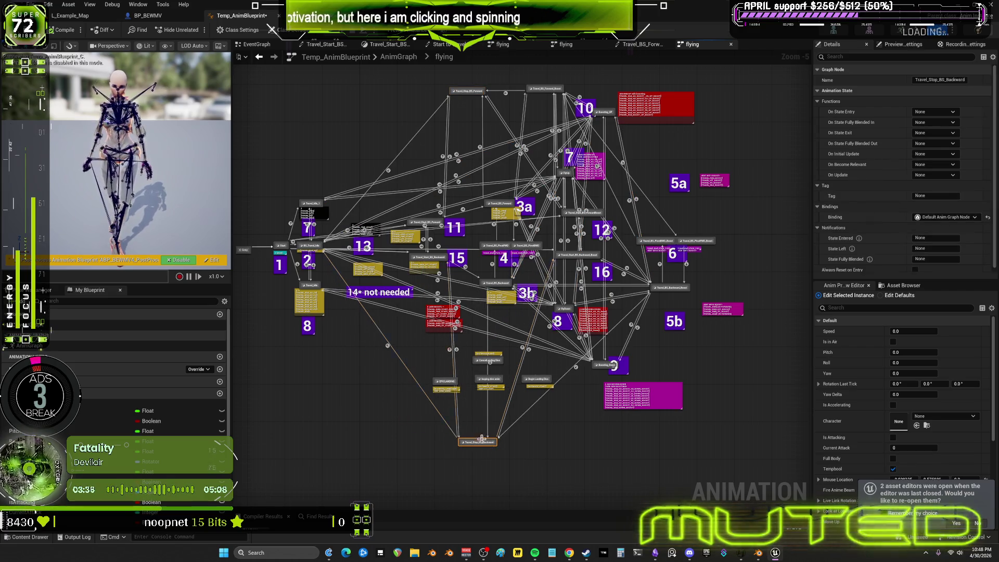
left_click_drag(681, 290, 647, 444)
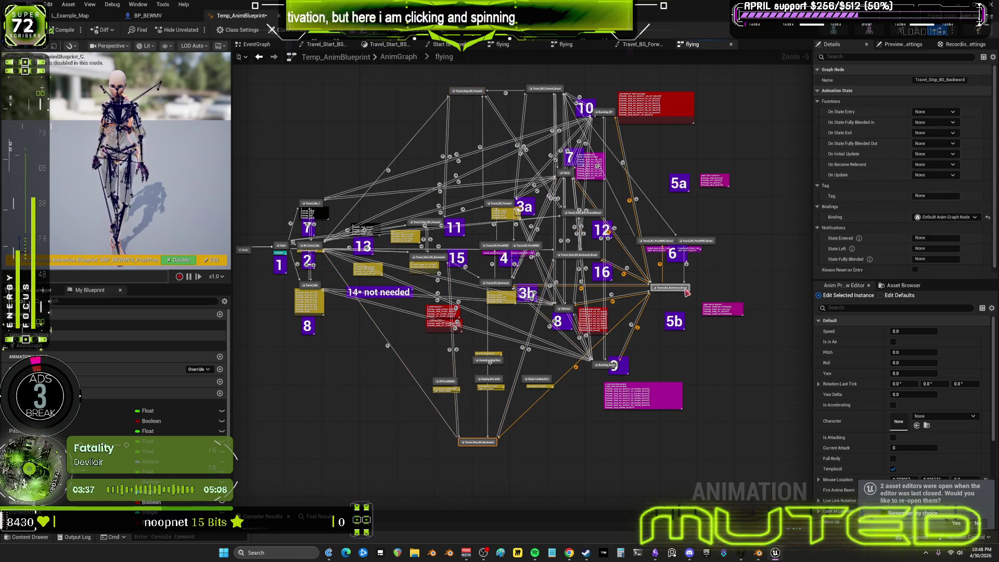
double_click(482, 448)
double_click(514, 273)
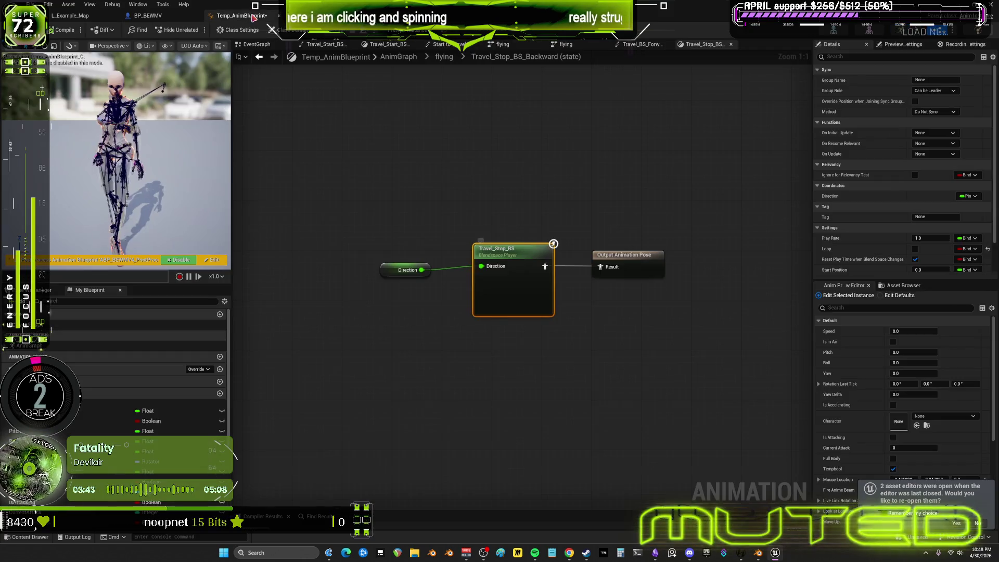
- Browse back through the Travel_Stop_BS_Backward state and blueprints to the flying state machine, then switch to Blender
left_click(243, 15)
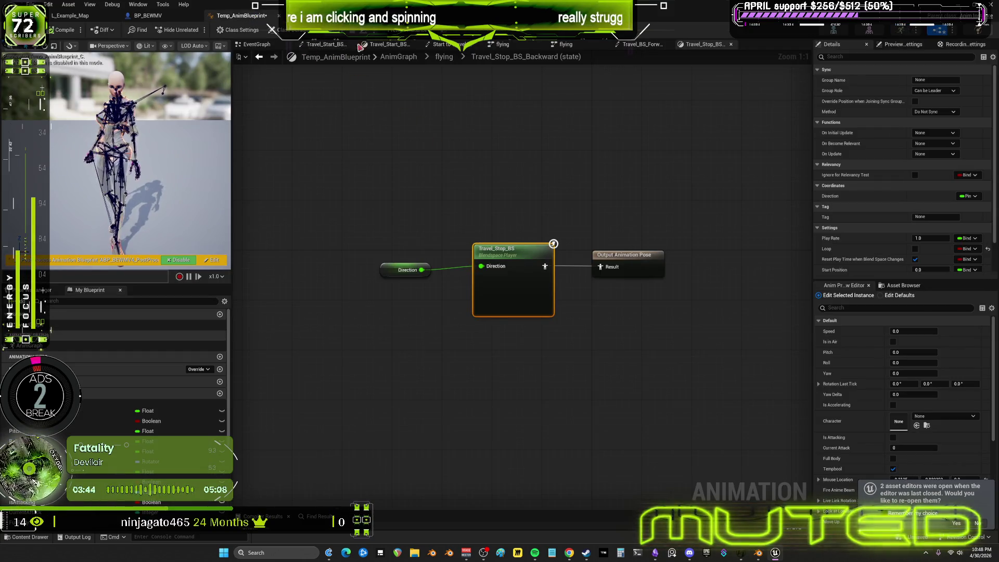
double_click(514, 274)
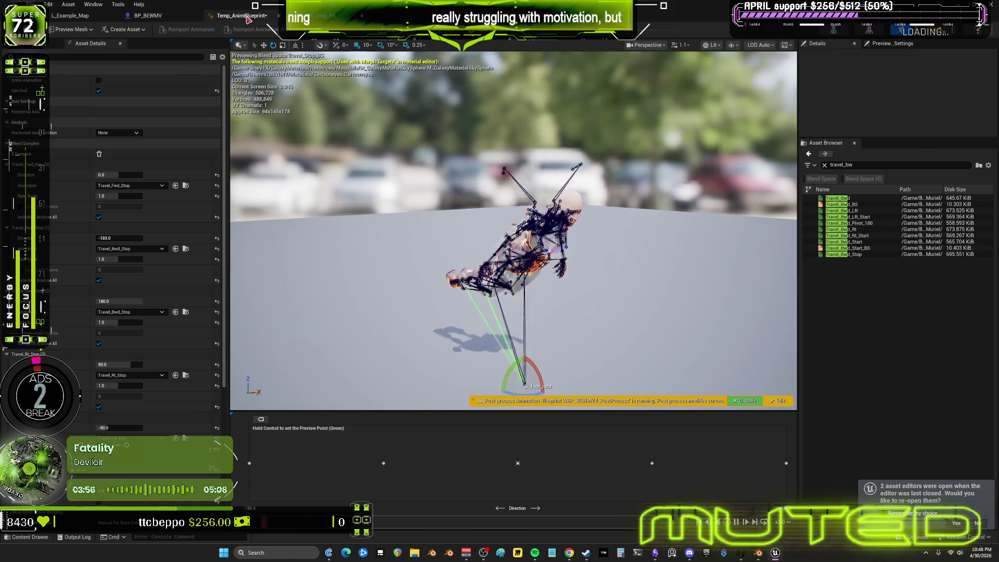
left_click(264, 19)
left_click(148, 16)
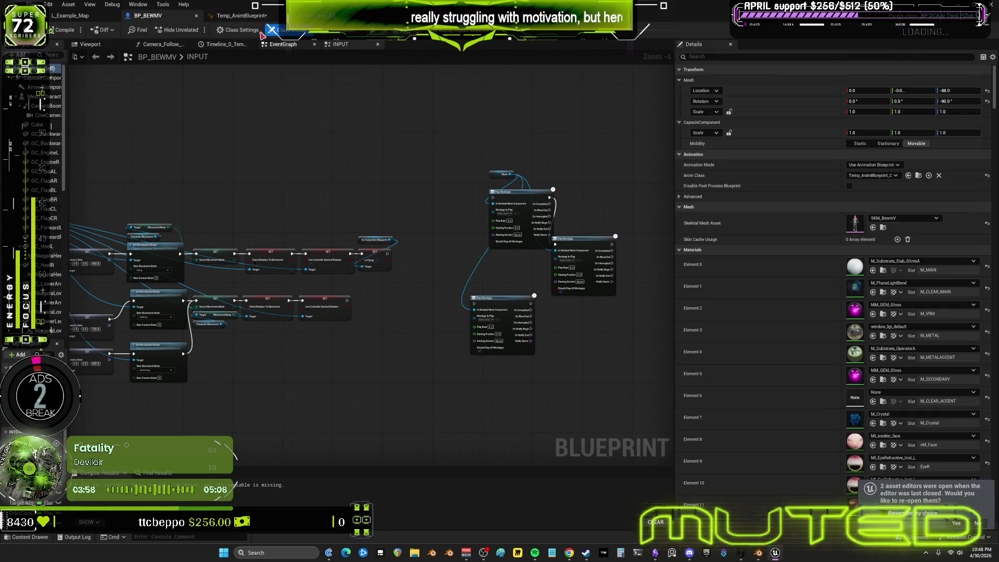
left_click(250, 17)
left_click(445, 57)
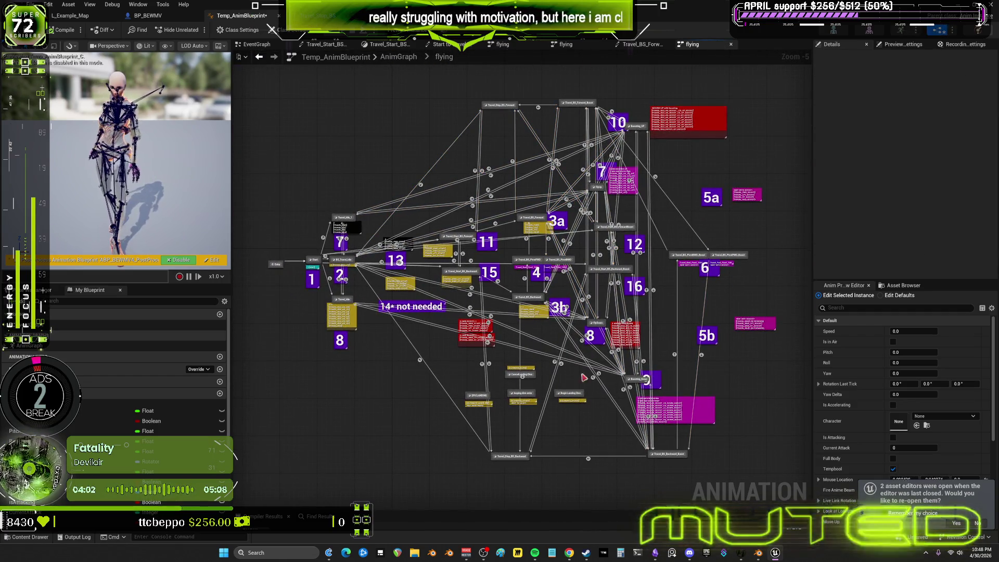
key("alt+Tab")
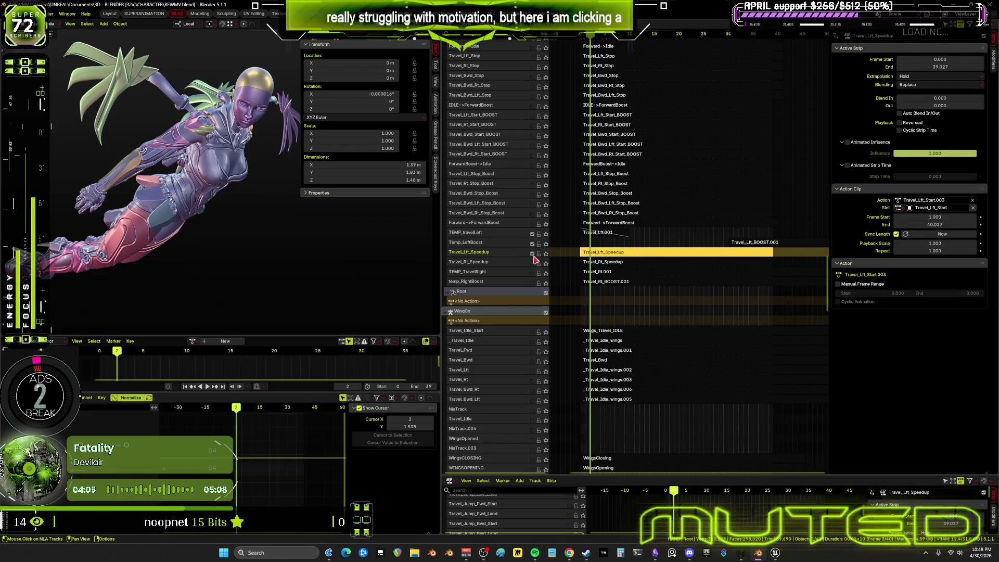
- Toggle a travel track, preview playback and show the armature in wireframe
left_click(534, 233)
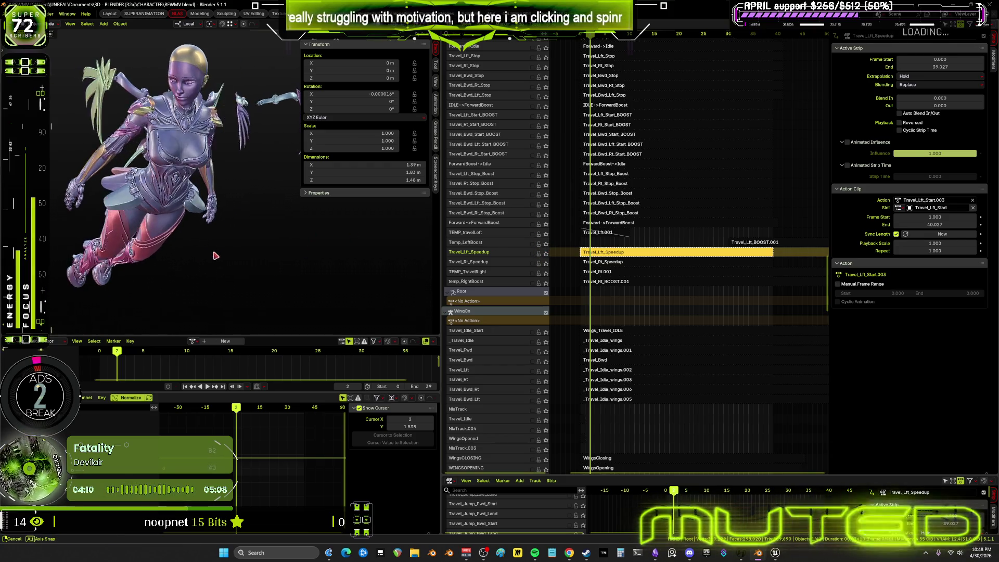
key("space")
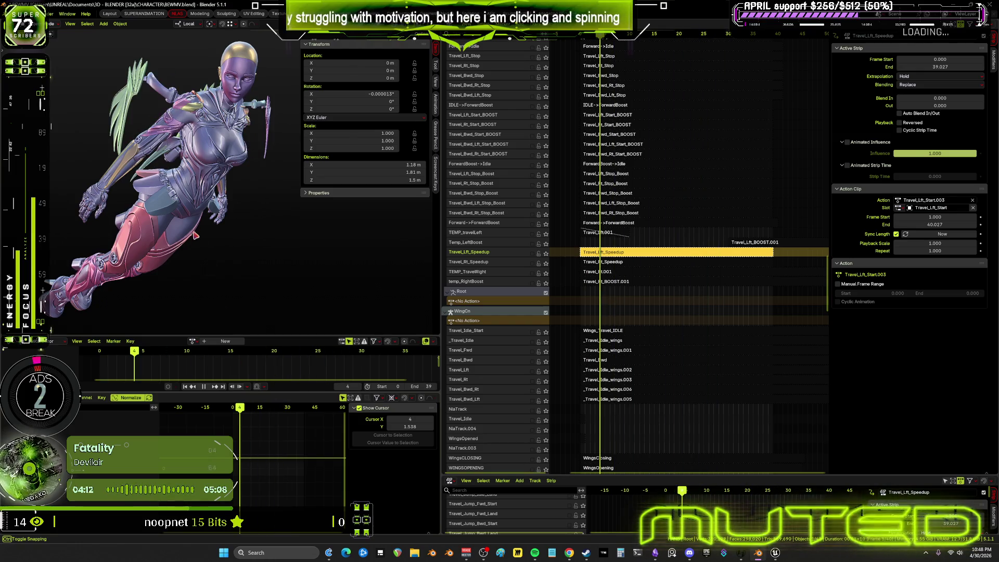
key("space")
mouse_move(276, 244)
middle_mouse_down()
mouse_move(235, 219)
mouse_move(267, 192)
middle_mouse_up()
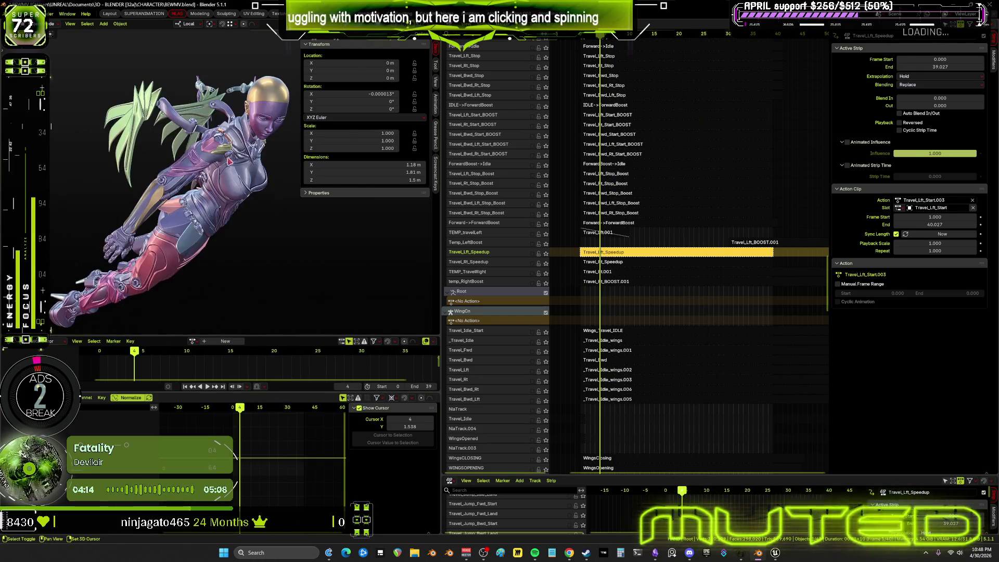
key("shift+z")
- Clear all pose transforms on the character armature in Pose Mode and check it from the side
key("ctrl+Tab")
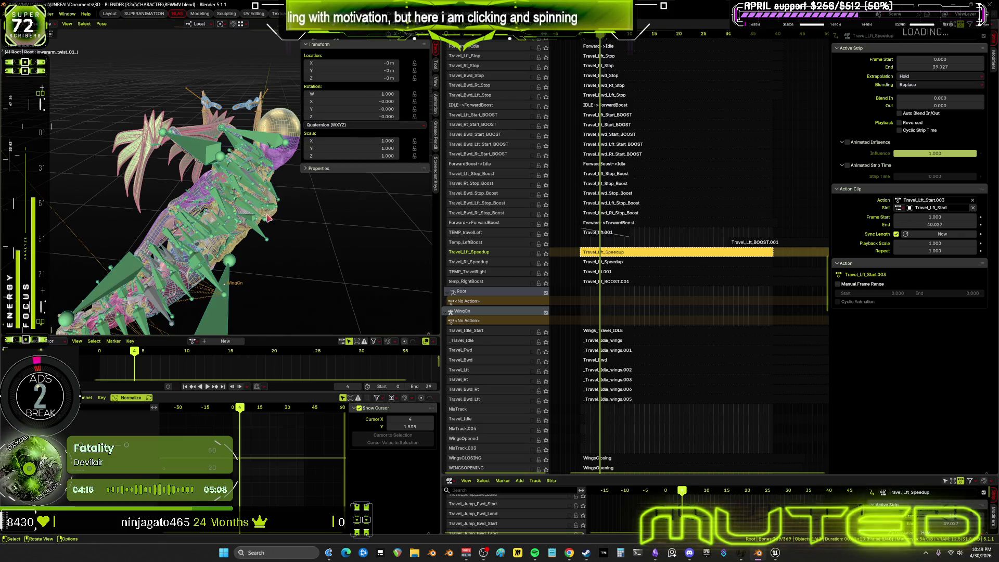
left_click(285, 232)
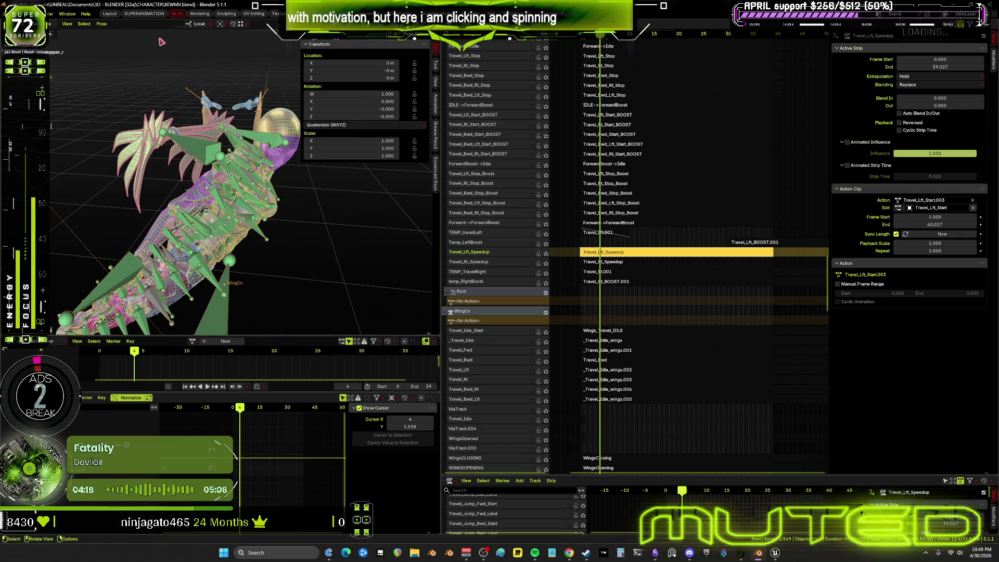
left_click(102, 24)
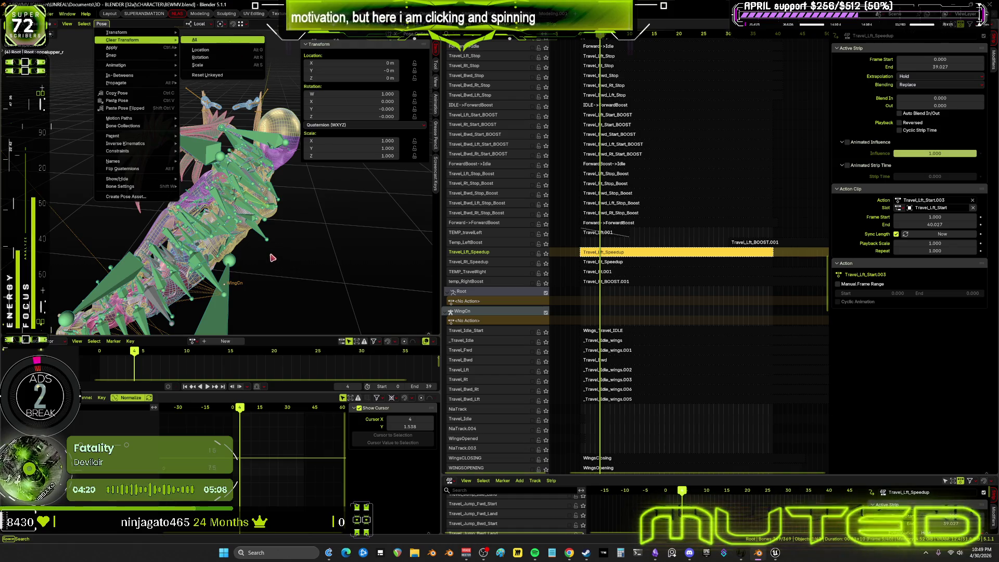
key("alt+r")
middle_click_drag(331, 252, 277, 239)
key("ctrl+Tab")
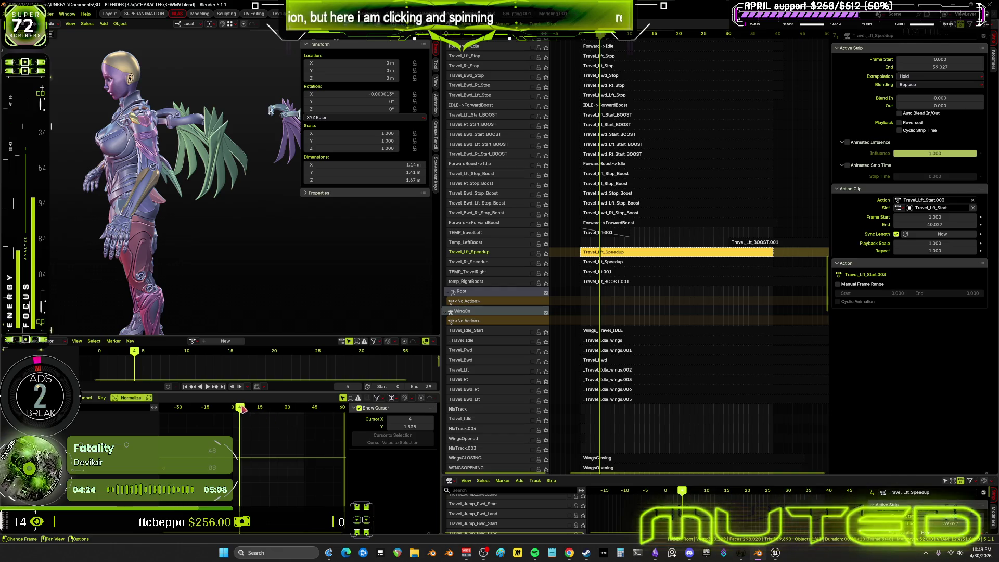
- Scrub to frame 32 and inspect the pose from the back in a full-window 3D view
mouse_move(242, 408)
left_mouse_down()
mouse_move(293, 430)
mouse_move(232, 438)
left_mouse_up()
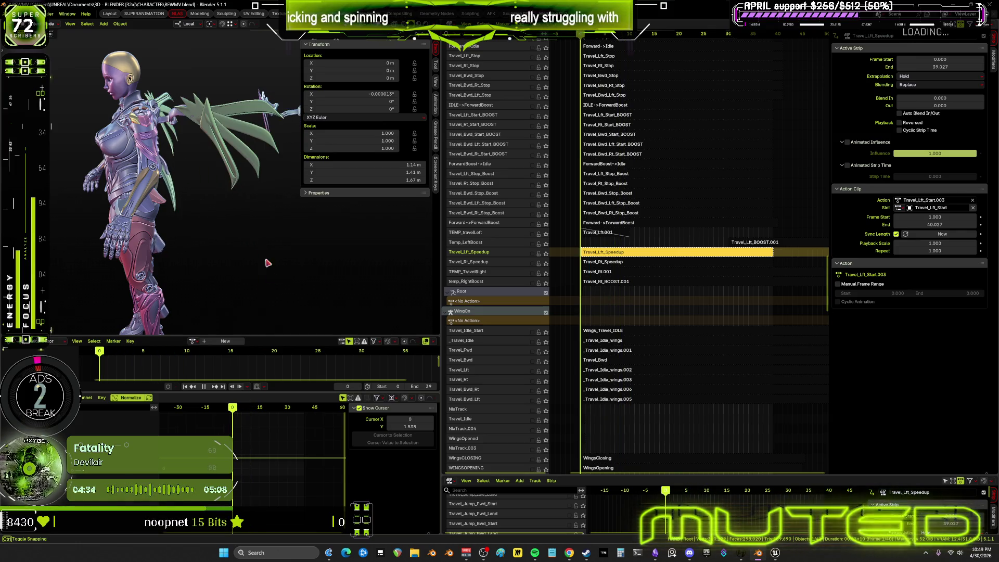
key("ctrl+alt+space")
middle_click_drag(266, 257, 468, 313)
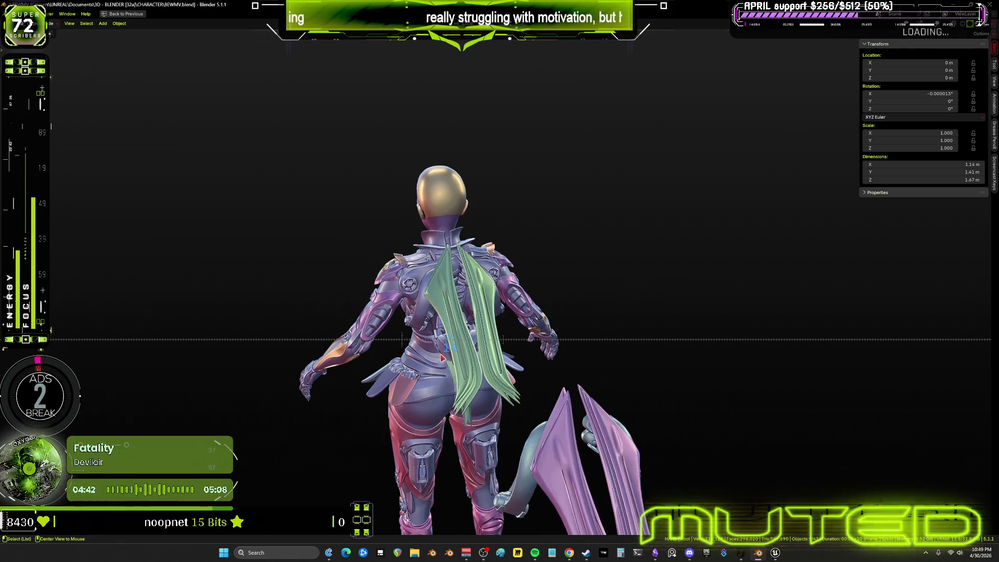
- Show bones in wireframe overlay and enter Pose Mode on the separate WingOn wing rig
mouse_move(414, 340)
middle_mouse_down()
mouse_move(585, 302)
mouse_move(644, 248)
middle_mouse_up()
key("shift+alt+z")
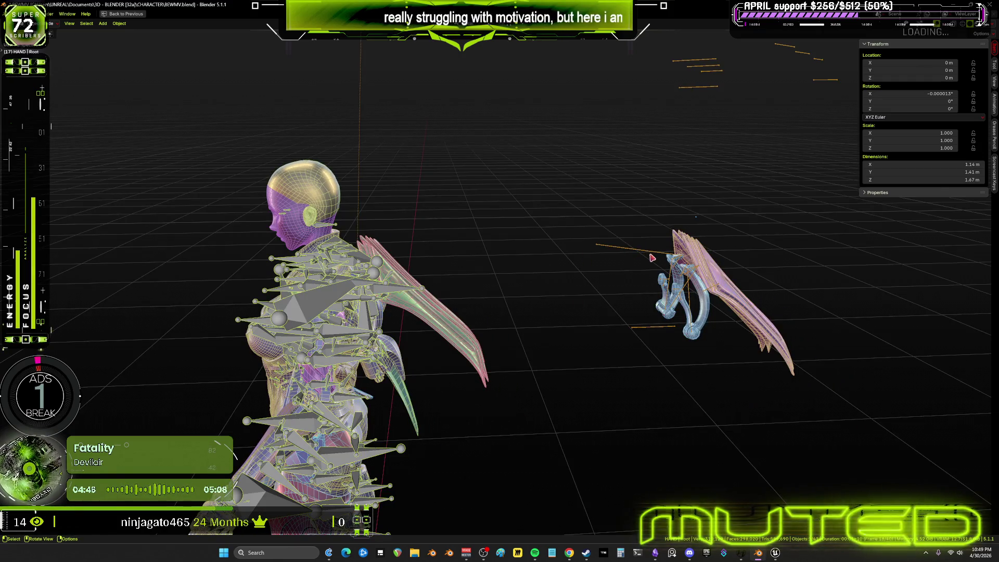
left_click_drag(658, 256, 668, 258)
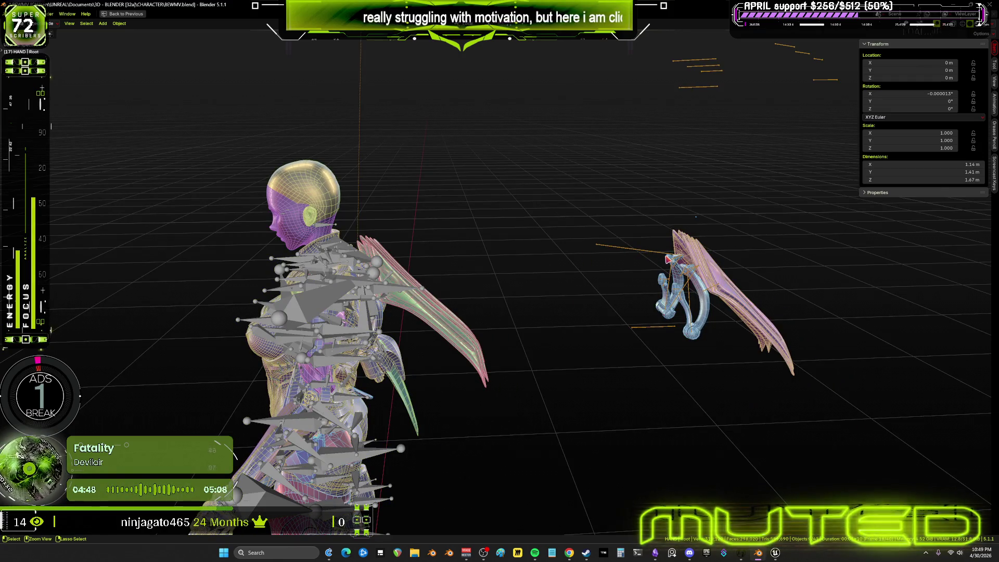
key("ctrl+Tab")
key("ctrl+Tab")
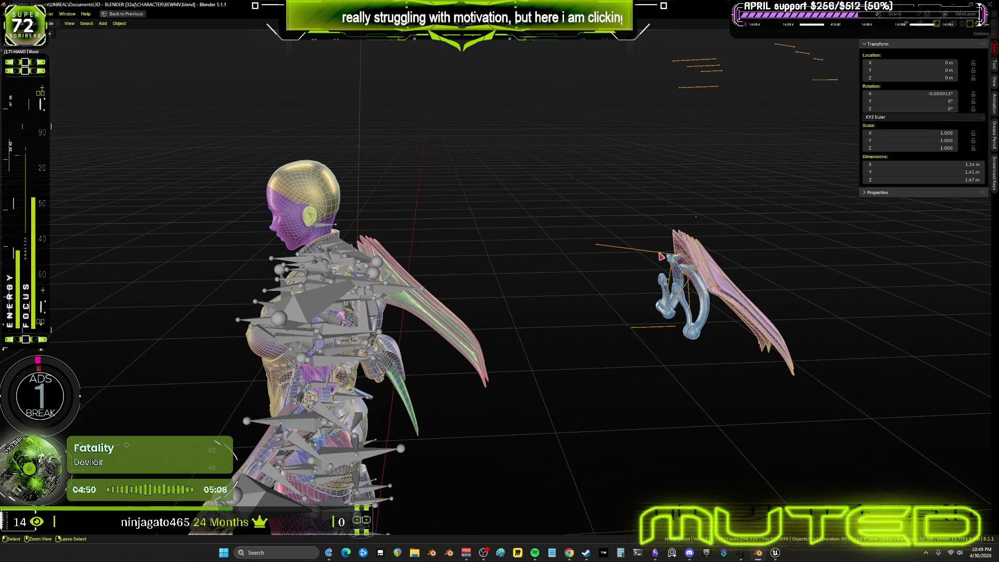
left_click(661, 256)
key("ctrl+Tab")
mouse_move(661, 256)
middle_mouse_down()
mouse_move(588, 300)
mouse_move(567, 290)
middle_mouse_up()
scroll(587, 300, "up", 5)
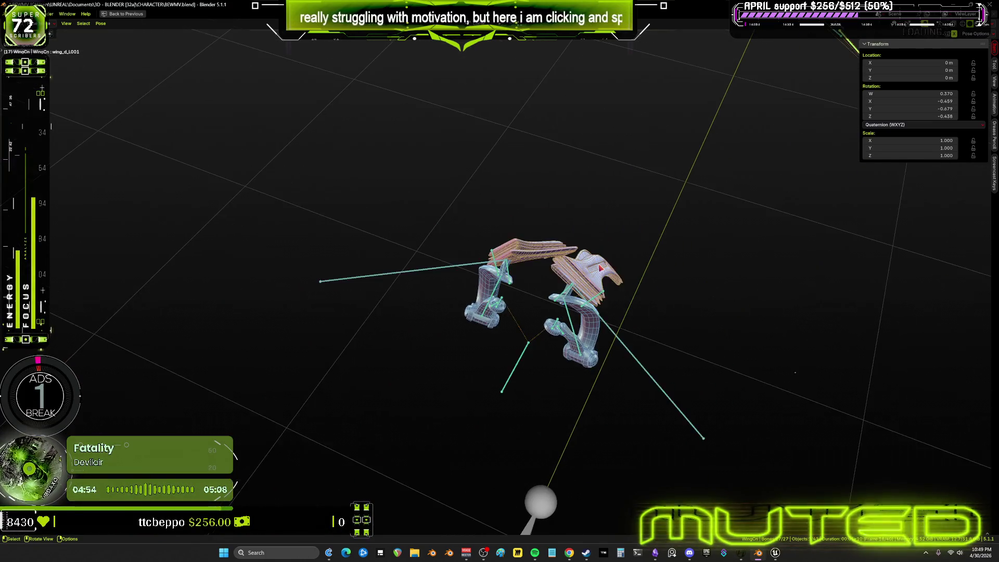
- Try rotating a wing bone, view both wings head-on, jump to the next keyframe and restore the animation layout
left_click(569, 292)
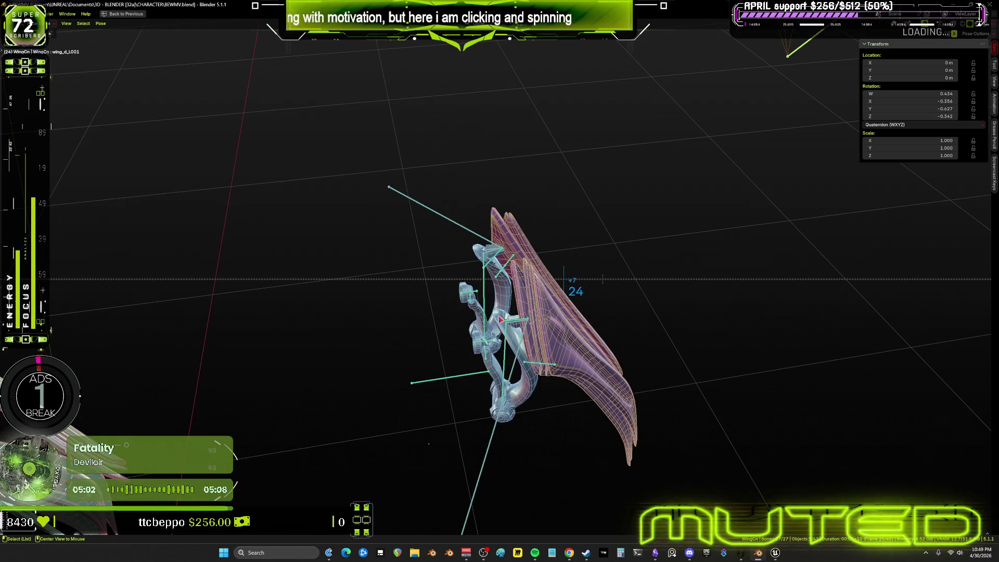
middle_click_drag(564, 278, 518, 315)
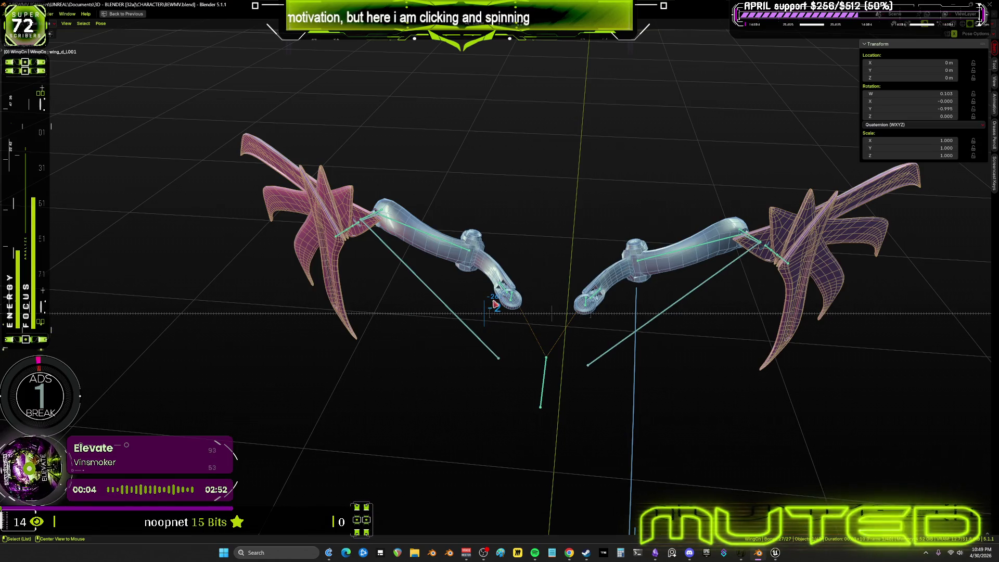
key("Down")
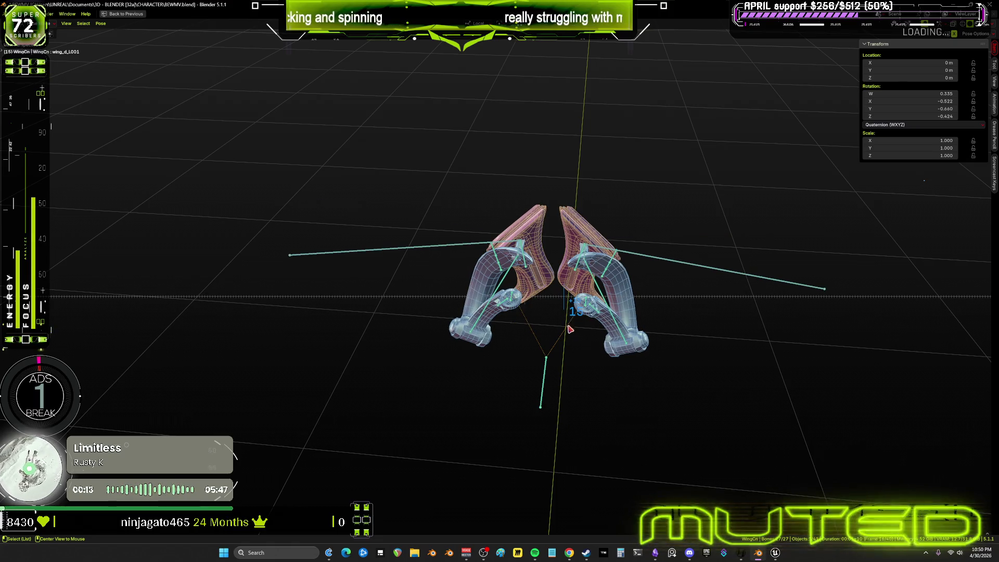
middle_click_drag(570, 328, 542, 321)
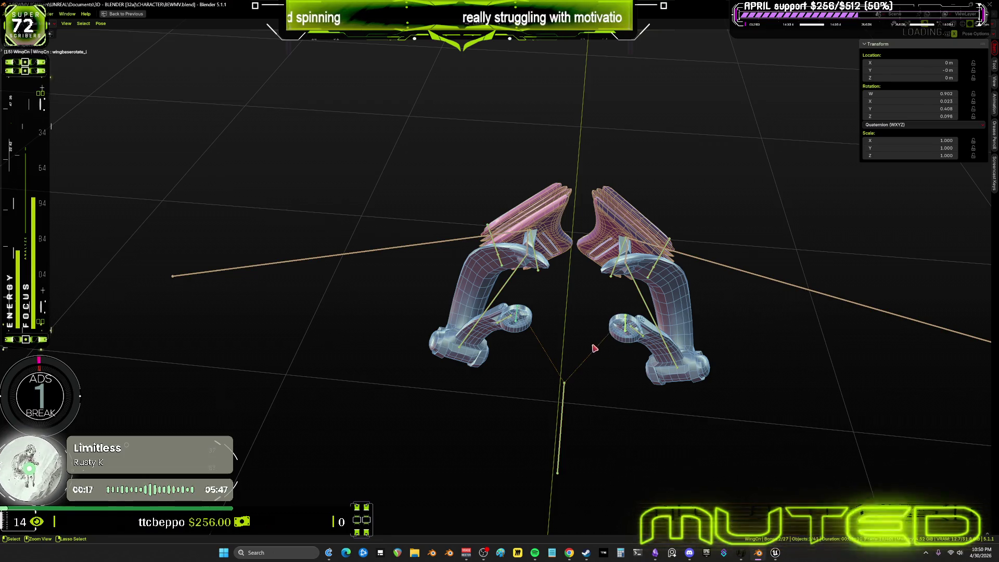
key("ctrl+space")
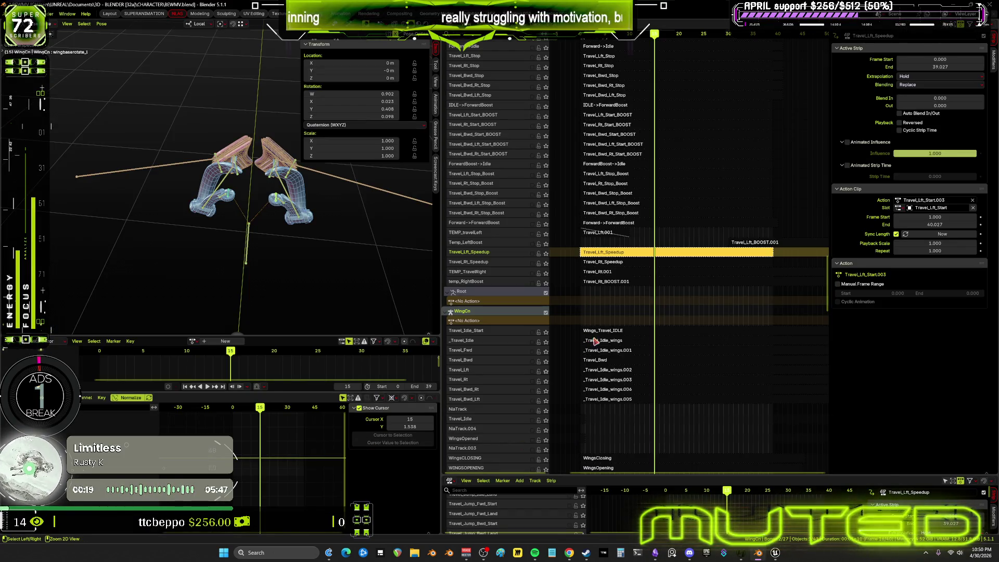
scroll(504, 401, "up", 10)
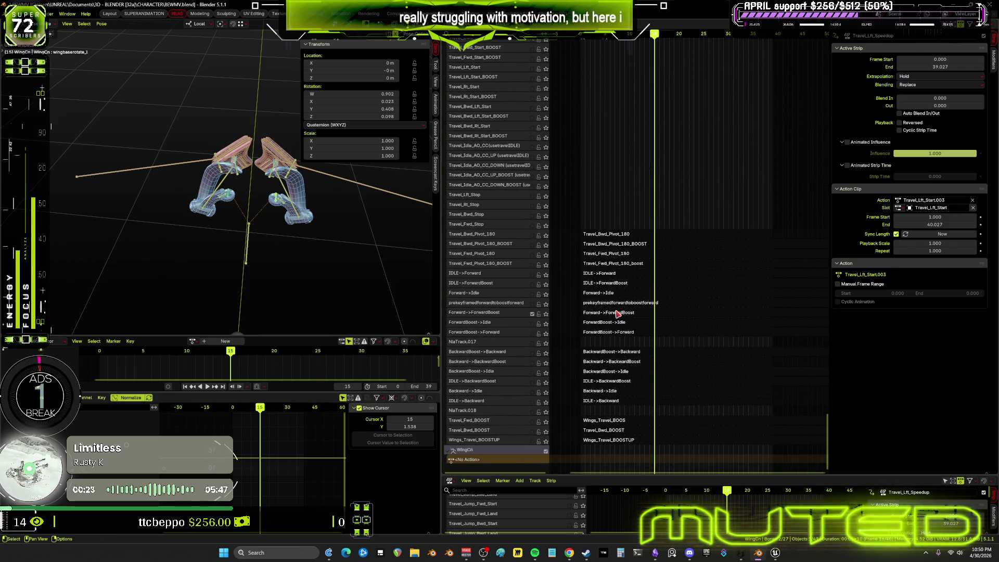
- Tweak the Forward->ForwardBoost strip's OpenWings.021 action and select its rotation keys around frame 15 in a full-window graph editor
left_click(617, 313)
key("Tab")
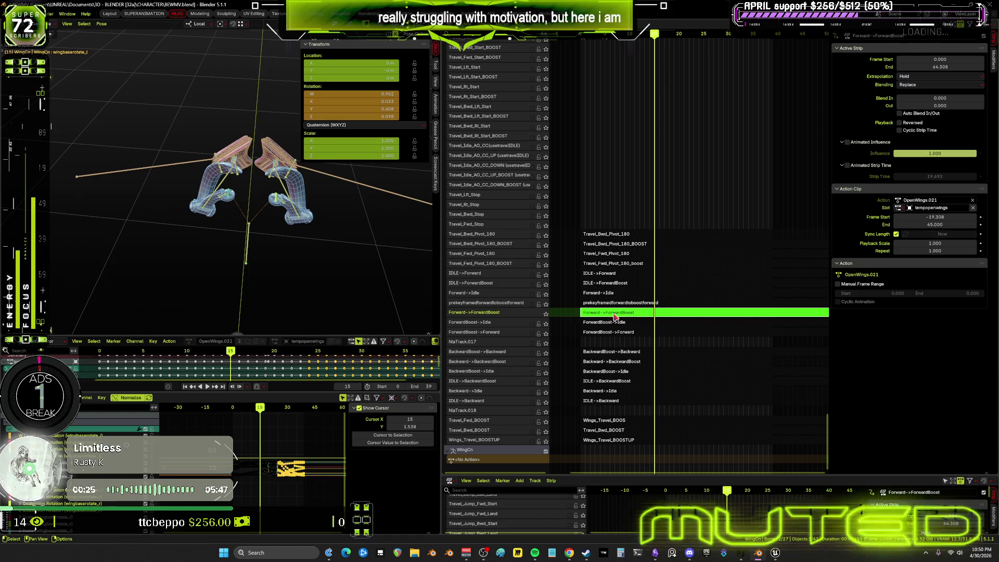
key("ctrl+space")
scroll(522, 321, "up", 2)
scroll(625, 305, "up", 2)
scroll(625, 304, "up", 1)
scroll(627, 296, "up", 2)
scroll(620, 289, "up", 2)
scroll(630, 296, "up", 1)
mouse_move(644, 274)
middle_mouse_down("shift")
mouse_move(602, 279)
mouse_move(548, 309)
middle_mouse_up("shift")
mouse_move(553, 447)
left_mouse_down()
mouse_move(538, 154)
mouse_move(558, 179)
left_mouse_up()
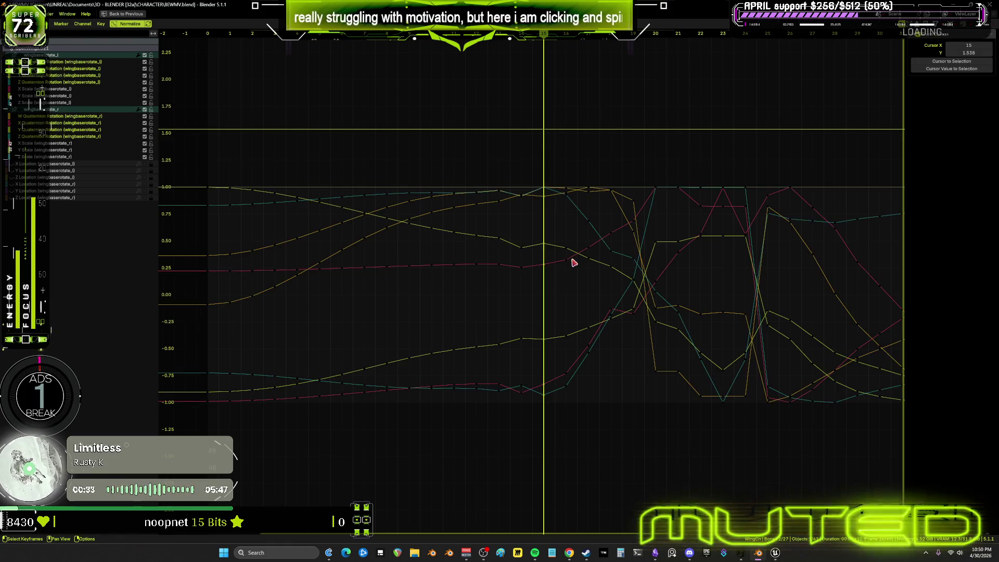
- Breakdown the wing pose at frame 15, key the wing bones' rotation and play it back
key("ctrl+space")
scroll(314, 238, "up", 3)
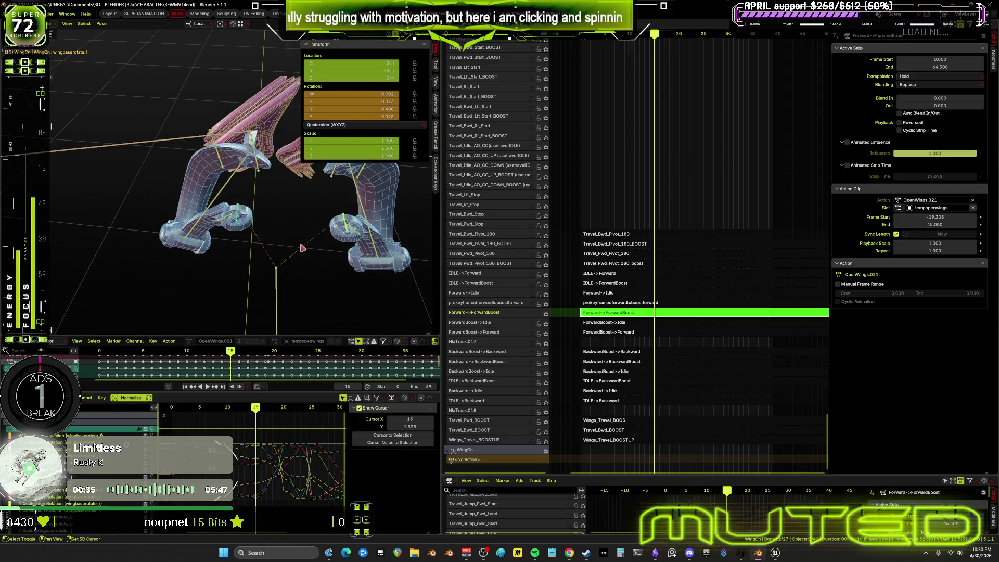
key("shift+e")
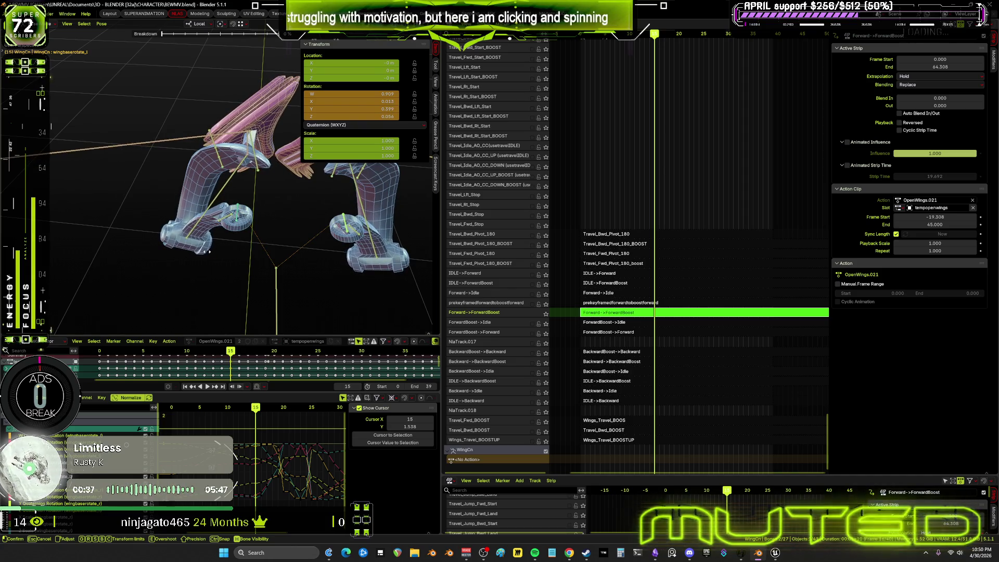
left_click(362, 249)
key("k")
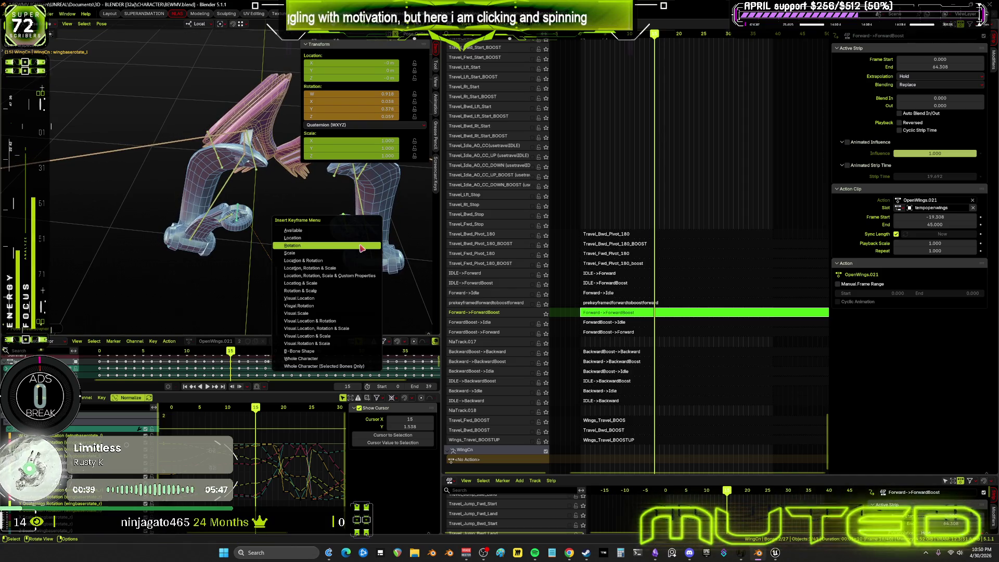
key("Escape")
key("space")
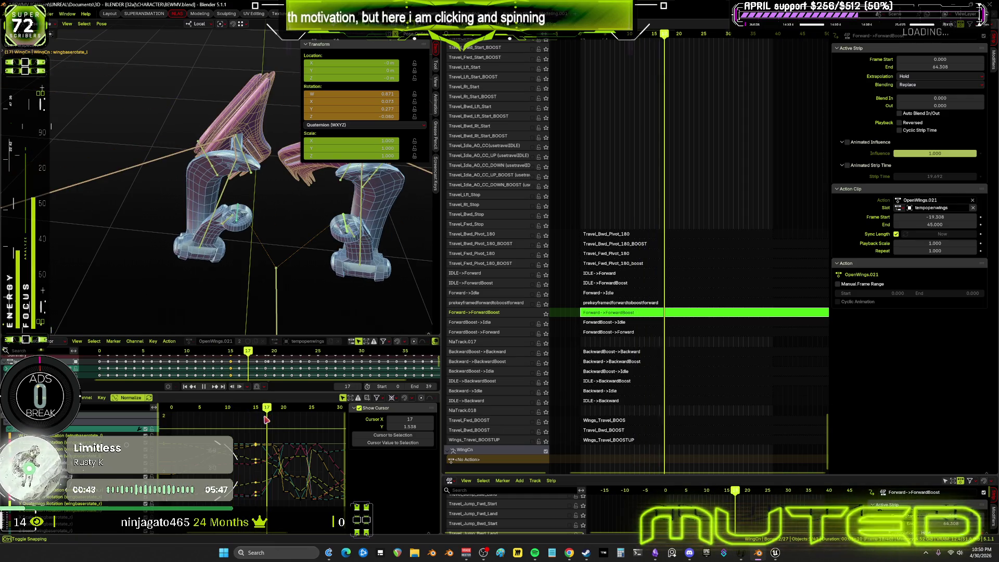
- Breakdown the wing pose again at frame 16, key its rotation and play back the result
left_click_drag(265, 419, 263, 420)
key("shift+e")
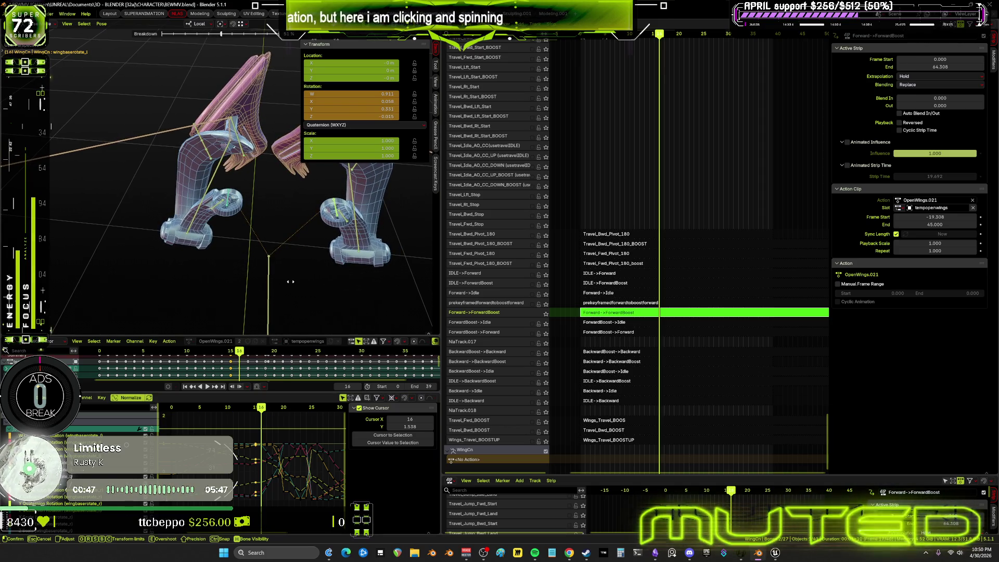
left_click(292, 285)
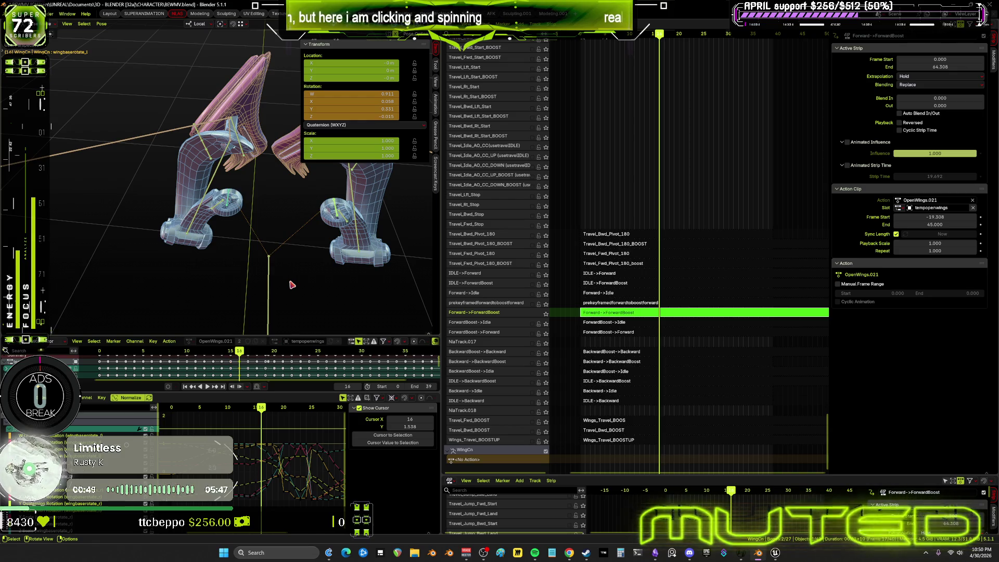
key("k")
left_click(264, 426)
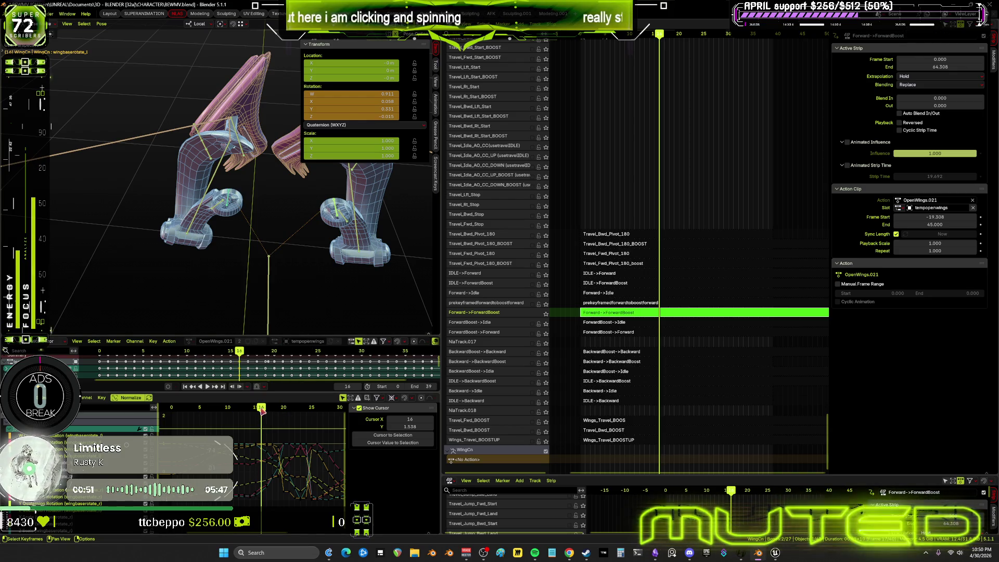
key("space")
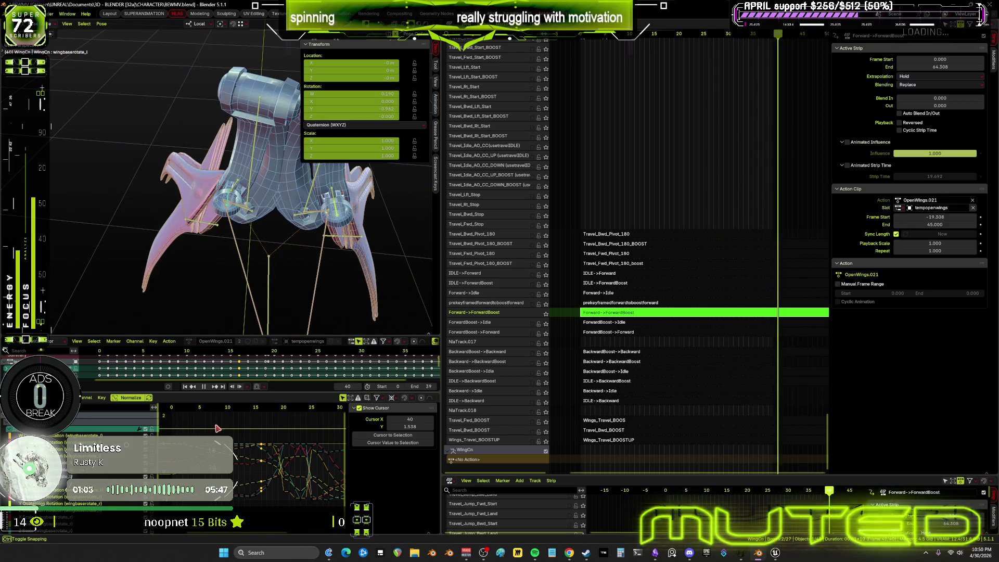
- Drag the border so the 3D viewport grows at the NLA track list's expense, then orbit to the character's back
middle_click_drag(283, 247, 265, 248)
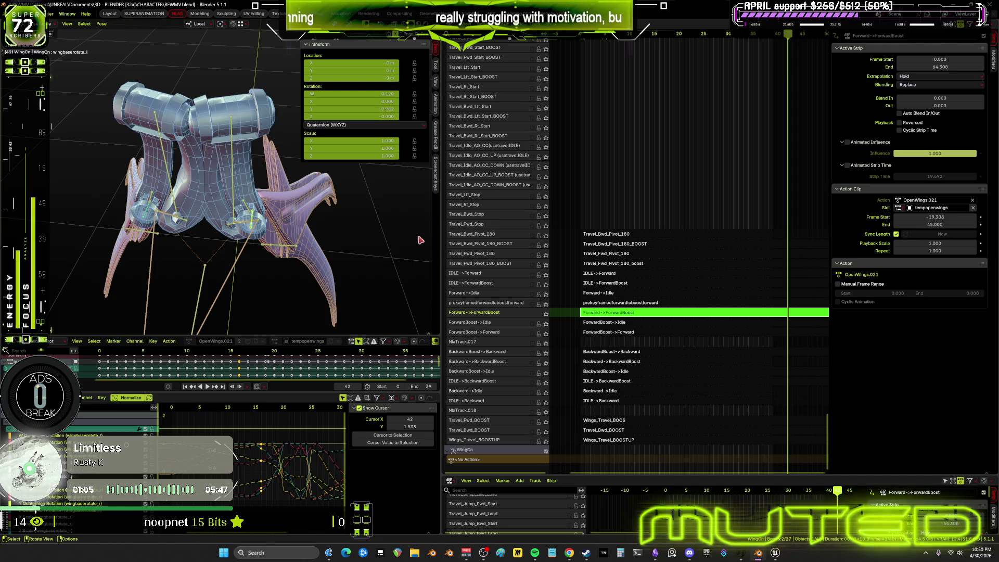
left_click_drag(439, 235, 706, 226)
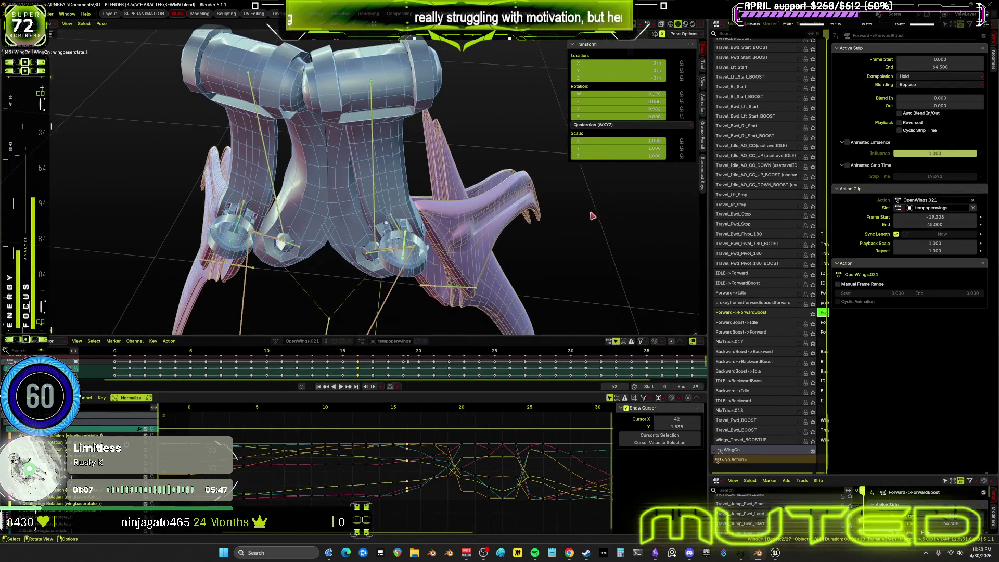
mouse_move(594, 215)
middle_mouse_down()
mouse_move(435, 224)
mouse_move(418, 238)
middle_mouse_up()
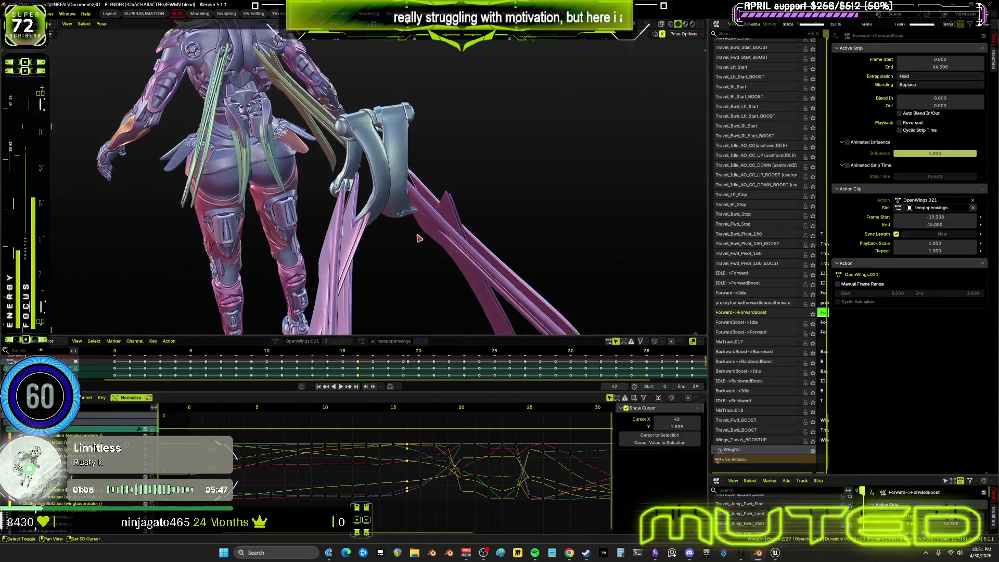
scroll(418, 238, "up", 4, "alt")
scroll(425, 238, "up", 4, "alt")
scroll(429, 238, "up", 4, "alt")
scroll(435, 239, "up", 3, "alt")
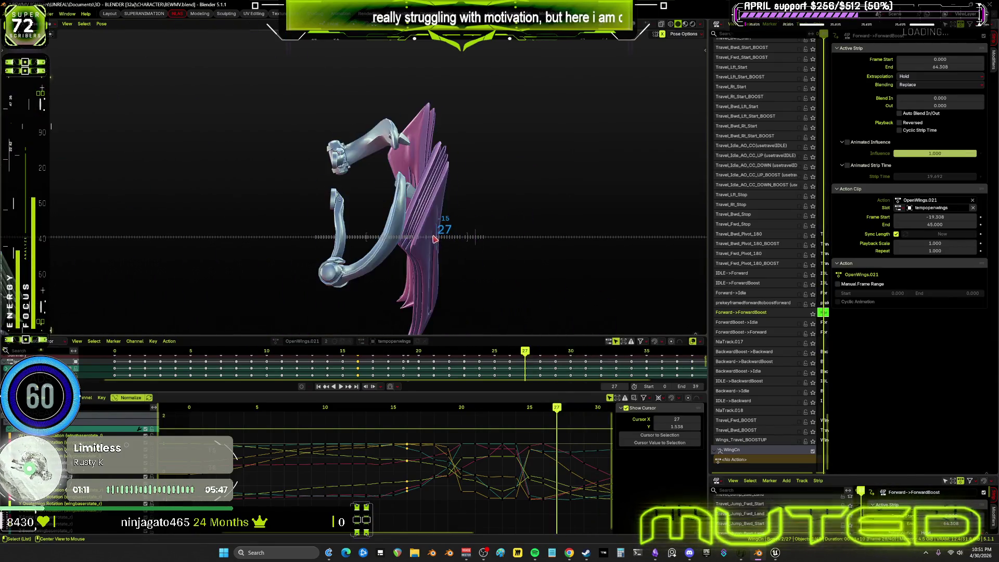
scroll(435, 239, "up", 3, "alt")
scroll(437, 240, "down", 2, "alt")
scroll(442, 244, "down", 3, "alt")
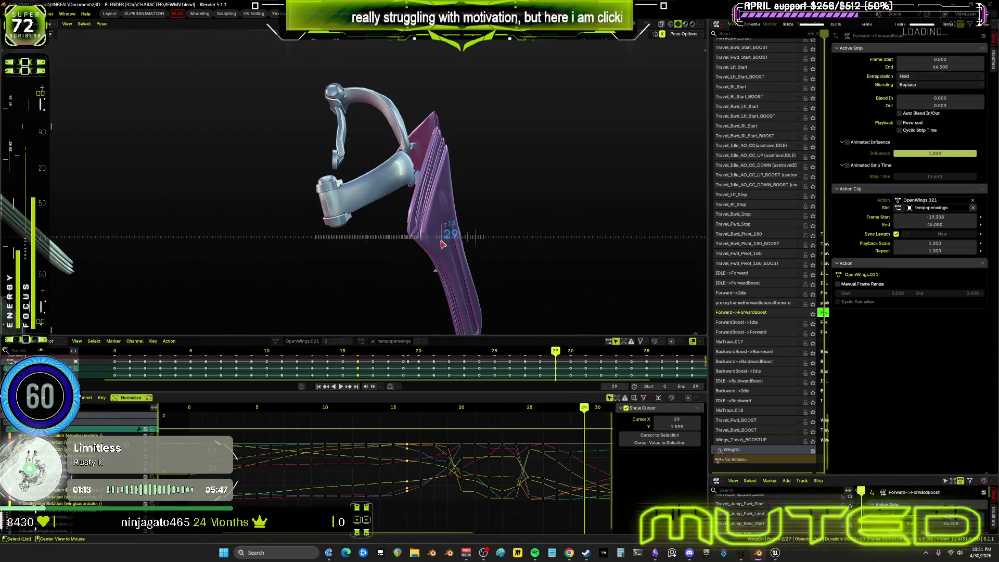
scroll(445, 246, "down", 2, "alt")
scroll(452, 248, "down", 2, "alt")
scroll(457, 250, "down", 1, "alt")
scroll(462, 252, "down", 2, "alt")
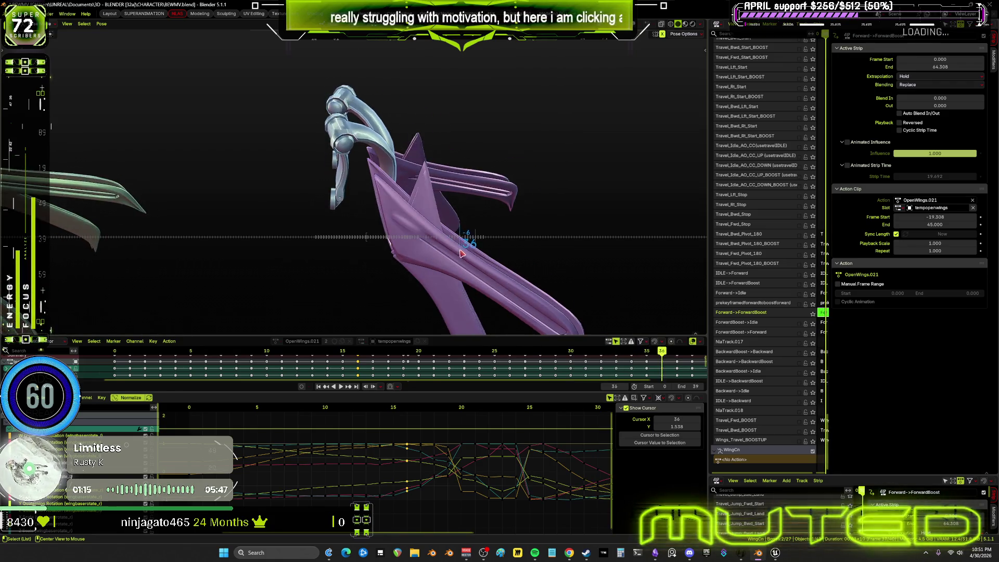
scroll(445, 250, "up", 8, "alt")
scroll(428, 248, "up", 9, "alt")
scroll(412, 247, "up", 8, "alt")
scroll(395, 245, "up", 2, "alt")
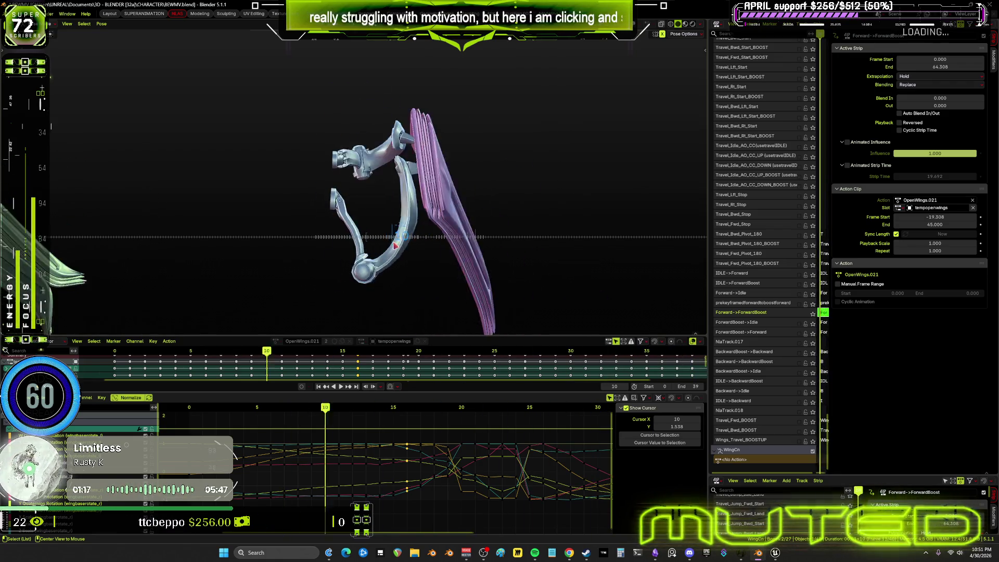
scroll(402, 246, "down", 5, "alt")
scroll(412, 249, "down", 5, "alt")
scroll(417, 252, "down", 3, "alt")
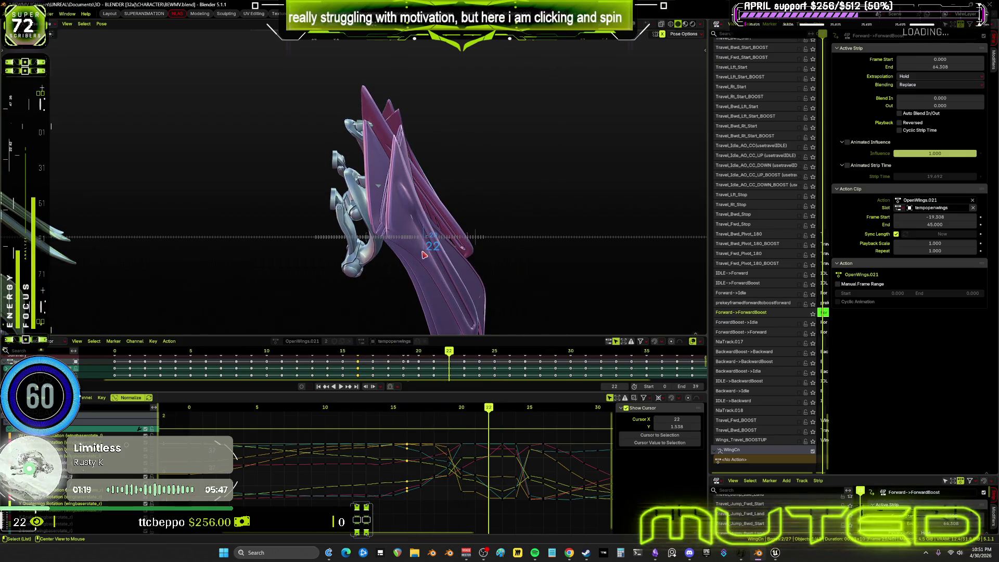
- Orbit around the wings to view the frame-28 pose from the side, front and above
middle_click_drag(318, 201, 401, 258)
scroll(402, 258, "down", 1, "alt")
scroll(402, 257, "down", 1, "alt")
scroll(405, 261, "down", 1, "alt")
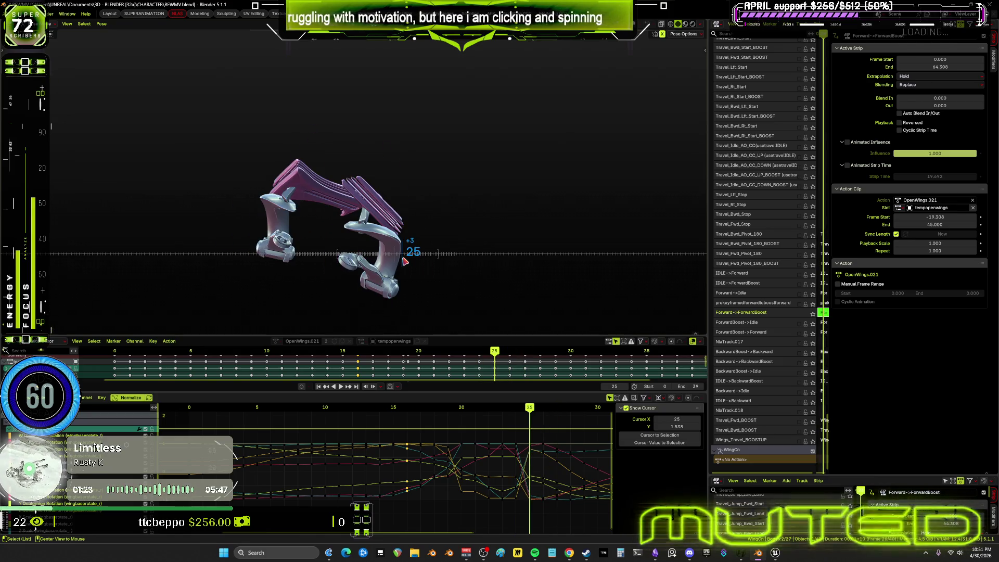
scroll(404, 261, "down", 1, "alt")
scroll(406, 264, "up", 1, "alt")
scroll(406, 263, "down", 1, "alt")
scroll(406, 264, "up", 1, "alt")
scroll(407, 263, "down", 1, "alt")
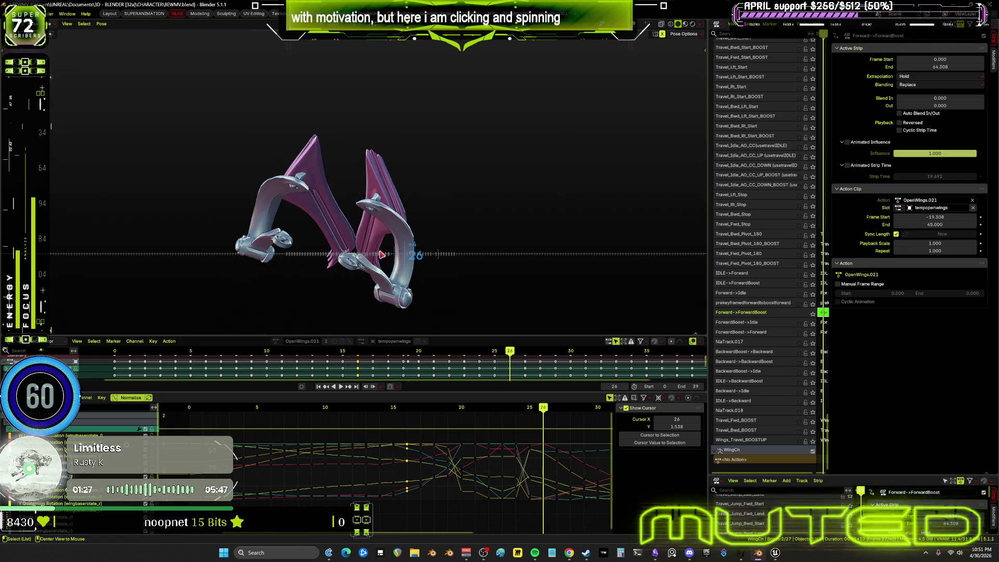
middle_click_drag(382, 254, 405, 194)
scroll(405, 194, "up", 1, "alt")
scroll(402, 198, "up", 1, "alt")
scroll(400, 202, "down", 1, "alt")
scroll(401, 203, "down", 1, "alt")
scroll(408, 205, "down", 1, "alt")
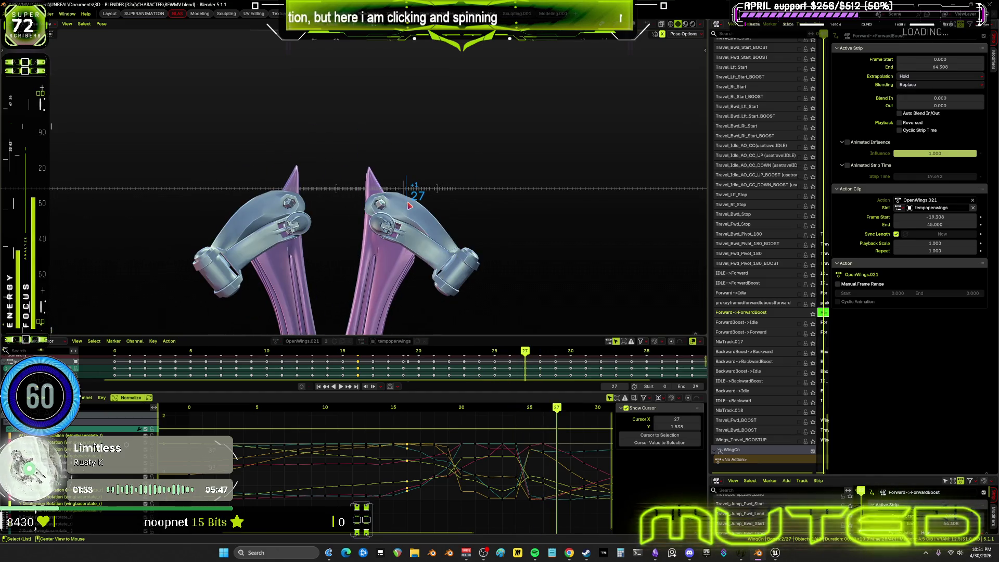
scroll(411, 206, "down", 2, "alt")
scroll(413, 206, "up", 1, "alt")
scroll(411, 208, "down", 2, "alt")
scroll(411, 208, "up", 2, "alt")
scroll(410, 210, "down", 1, "alt")
scroll(410, 209, "up", 1, "alt")
scroll(410, 209, "down", 1, "alt")
scroll(410, 211, "up", 1, "alt")
middle_click_drag(412, 212, 359, 264)
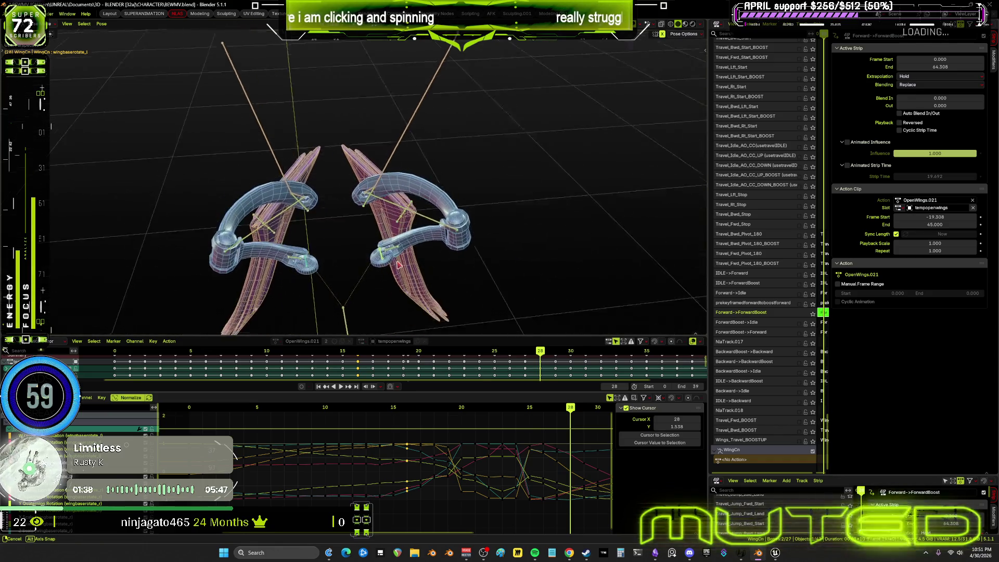
- Preview the wing animation with repeated playback, stopping back at frame 28 each time
key("ctrl+space")
scroll(565, 328, "down", 5, "ctrl")
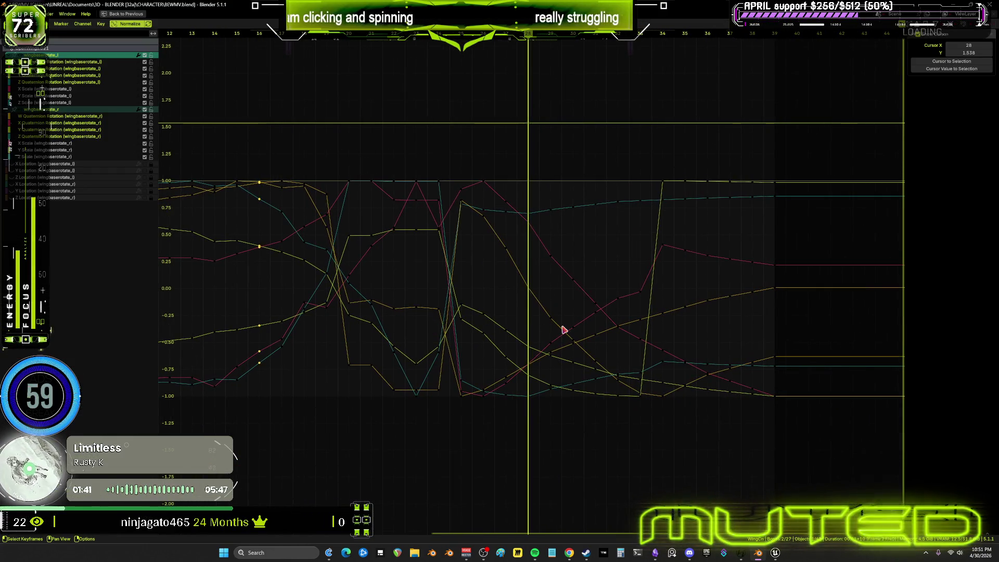
key("ctrl+space")
middle_click_drag(478, 278, 472, 217)
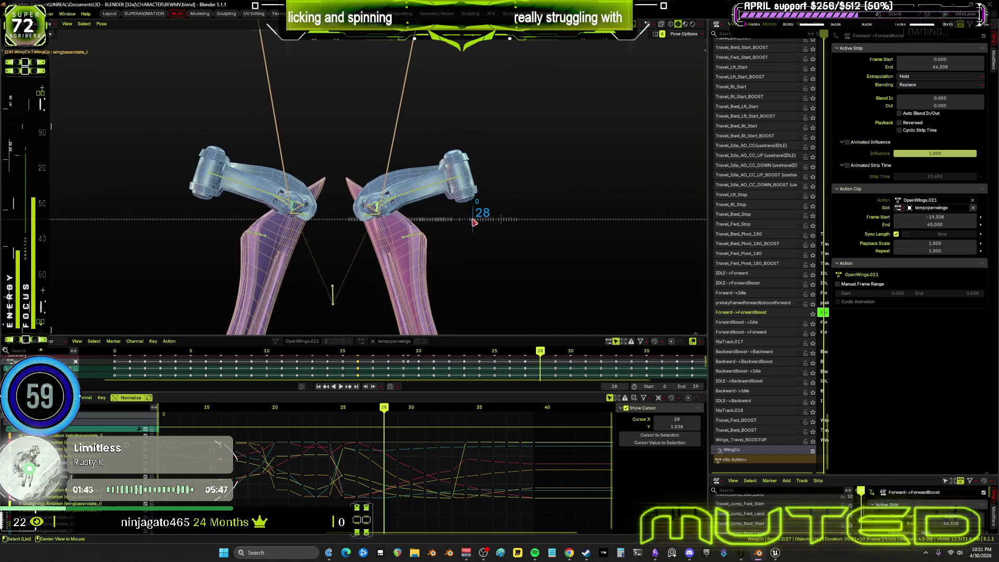
key("space")
key("Escape")
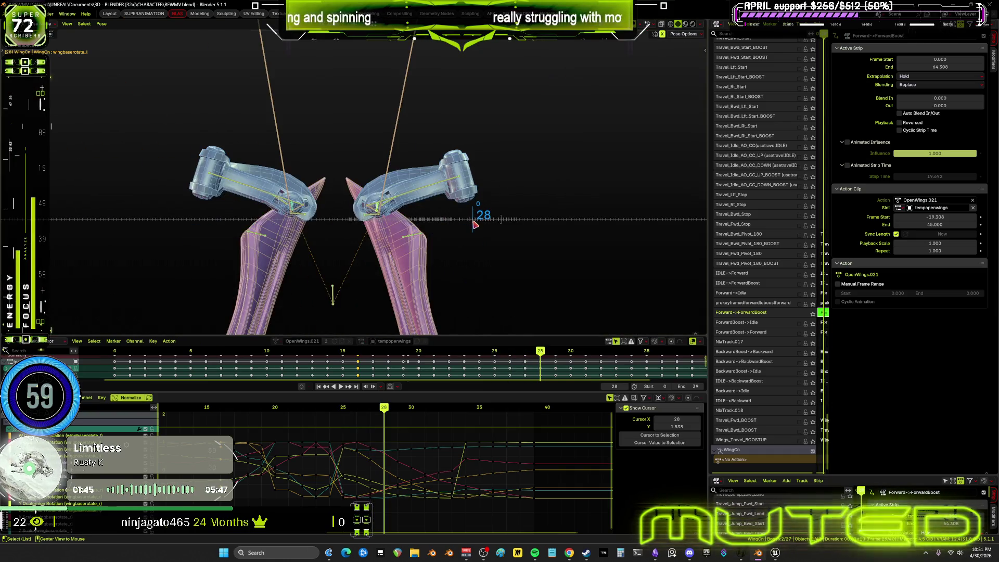
key("space")
key("Escape")
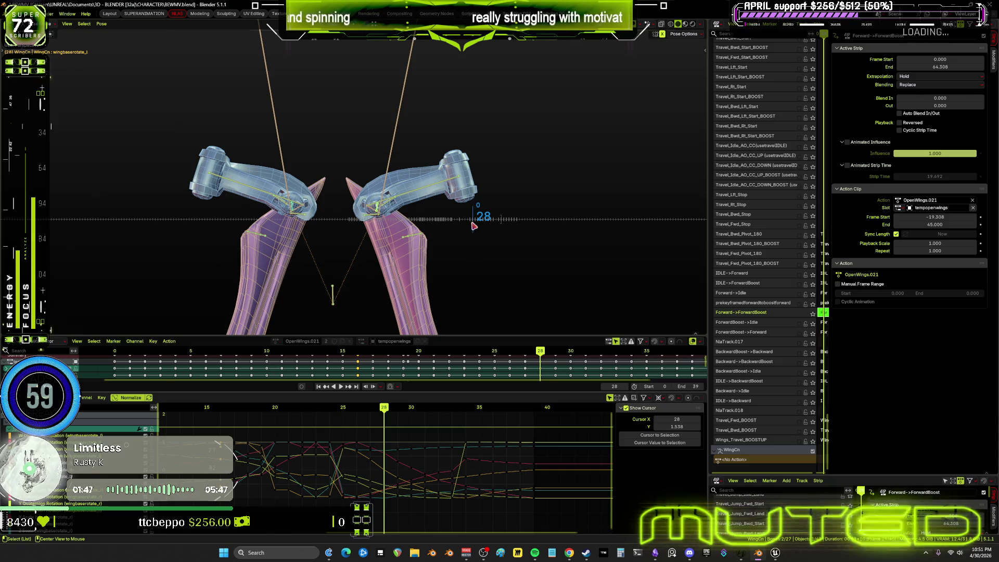
key("space")
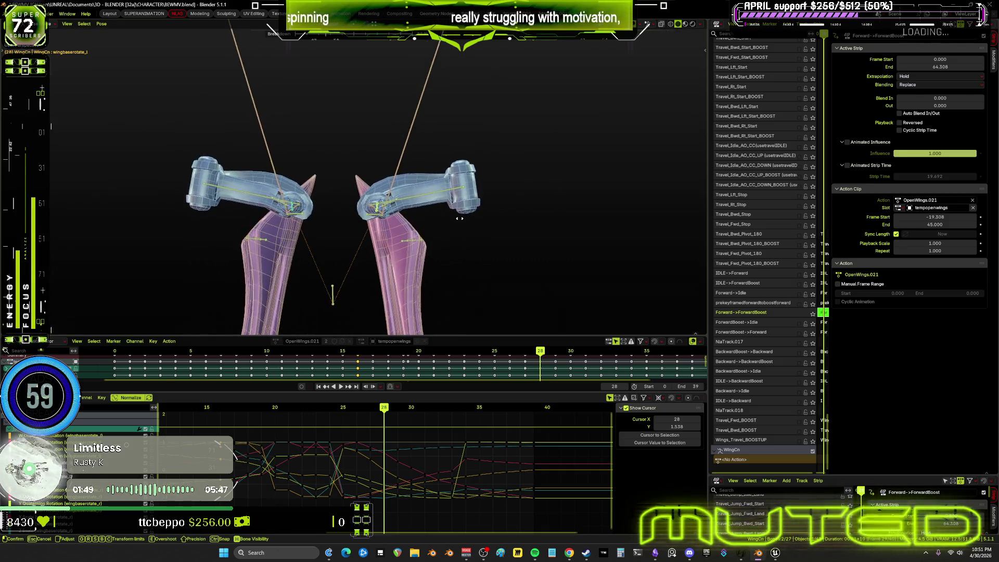
key("Escape")
- Rotate the selected wing bones into a drooping pose and insert a Rotation keyframe at frame 28
key("r")
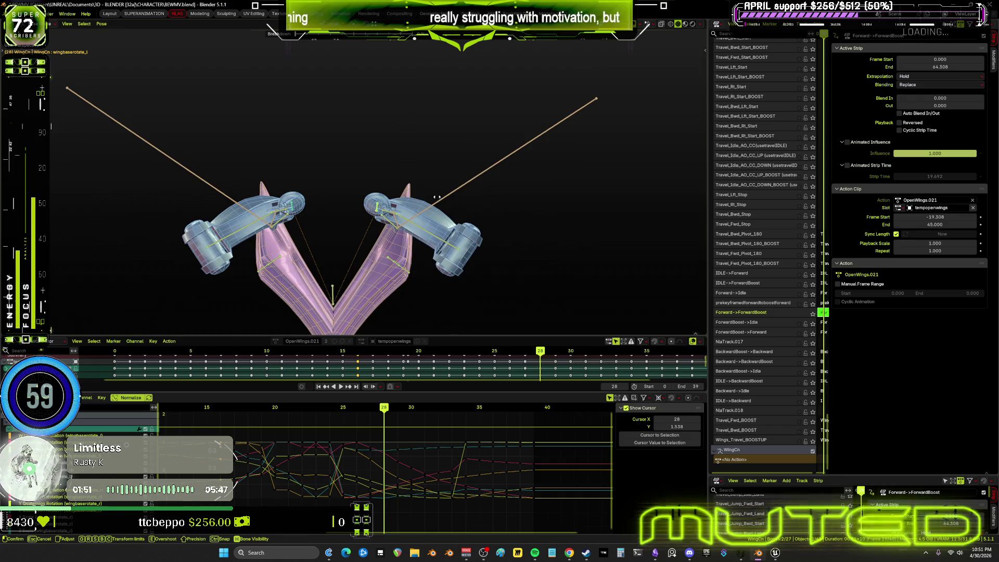
left_click(453, 220)
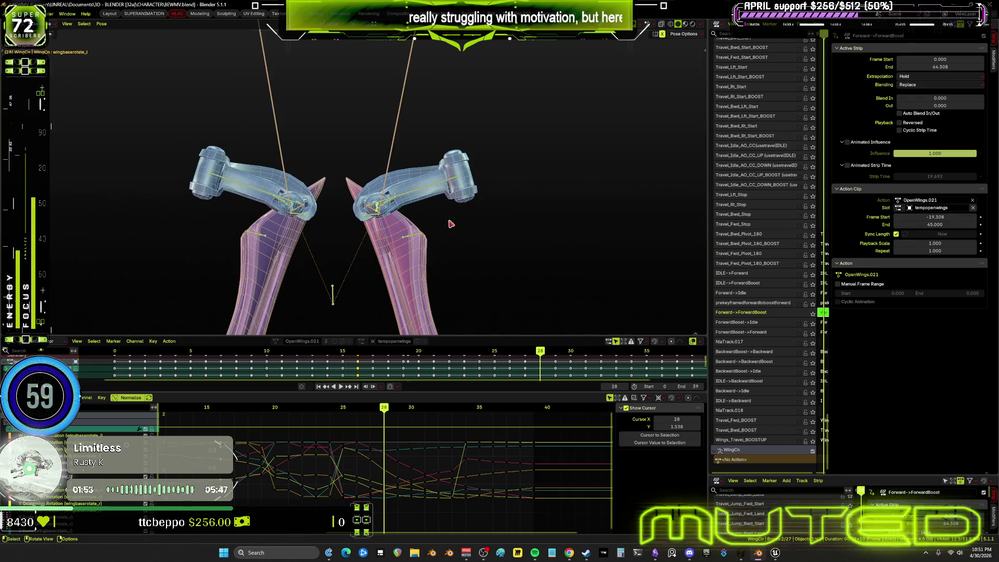
key("r")
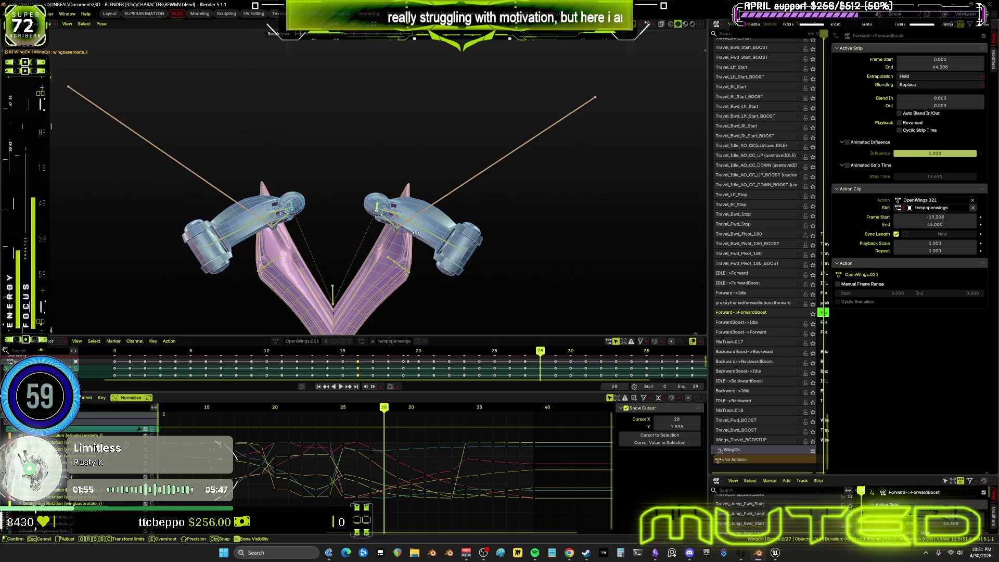
left_click(430, 233)
key("i")
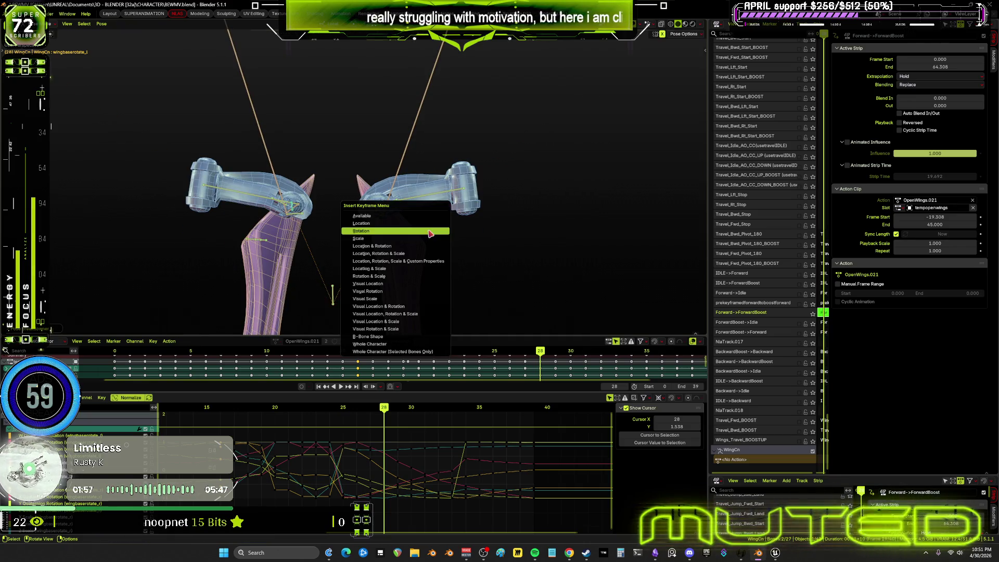
left_click(430, 233)
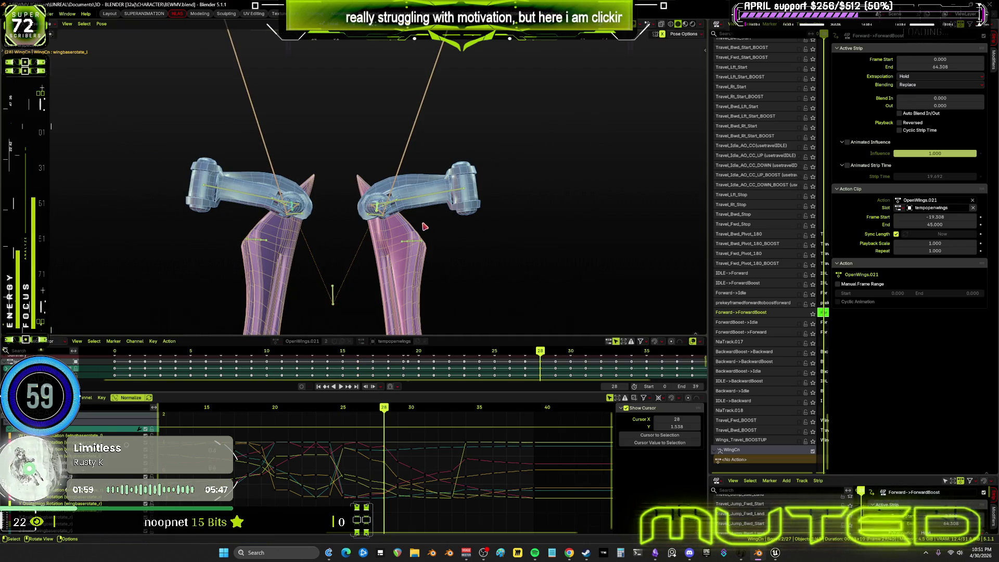
- Compare frames 27 and 28, then play the wing animation while orbiting around the character
left_click_drag(374, 415, 377, 416)
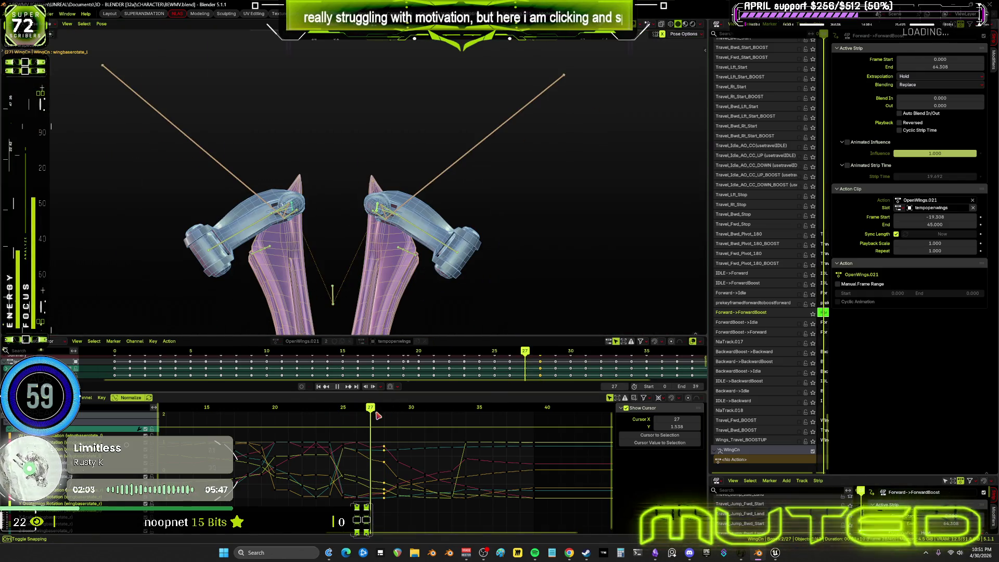
middle_click_drag(469, 211, 393, 331)
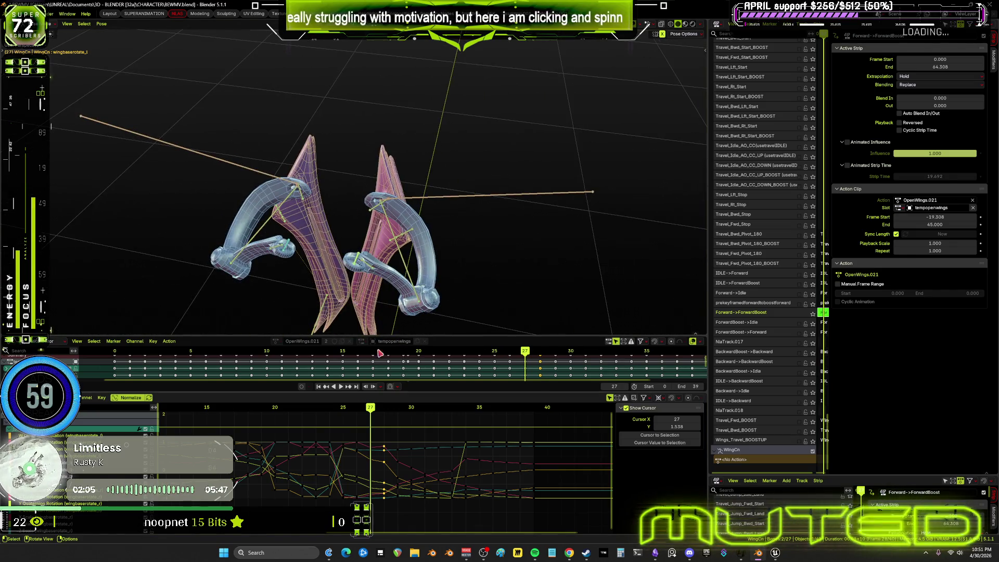
left_click_drag(372, 412, 465, 415)
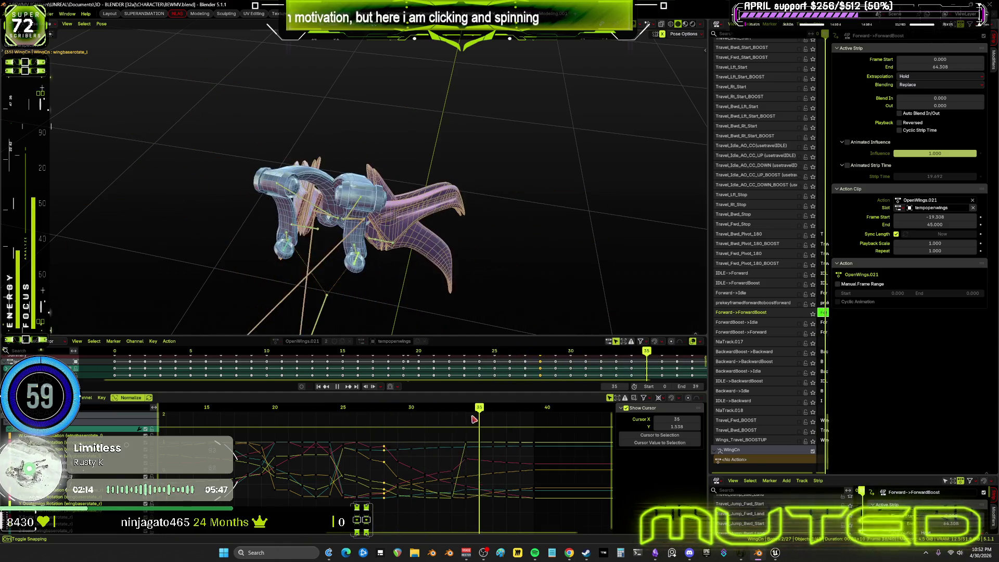
left_click(345, 388)
middle_click_drag(375, 296, 415, 250)
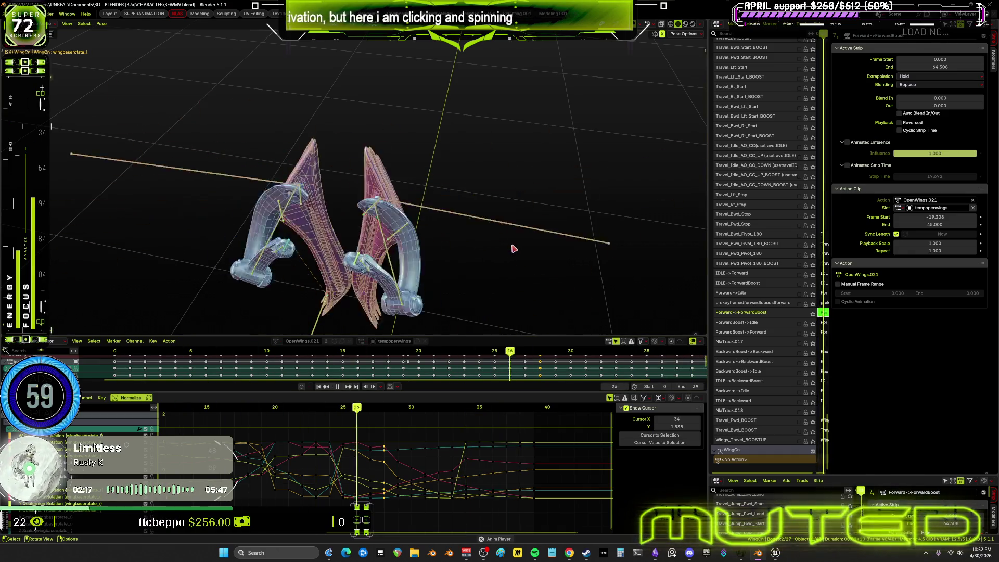
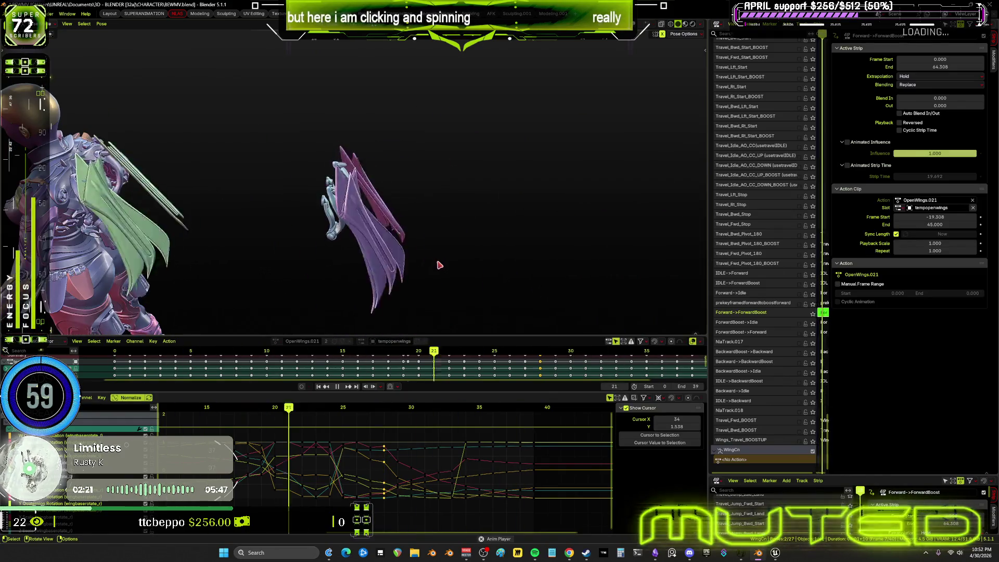
- Review the wing boost motion between frames 29 and 39 with bone overlays shown
middle_click_drag(426, 233, 389, 306)
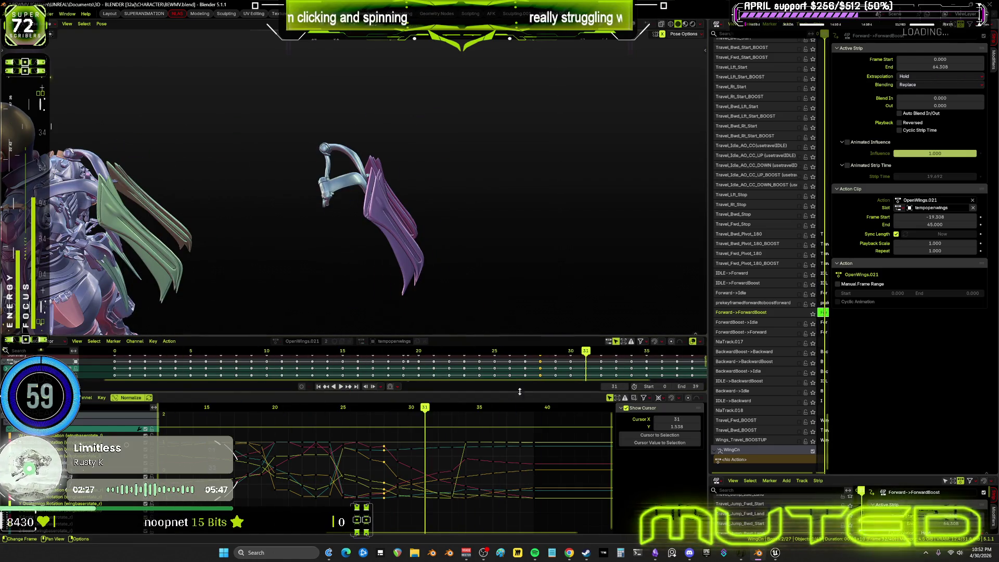
left_click_drag(425, 408, 402, 412)
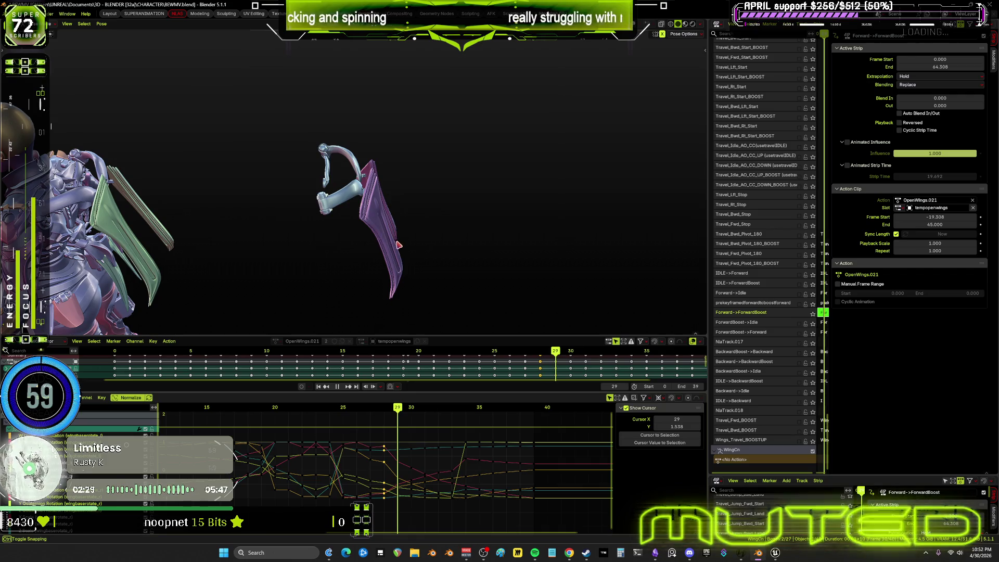
left_click_drag(397, 245, 530, 419)
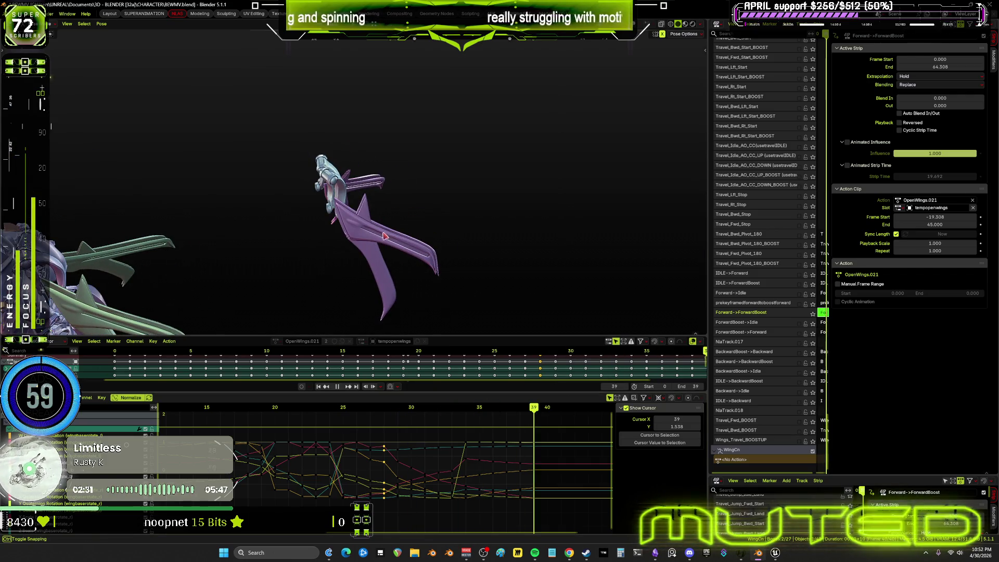
key("shift+alt+z")
- Inspect the wing rig from new angles, then maximize the wing bone's animation curves
middle_click_drag(386, 236, 367, 251)
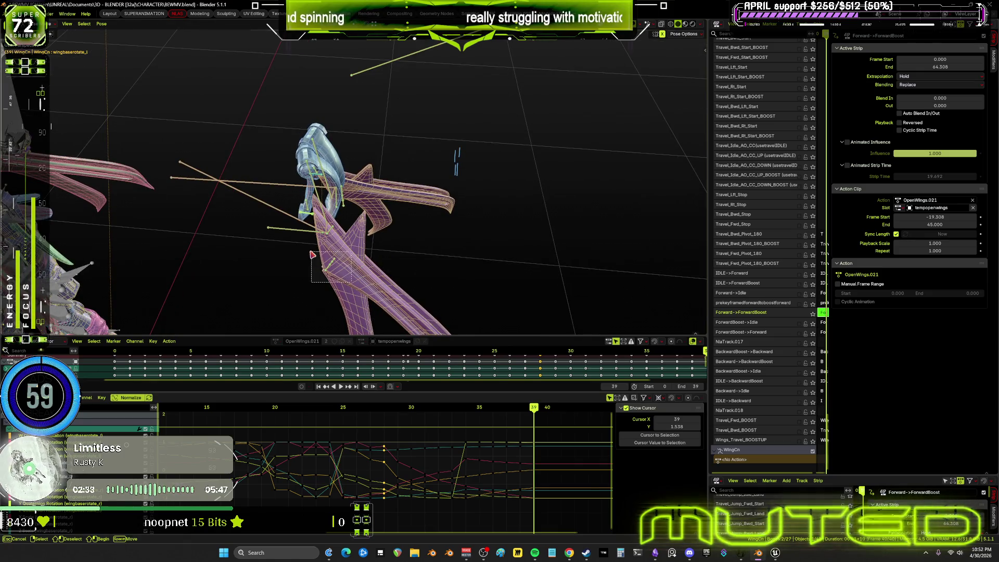
middle_click_drag(405, 208, 367, 204)
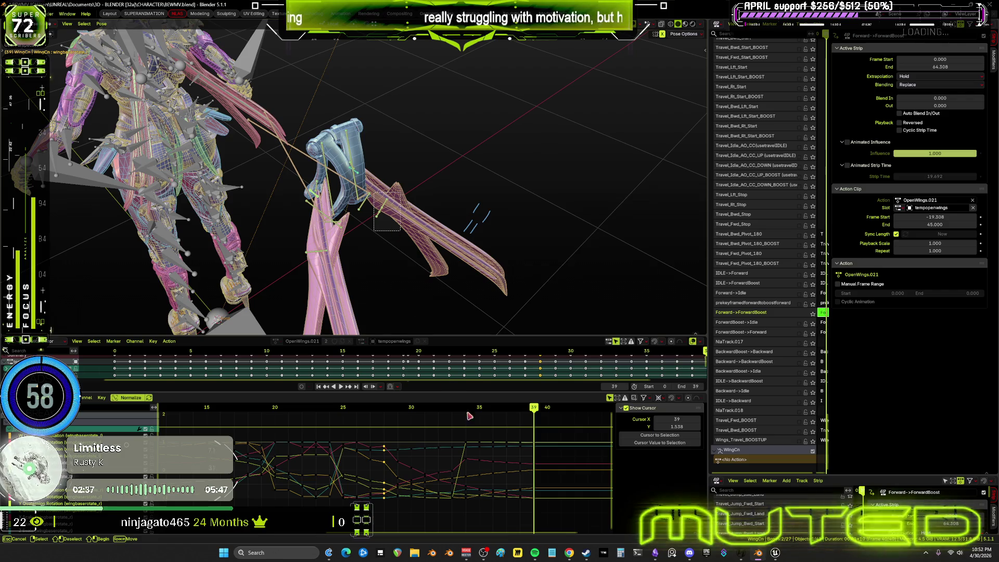
key("ctrl+space")
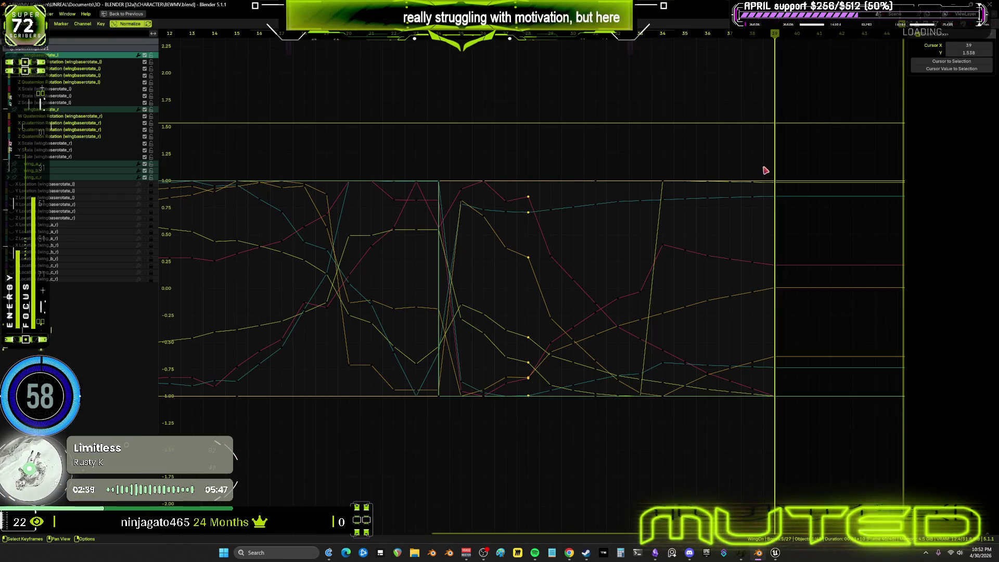
- Delete the wingbaserotate keyframes between frames 30 and 38 and check the pose at frame 34
left_click_drag(763, 163, 548, 449)
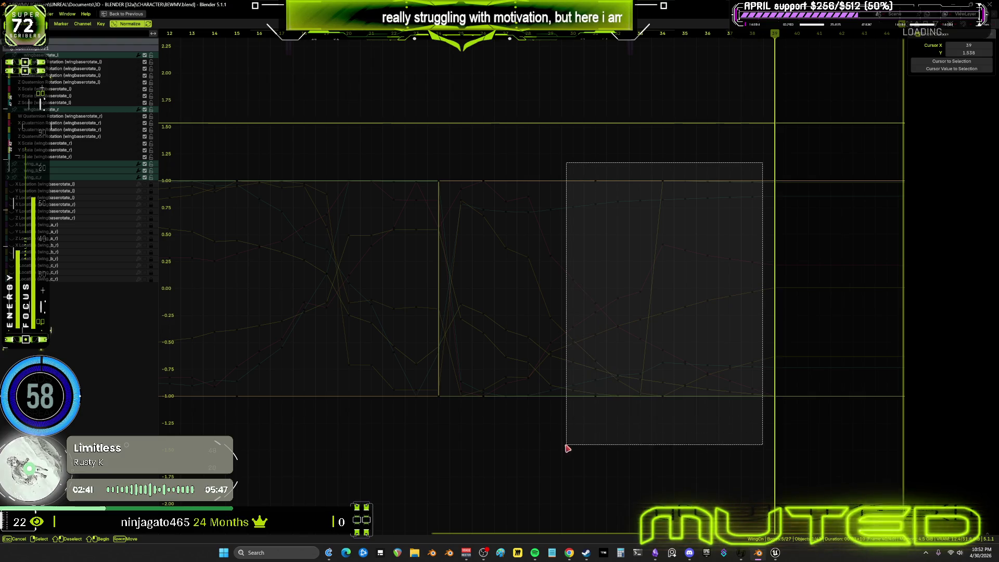
left_click_drag(604, 422, 603, 421)
key("Delete")
key("ctrl+space")
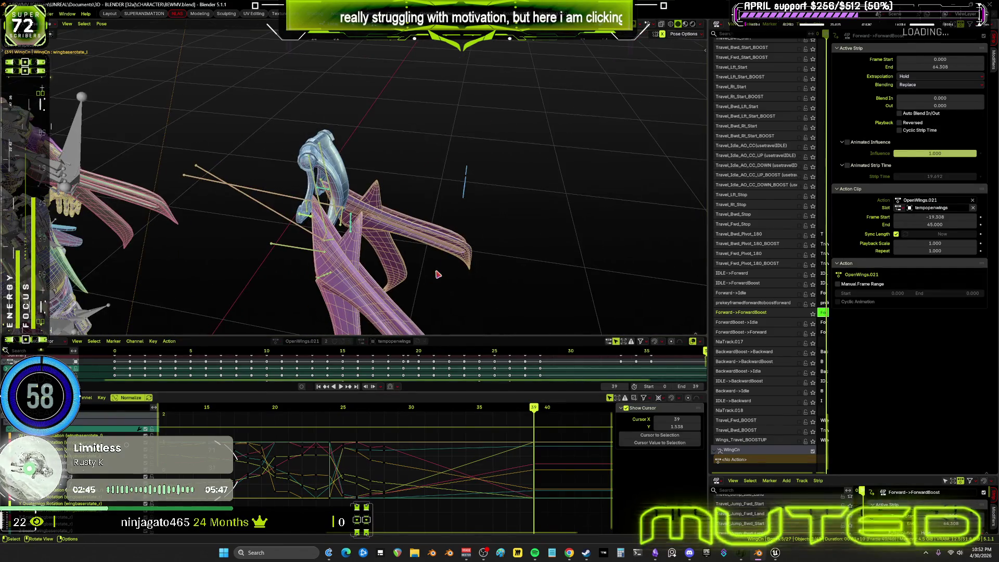
left_click_drag(531, 409, 439, 409)
mouse_move(412, 304)
middle_mouse_down()
mouse_move(368, 196)
mouse_move(336, 199)
middle_mouse_up()
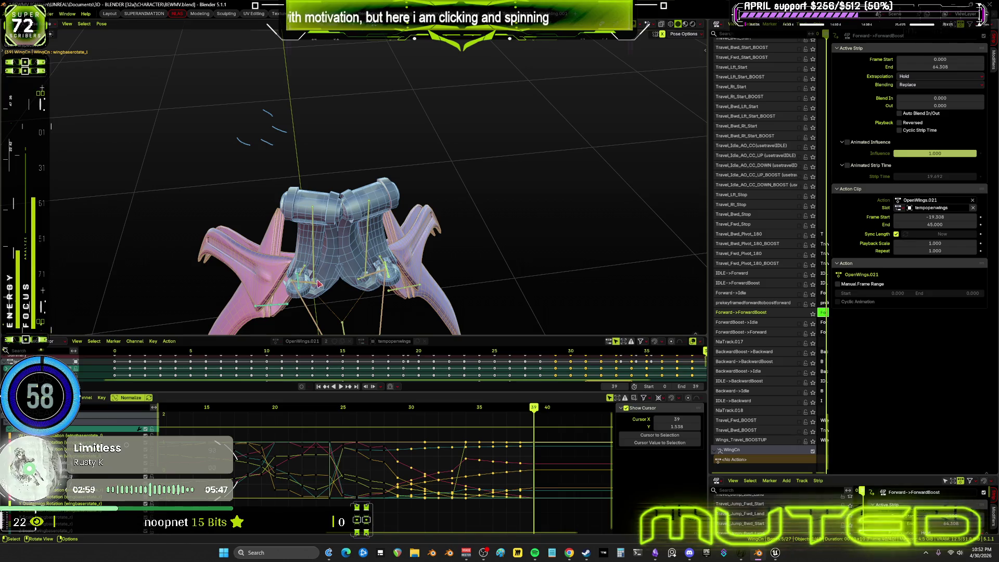
- Select wing_ext2_r's keyframes around frames 31 to 34 in its maximized curves
left_click(342, 321)
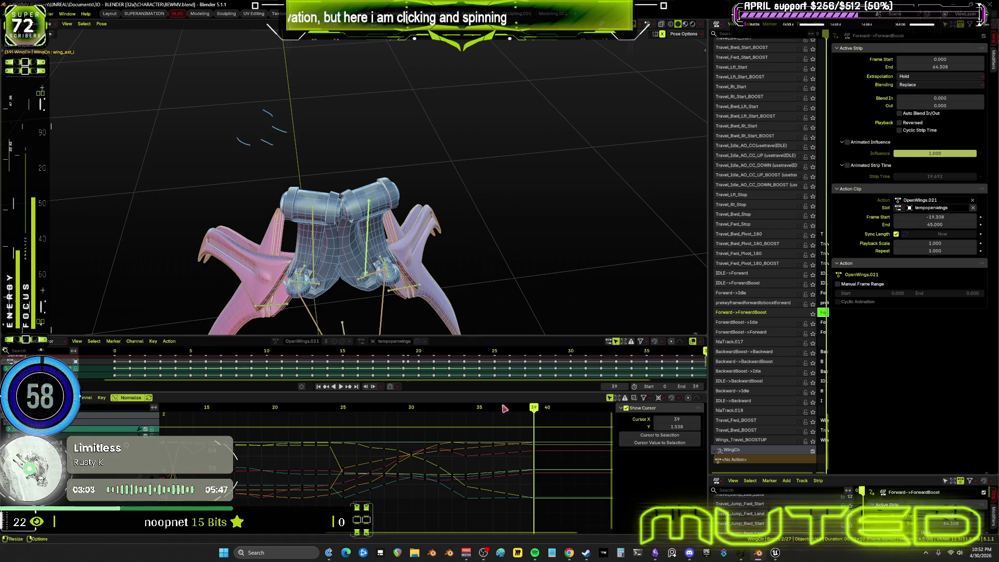
key("ctrl+space")
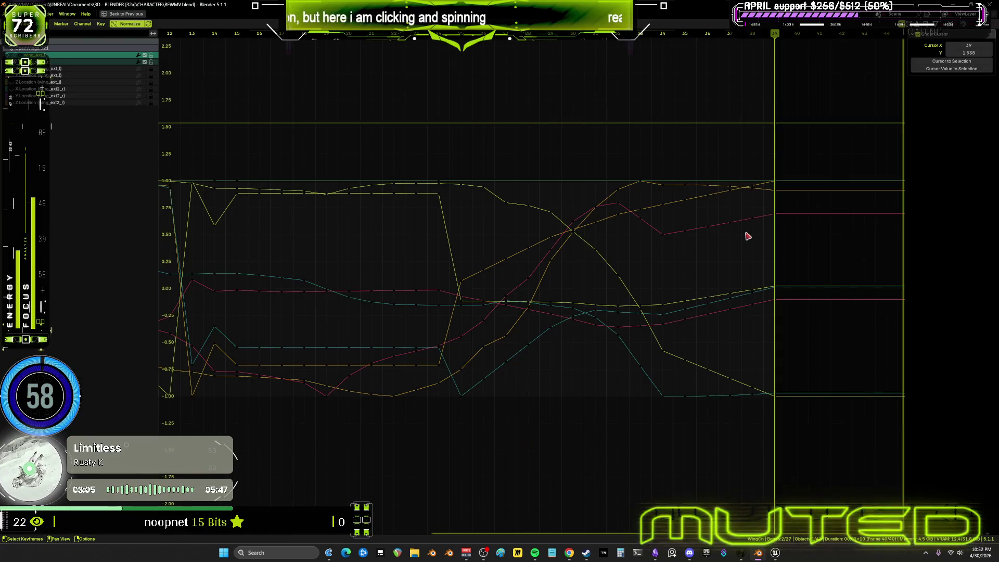
mouse_move(768, 162)
left_mouse_down()
mouse_move(662, 458)
mouse_move(675, 459)
left_mouse_up()
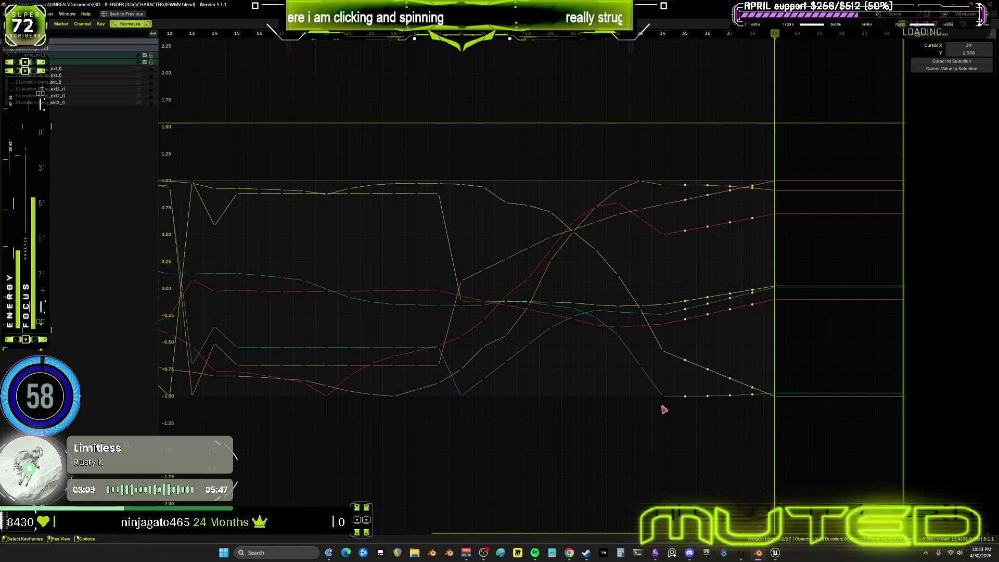
mouse_move(663, 406)
left_mouse_down()
mouse_move(586, 131)
mouse_move(658, 435)
left_mouse_up()
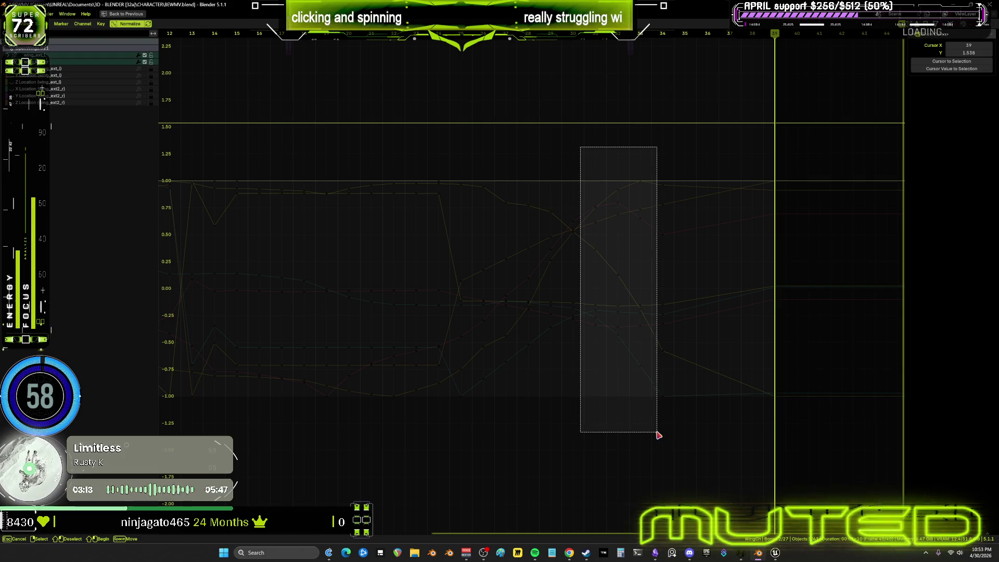
left_click_drag(654, 306, 653, 305)
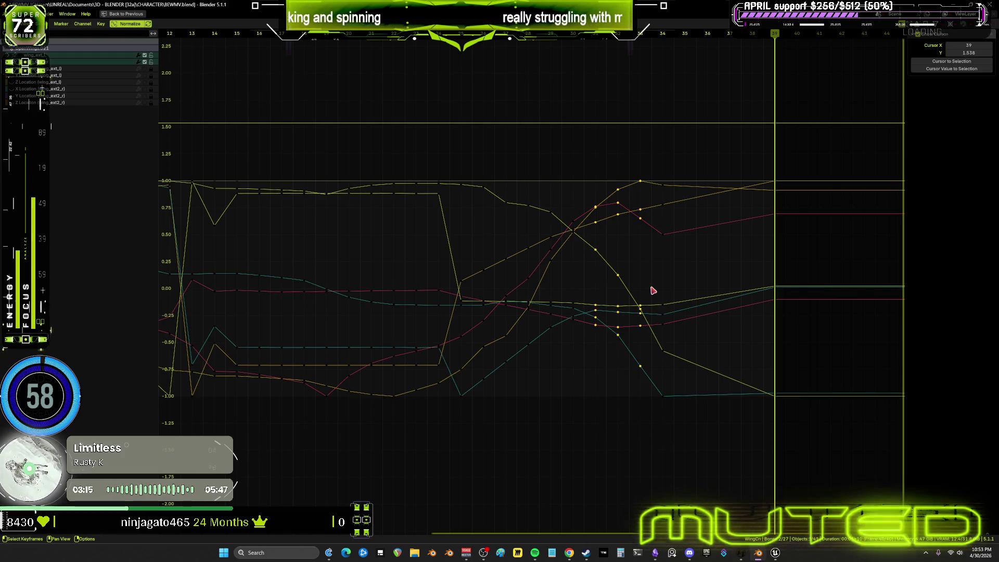
- Restore the full layout and zoom onto the wing from a side view
key("ctrl+space")
mouse_move(643, 289)
middle_mouse_down()
mouse_move(526, 234)
mouse_move(533, 411)
middle_mouse_up()
mouse_move(534, 409)
left_mouse_down()
mouse_move(399, 429)
mouse_move(411, 428)
left_mouse_up()
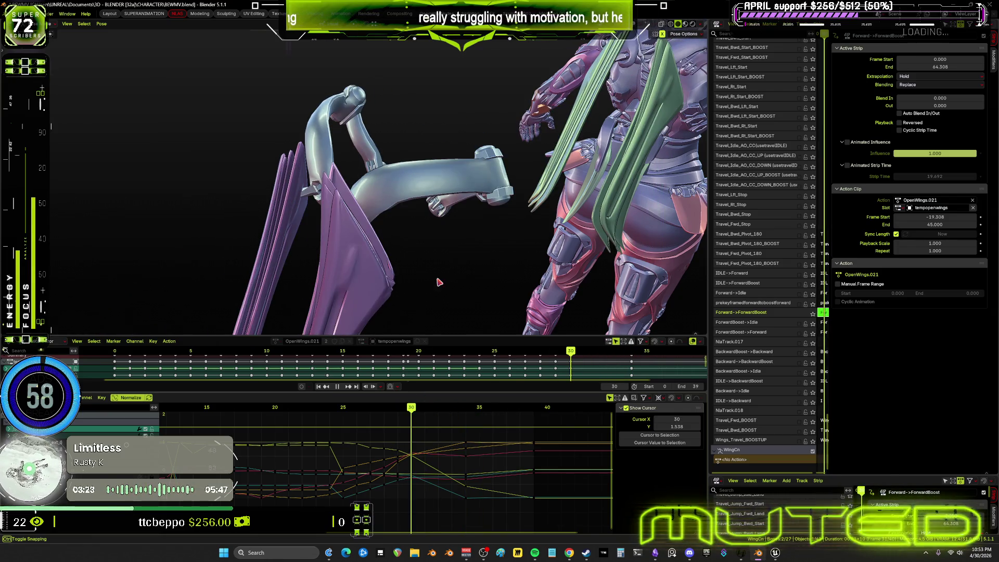
- Scrub the wing animation between frames 25 and 36 and select a group of keyframes
middle_click_drag(438, 285, 431, 250)
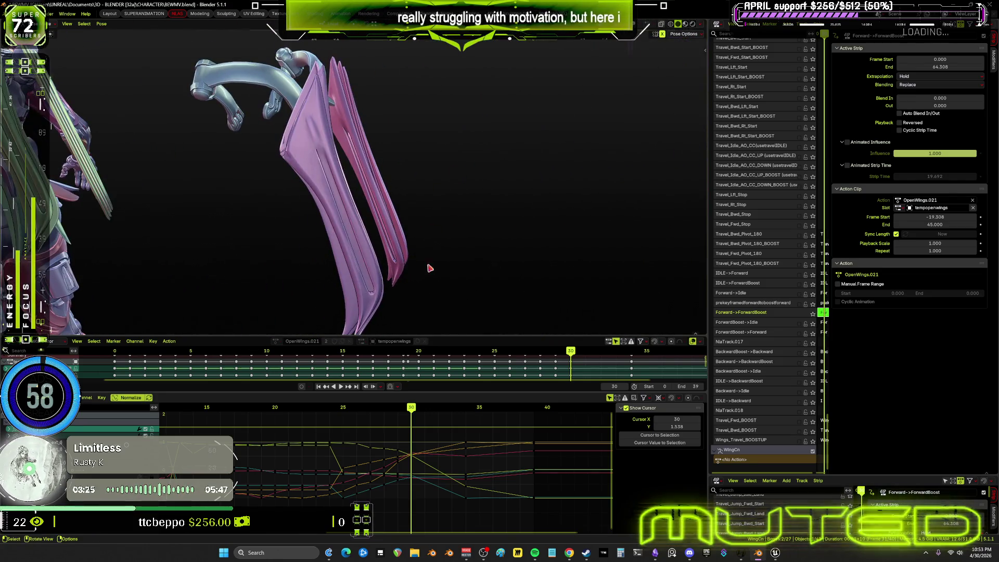
left_click_drag(419, 415, 500, 422)
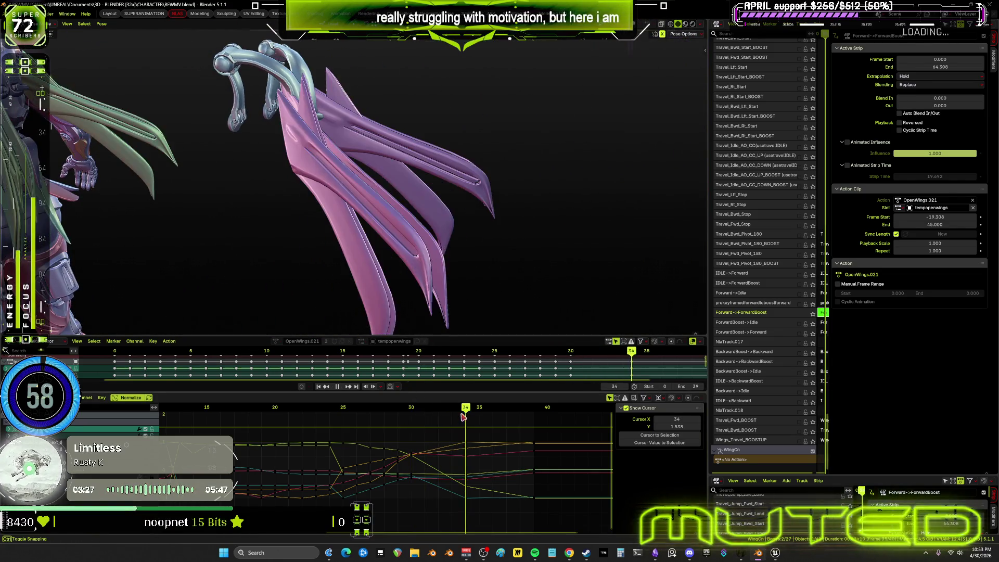
left_click_drag(501, 422, 235, 430)
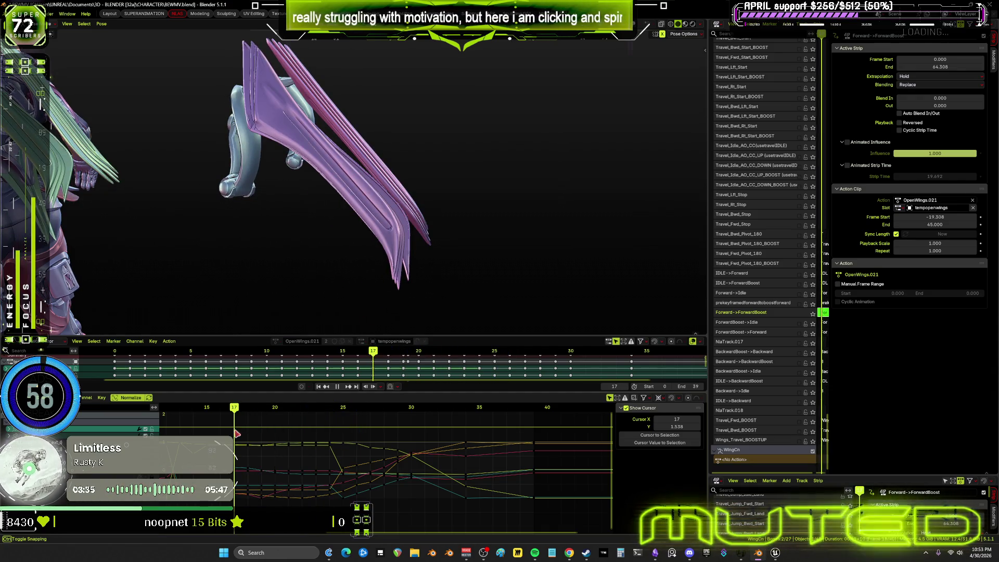
mouse_move(242, 423)
left_mouse_down()
mouse_move(326, 525)
mouse_move(362, 448)
mouse_move(281, 423)
mouse_move(529, 454)
left_mouse_up()
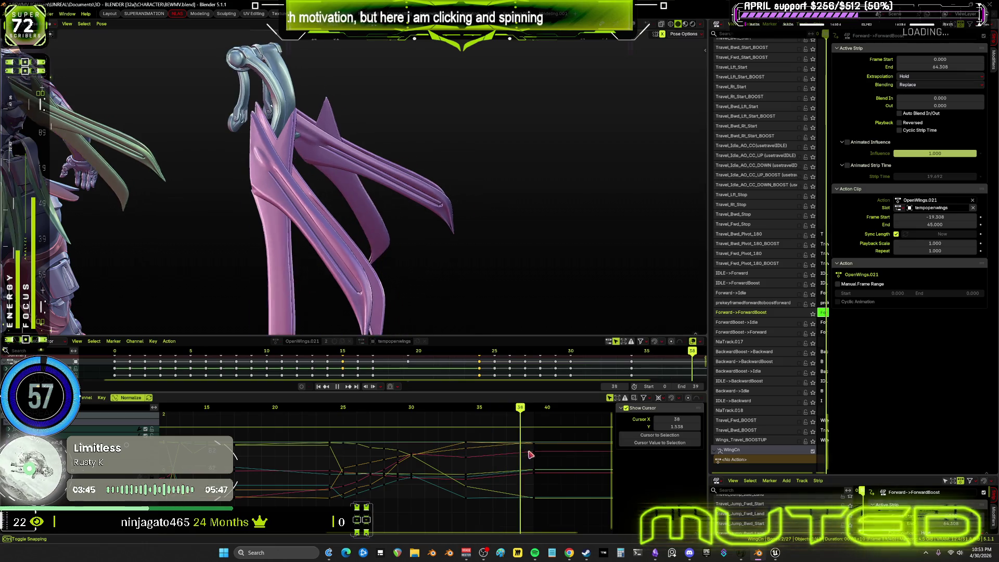
left_click_drag(528, 454, 59, 444)
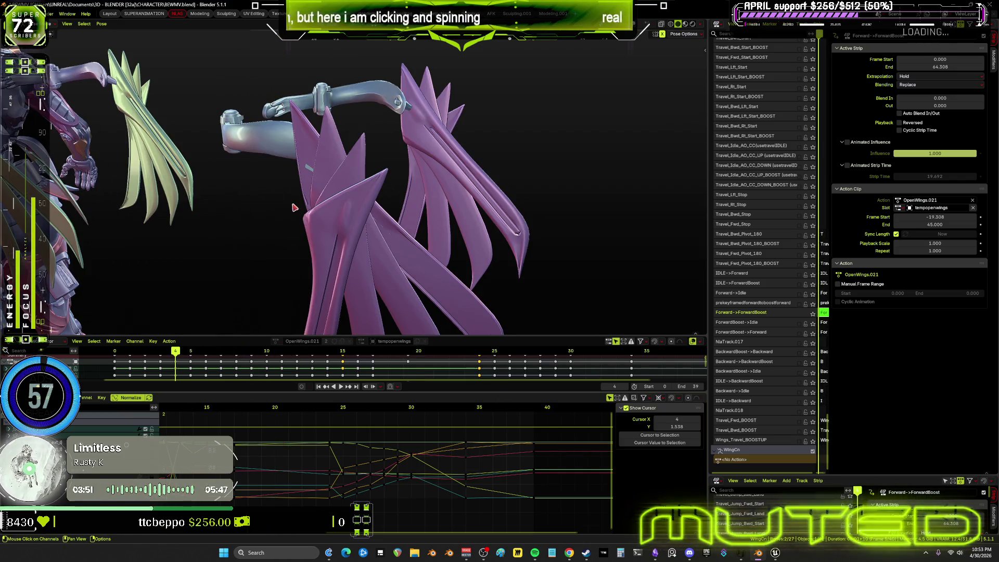
- Isolate the two wing arms in Local View, show rig overlays and pick the wing_d_l bone
mouse_move(326, 200)
middle_mouse_down()
mouse_move(449, 234)
mouse_move(453, 251)
middle_mouse_up()
key("KP_Divide")
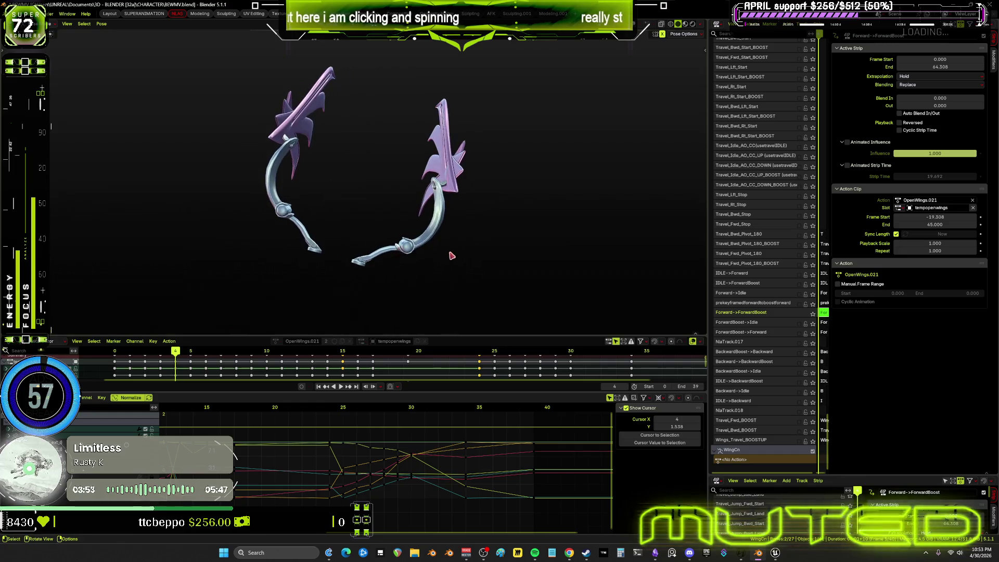
left_click_drag(175, 367, 419, 374)
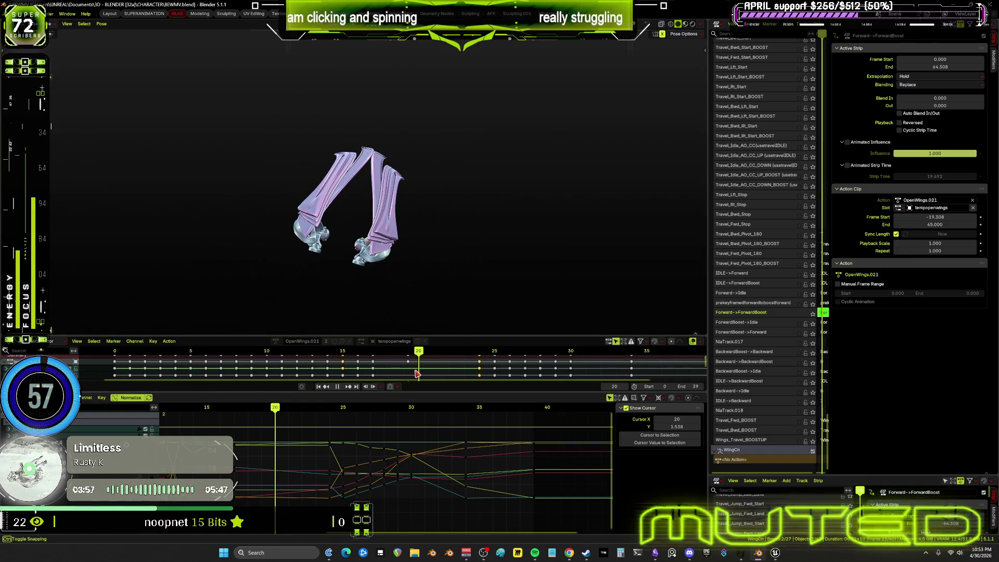
key("shift+alt+z")
mouse_move(392, 205)
middle_mouse_down()
mouse_move(388, 180)
mouse_move(464, 176)
middle_mouse_up()
left_click(458, 165)
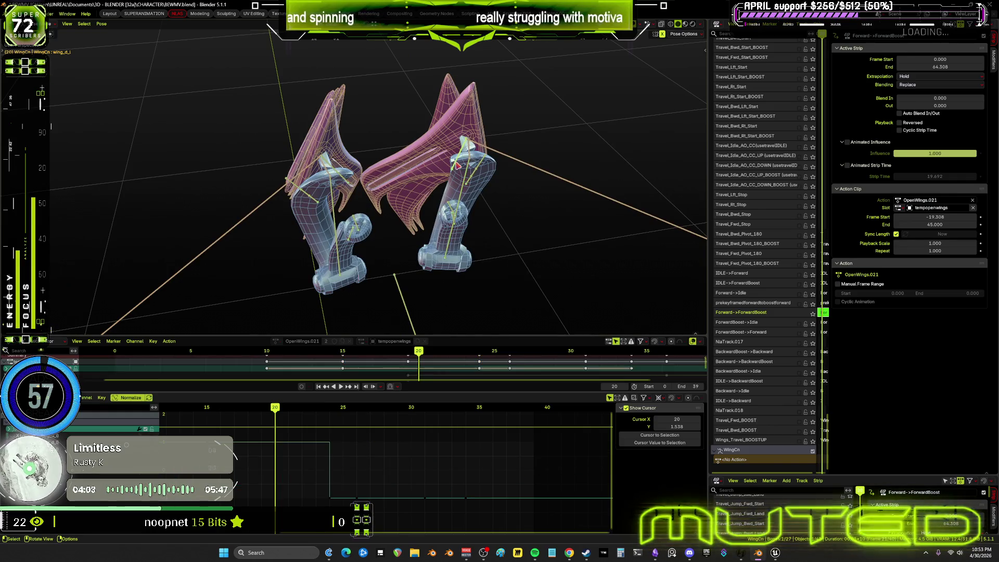
- Check the wings at frame 21 while stepping through wing_ext2_r, wing_c_r and wing_a_r bones
middle_click_drag(353, 195, 331, 172)
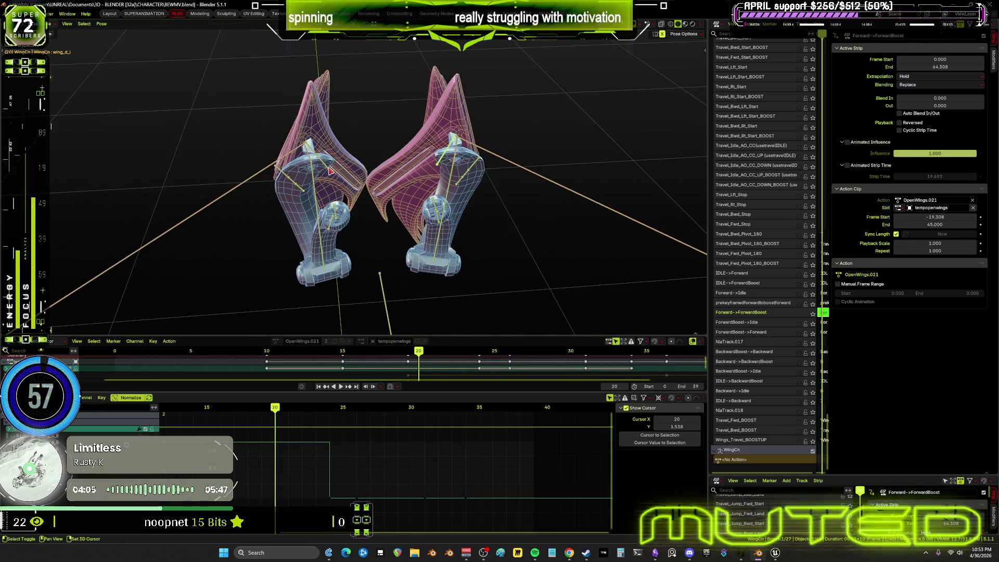
left_click_drag(305, 414, 296, 413)
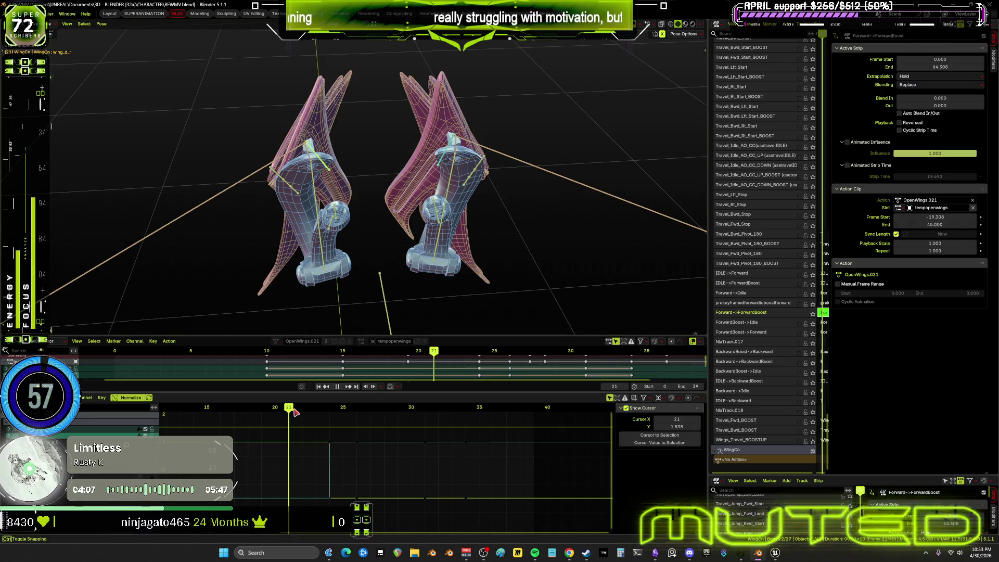
middle_click_drag(308, 215, 314, 203)
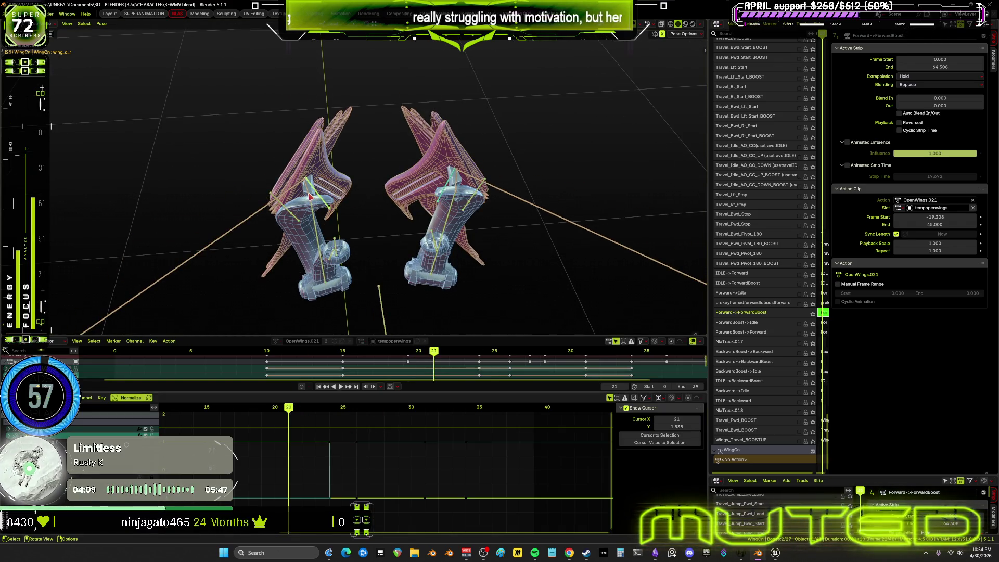
key("bracketright")
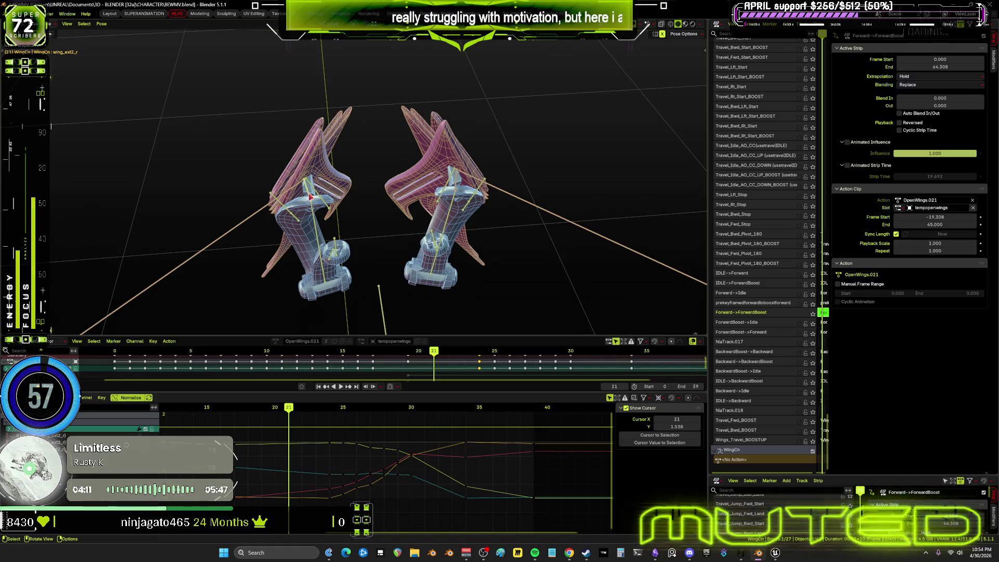
key("bracketright")
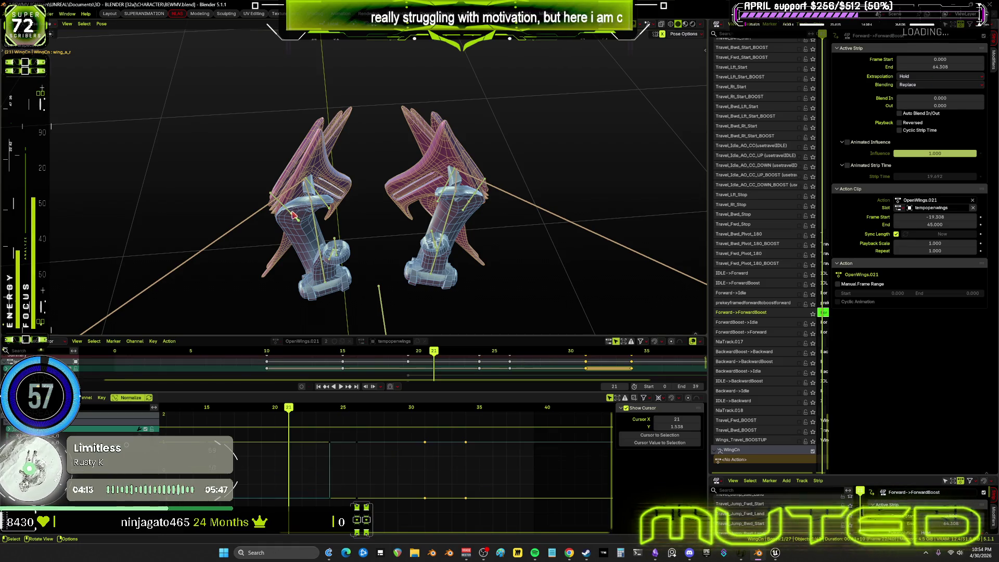
left_click(286, 210)
left_click(279, 204)
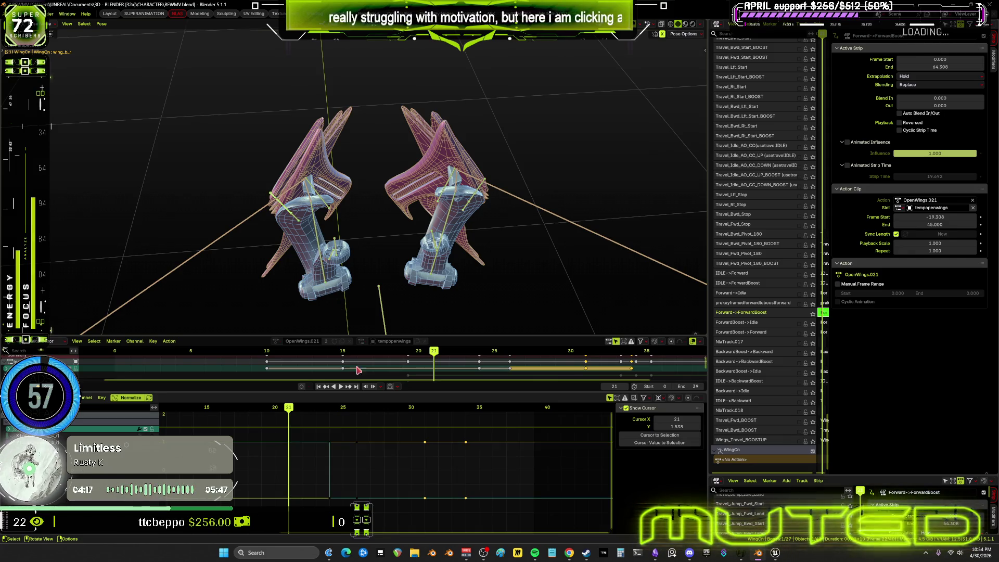
scroll(351, 359, "down", 2)
- Bring the whole character into view and widen the NLA editor area
middle_click_drag(504, 274, 320, 303)
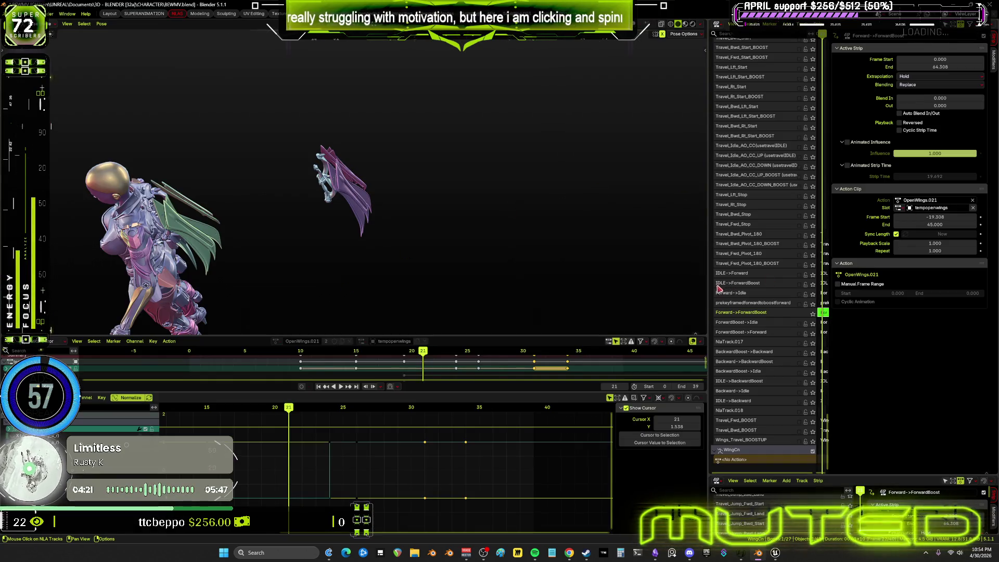
left_click_drag(710, 288, 347, 312)
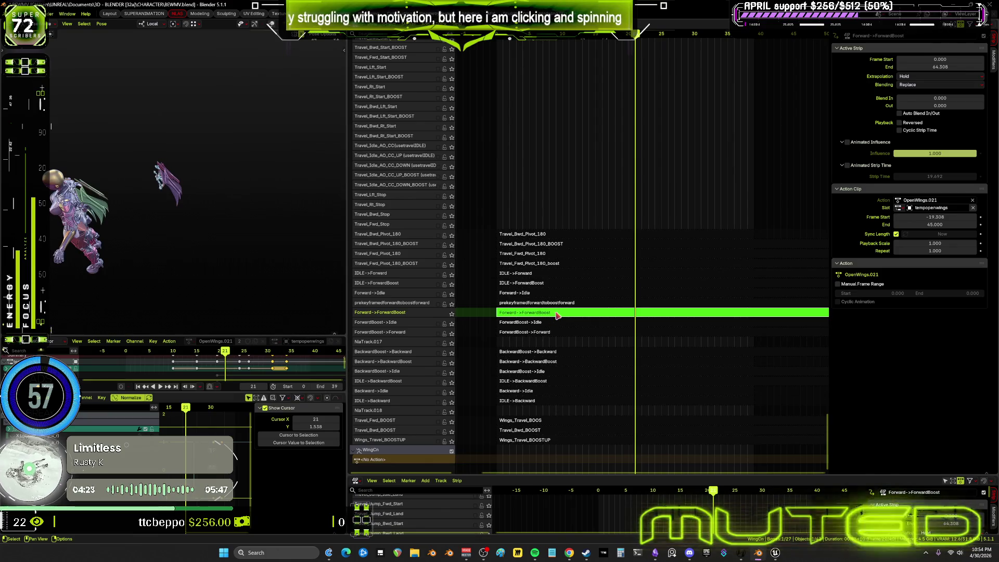
scroll(609, 351, "down", 5)
scroll(641, 41, "down", 5)
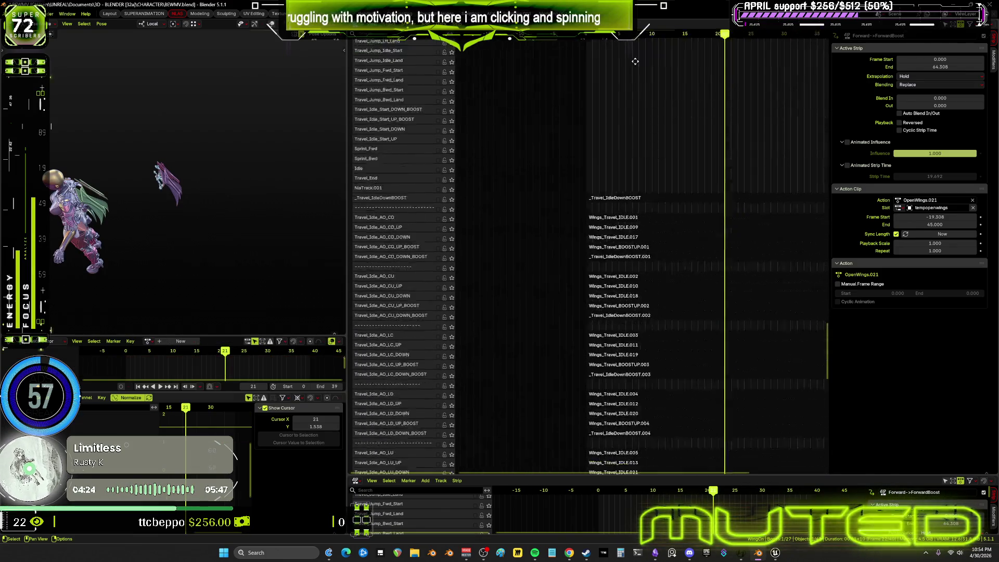
scroll(640, 41, "right", 3, "ctrl")
scroll(578, 71, "up", 5)
- Pan the NLA tracks, enable viewport overlays and make the Root bone active
mouse_move(514, 245)
middle_mouse_down()
mouse_move(620, 258)
mouse_move(435, 238)
middle_mouse_up()
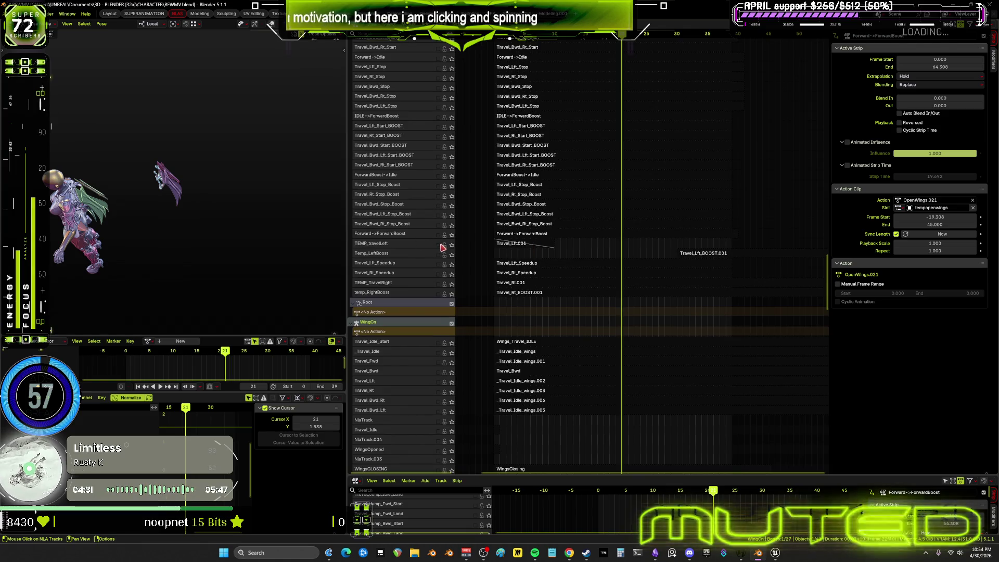
mouse_move(215, 232)
middle_mouse_down()
mouse_move(186, 215)
mouse_move(201, 194)
middle_mouse_up()
key("shift+alt+z")
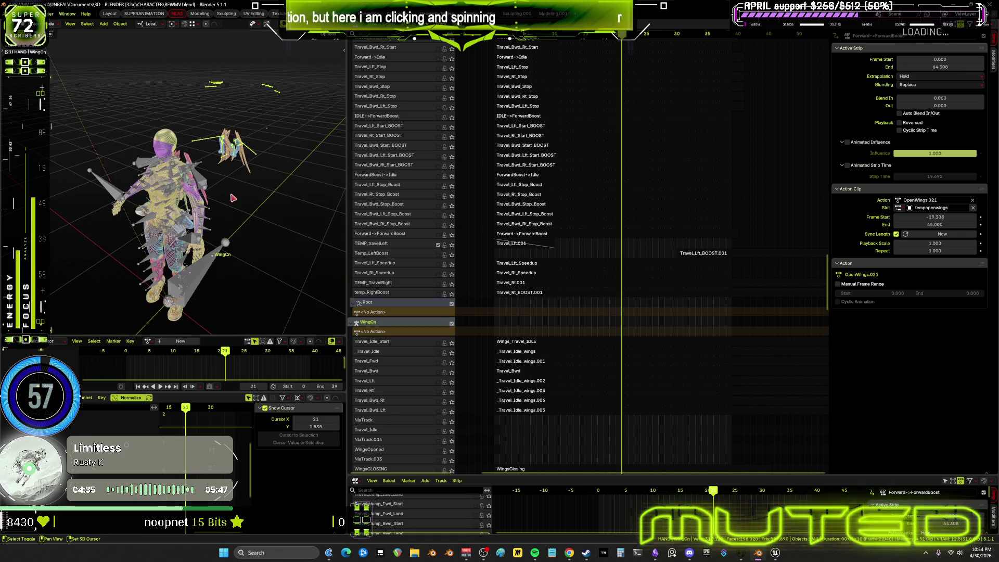
left_click(201, 194)
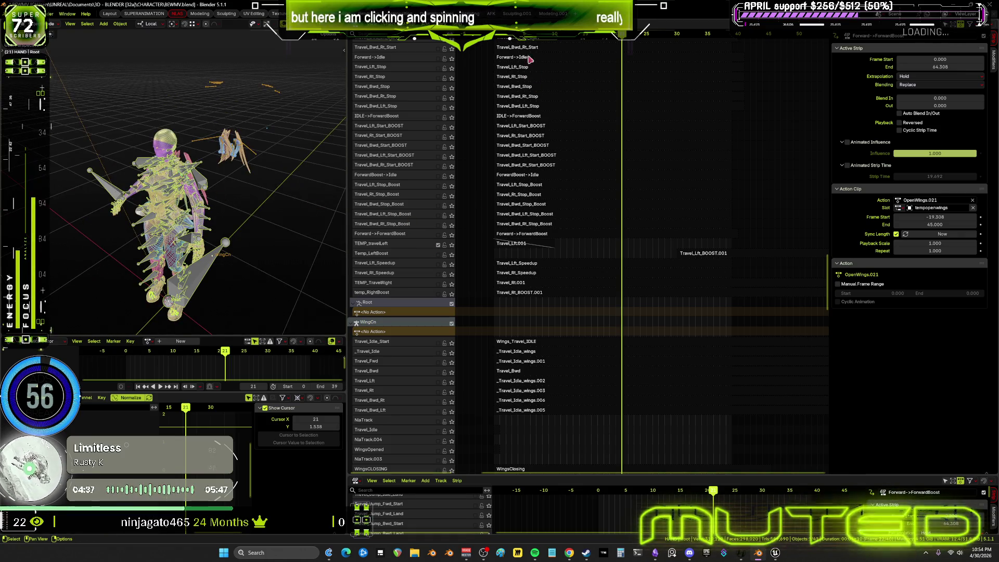
- Preview the animation forward from frame 0 and in reverse, stopping at frame 10
key("space")
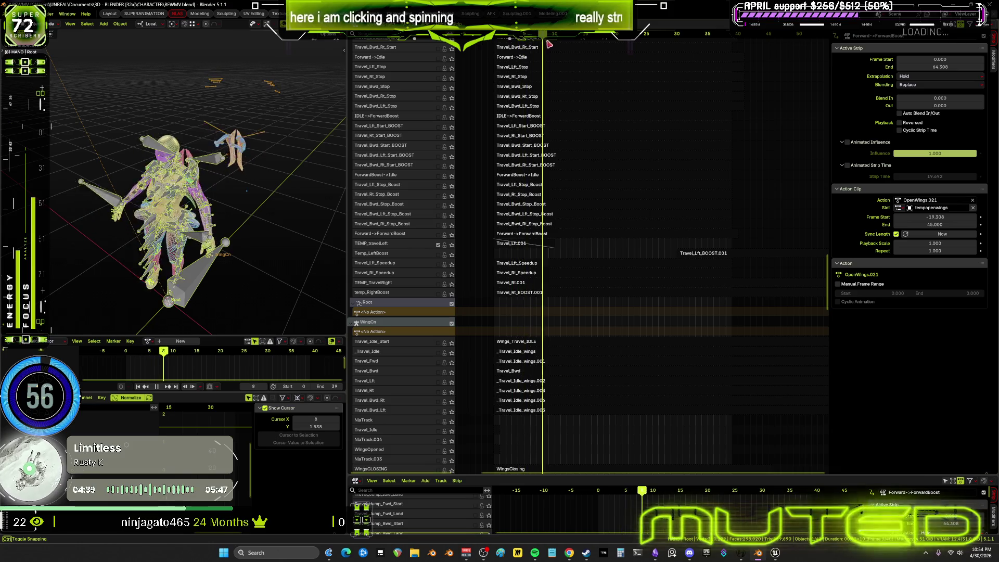
left_click_drag(588, 46, 474, 50)
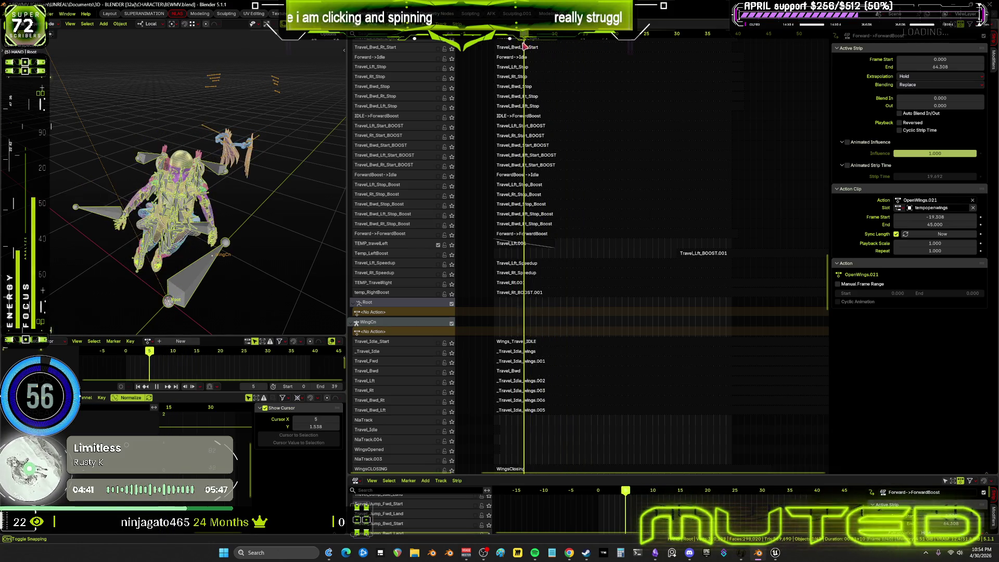
key("space")
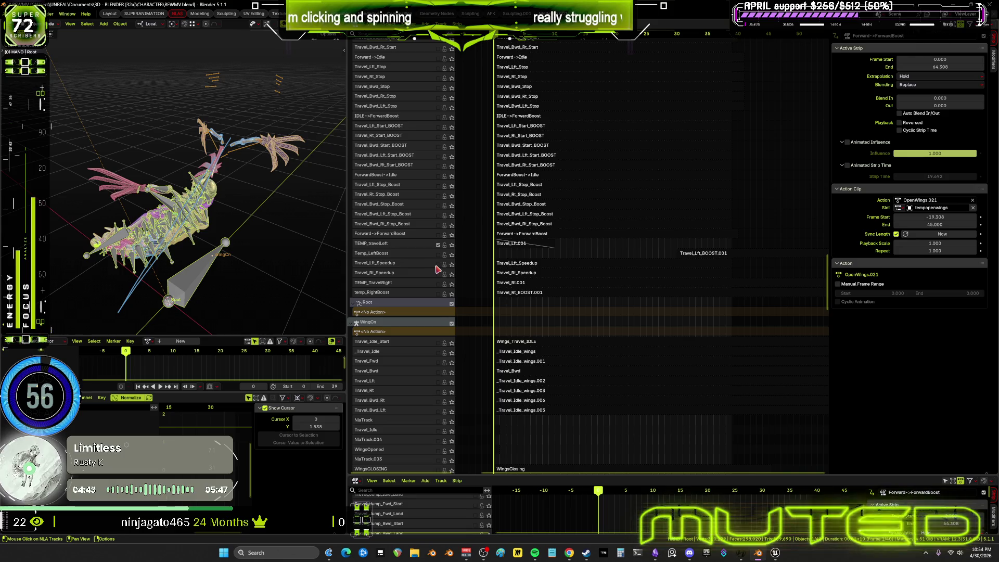
key("space")
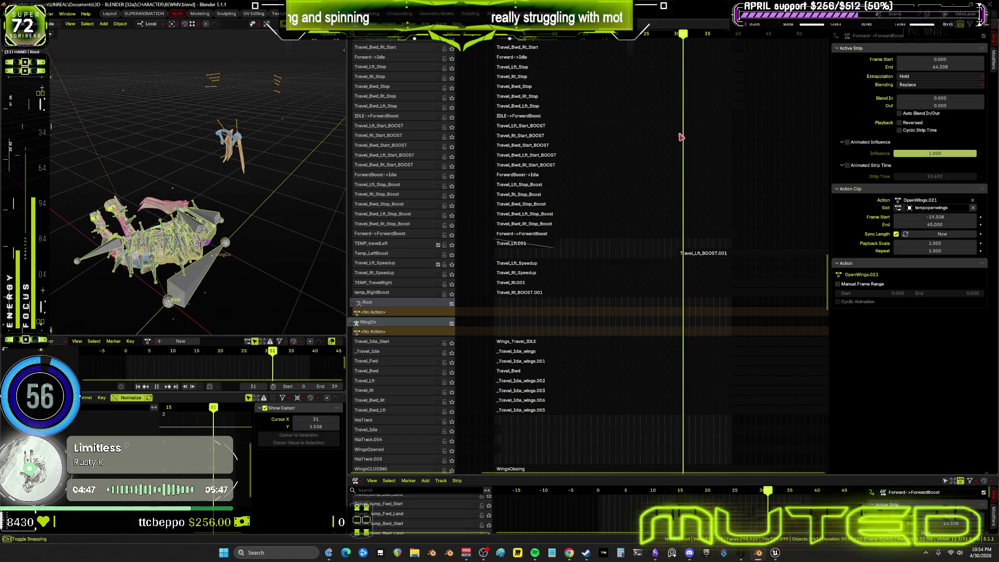
key("space")
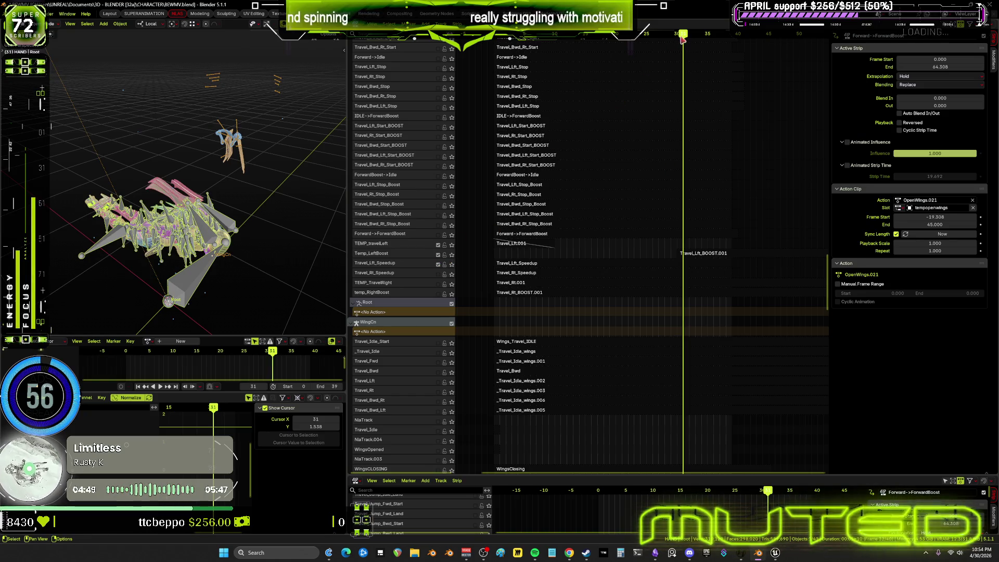
key("shift+ctrl+space")
key("space")
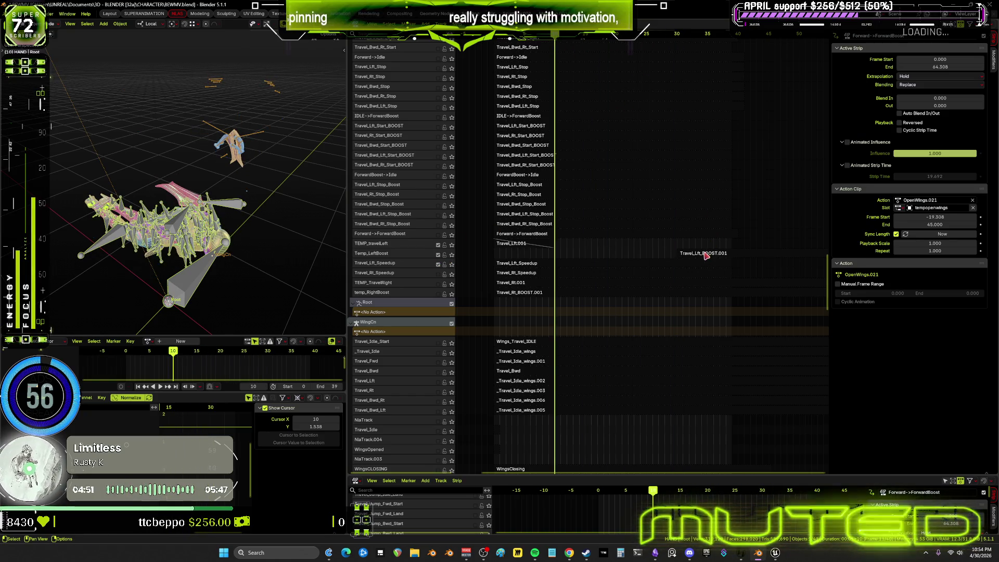
- Select the Travel_Lft_BOOST.001 strip and bring up its track options
left_click(484, 257)
right_click(396, 257)
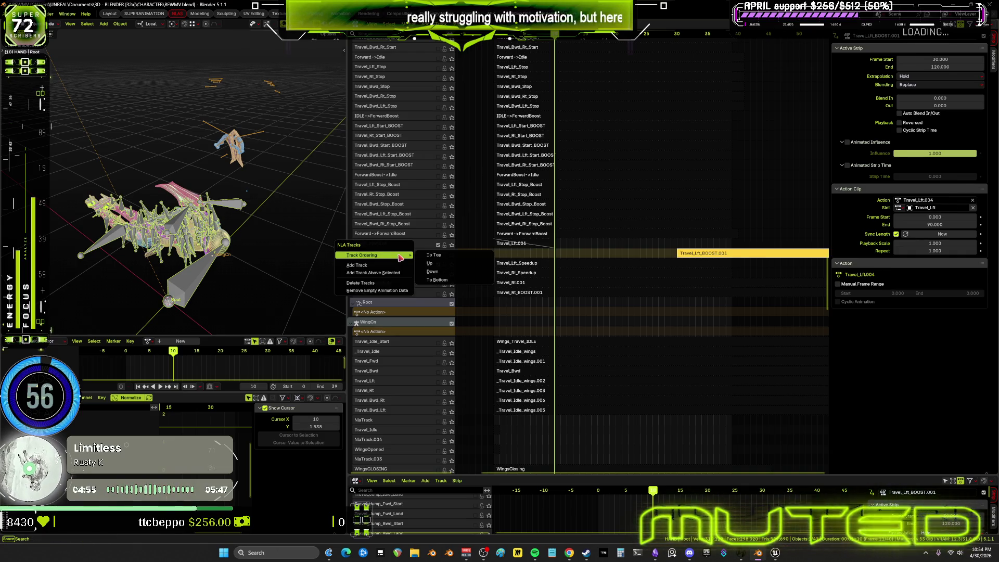
- Move the boost track below Travel_Lft_Speedup and set the Speedup strip's end frame to 30
key("Return")
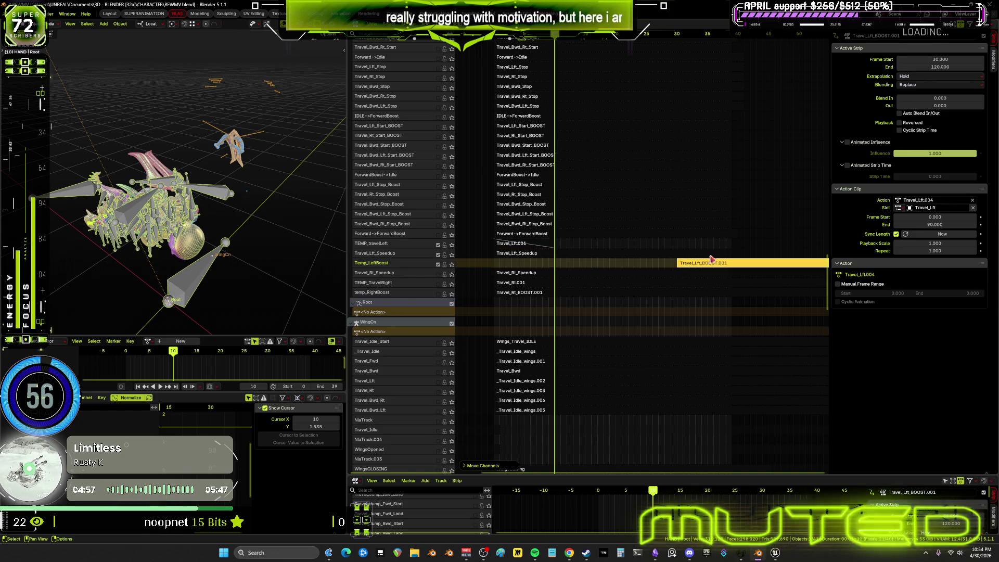
left_click(715, 254)
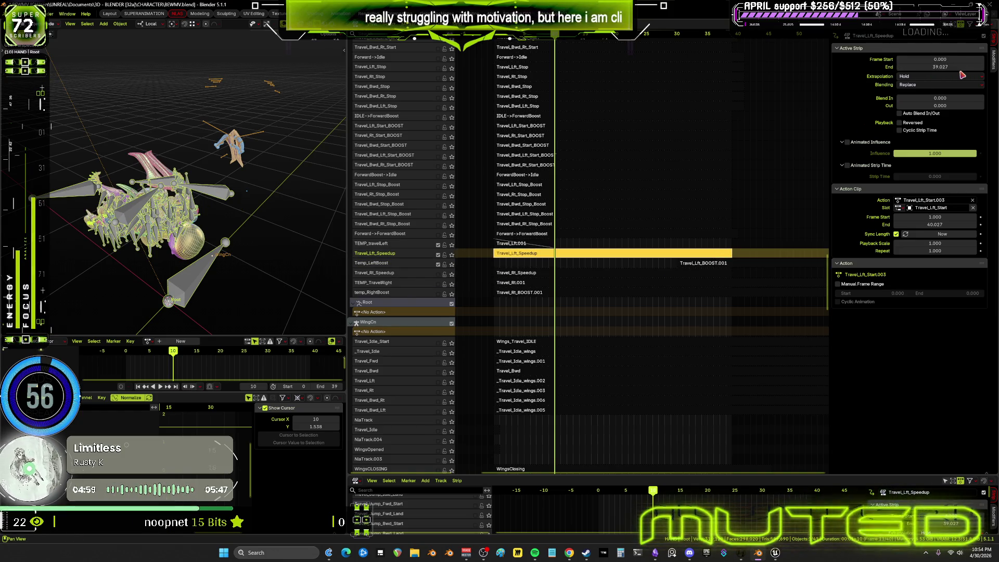
double_click(960, 68)
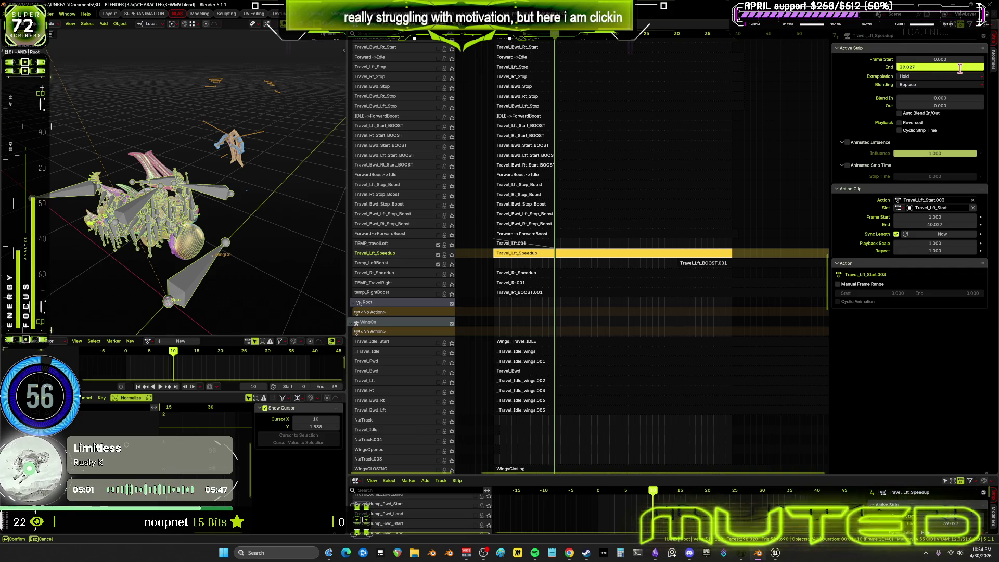
type("30")
key("Return")
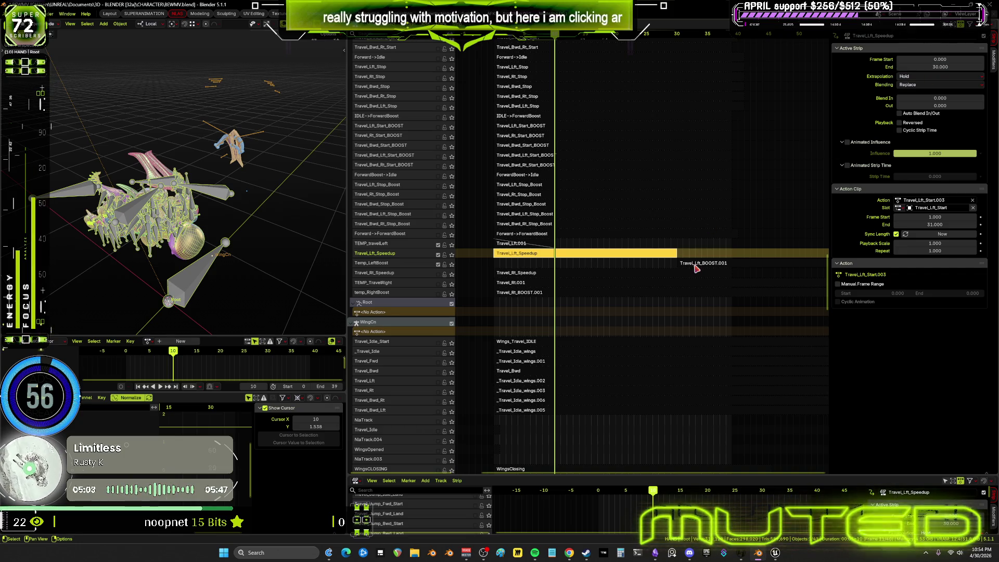
left_click(696, 265)
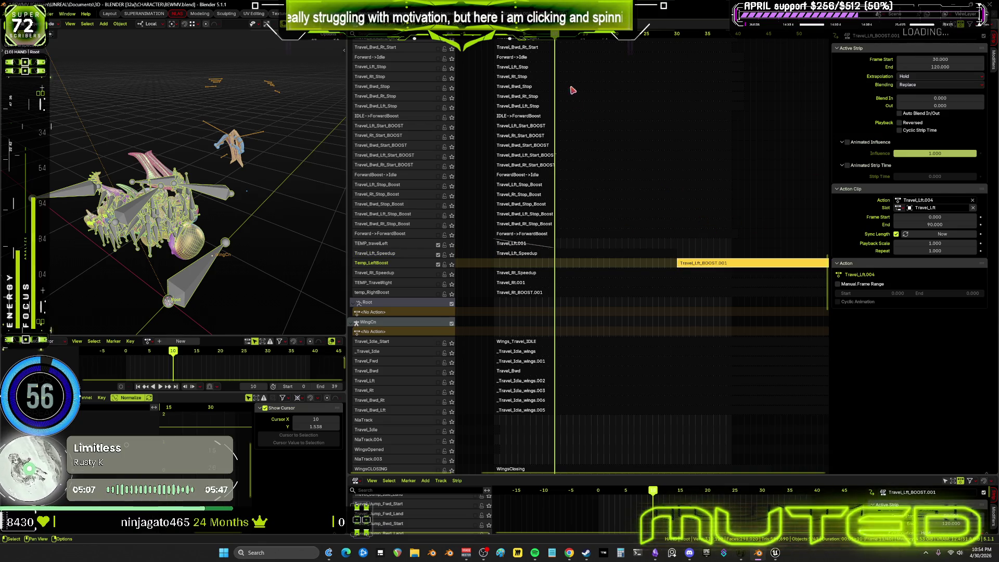
- Play the retimed boost to frame 35, center the timeline, and maximize the graph editor
key("space")
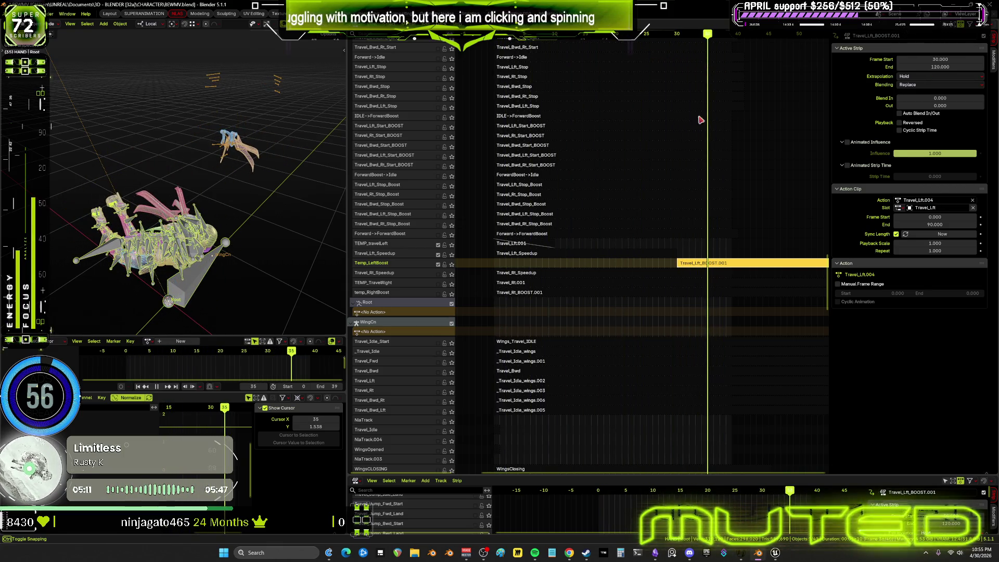
key("space")
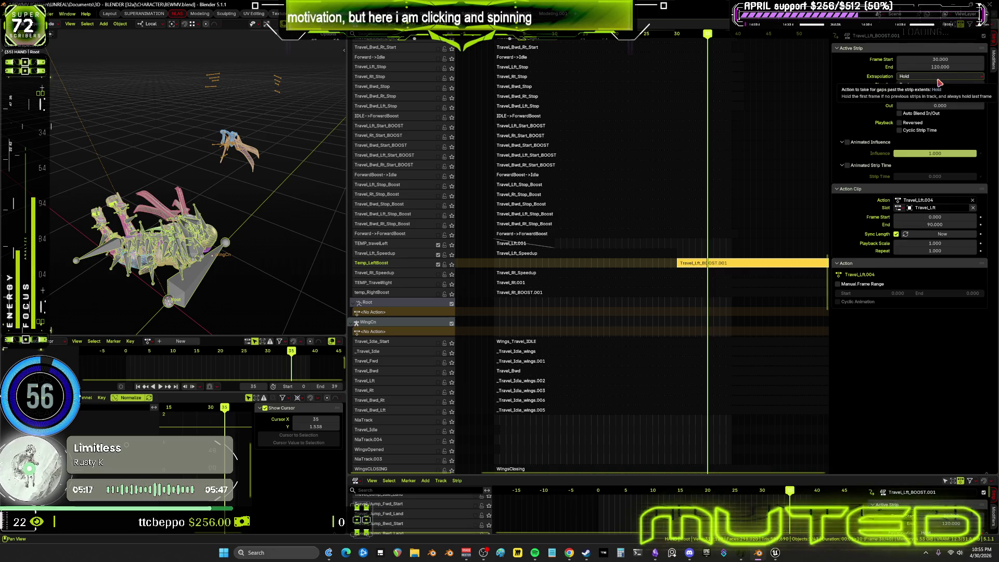
key("KP_0")
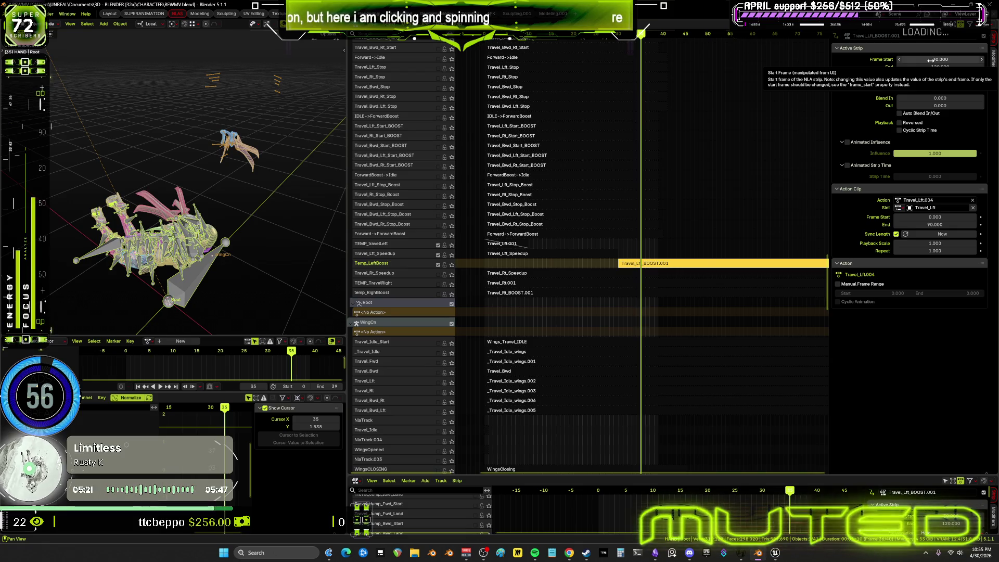
left_click(650, 266)
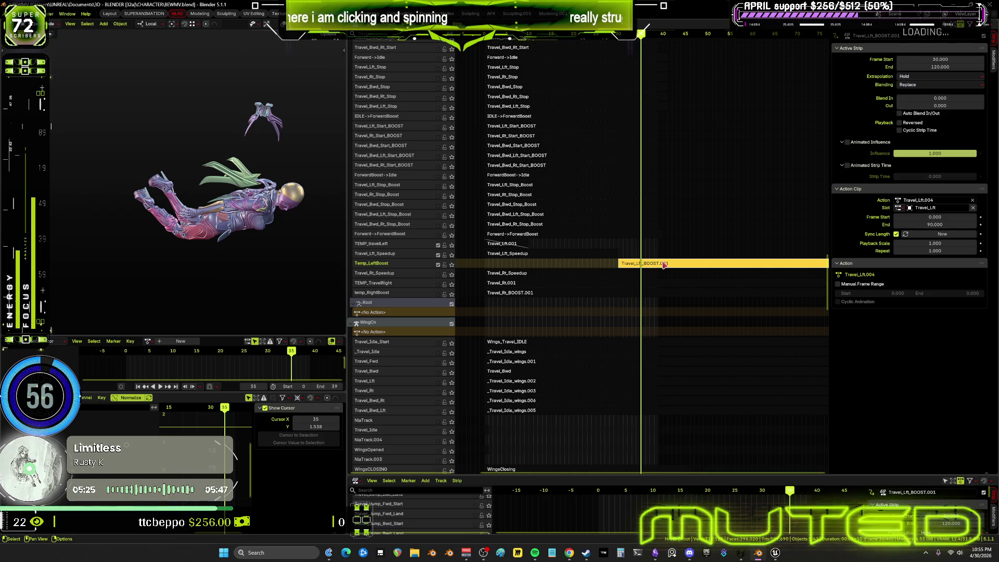
key("ctrl+space")
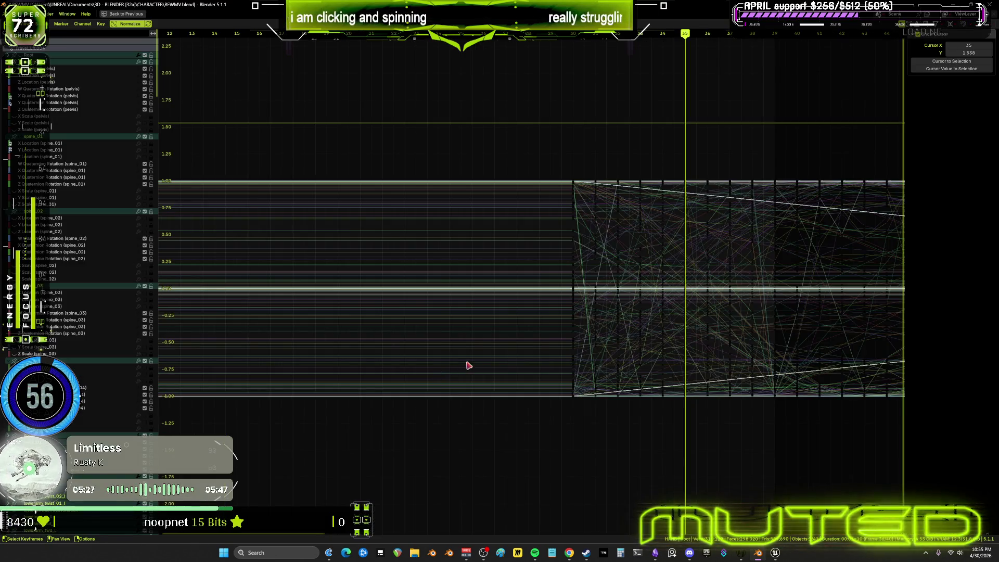
- Exit tweak mode so the boost strip ends at 122.011, then play and scrub the wing animation
middle_click_drag(619, 327, 594, 331)
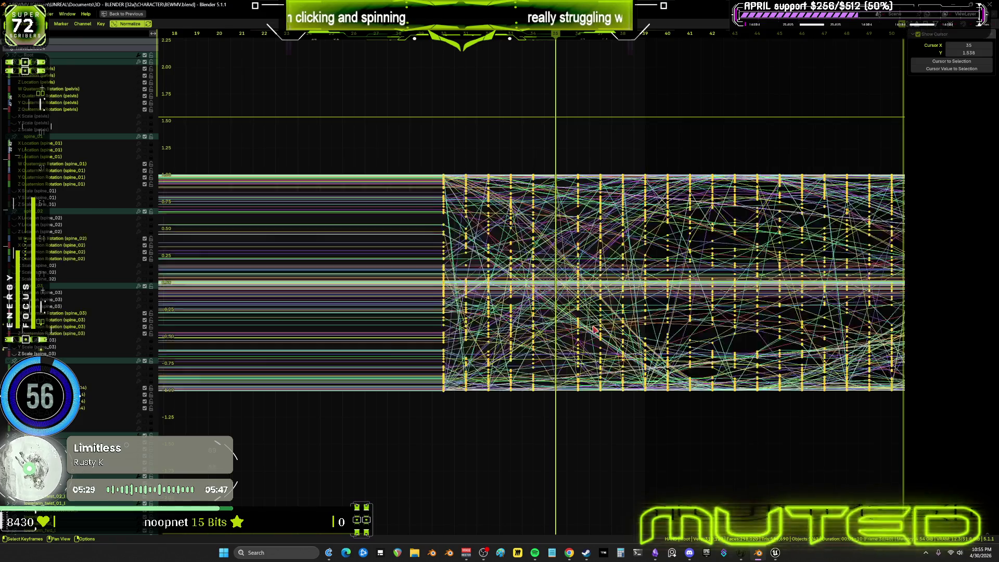
key("ctrl+space")
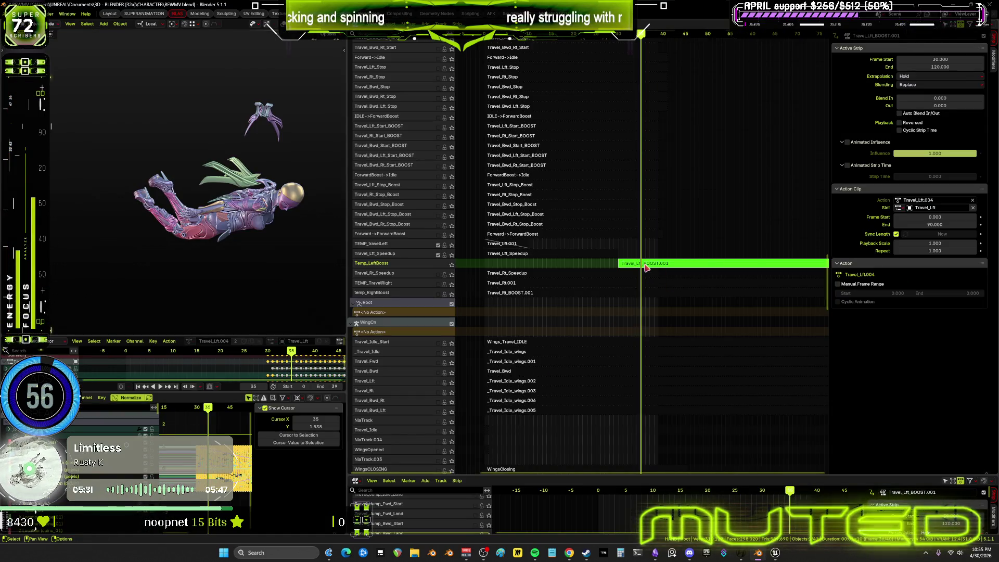
key("Tab")
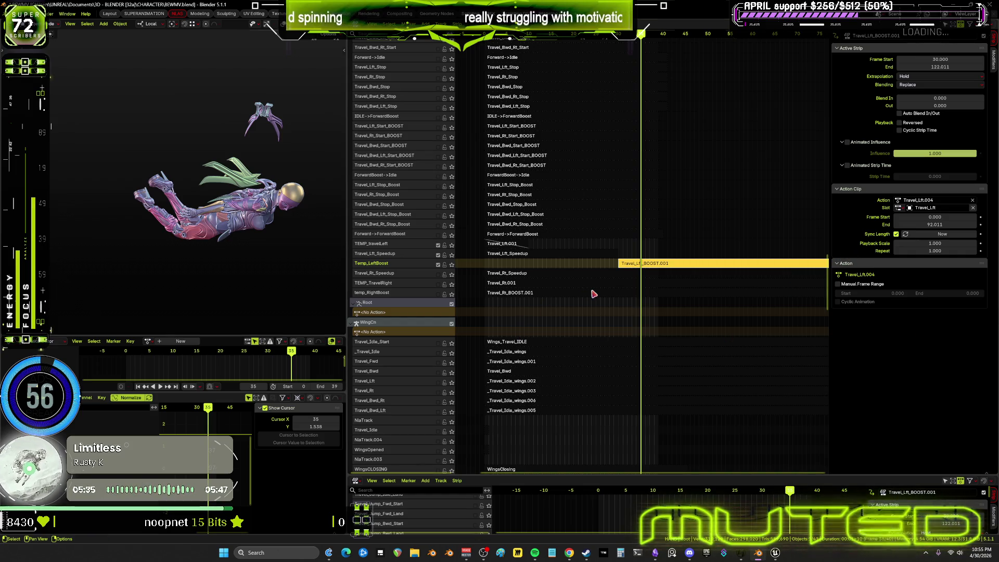
key("space")
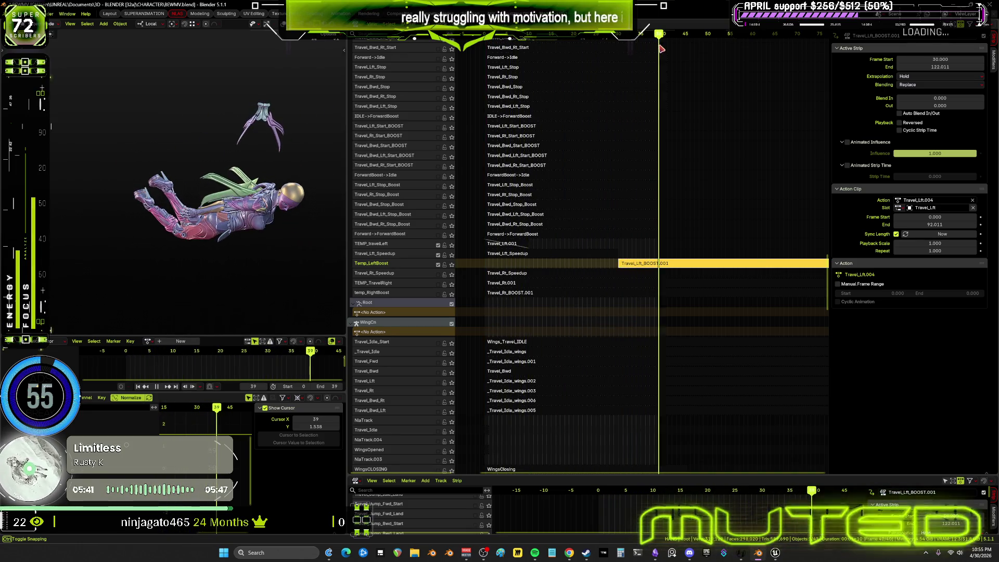
mouse_move(561, 36)
left_mouse_down()
mouse_move(506, 71)
mouse_move(610, 67)
left_mouse_up()
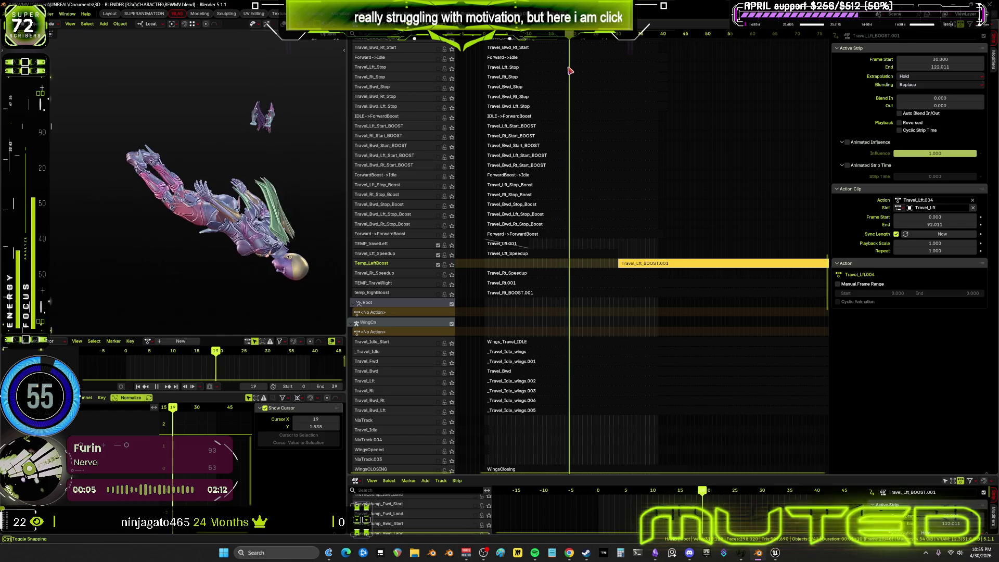
- Set the Travel_Lft_Speedup strip's end frame to 39 and rewind to frame 0
left_click(587, 257)
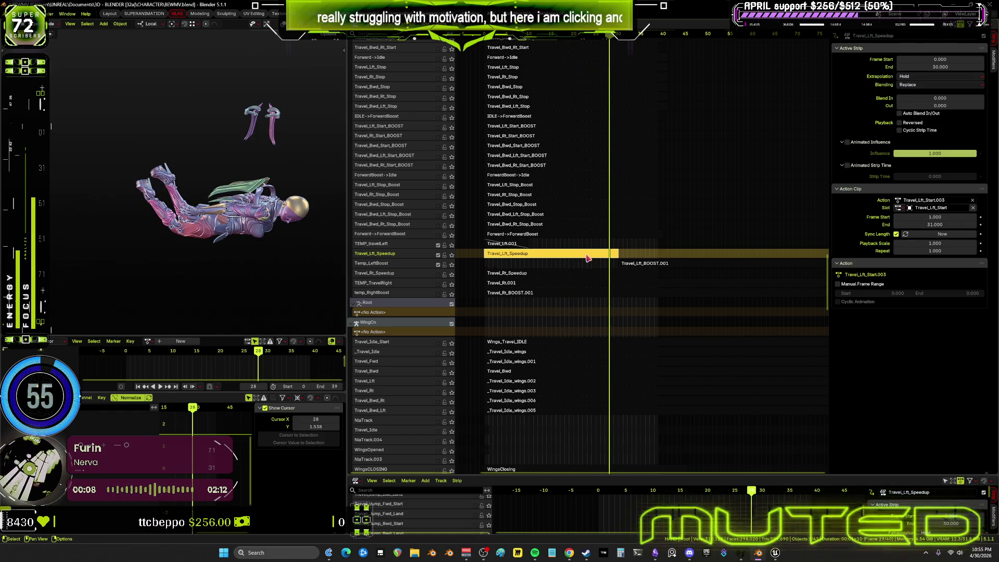
left_click(938, 68)
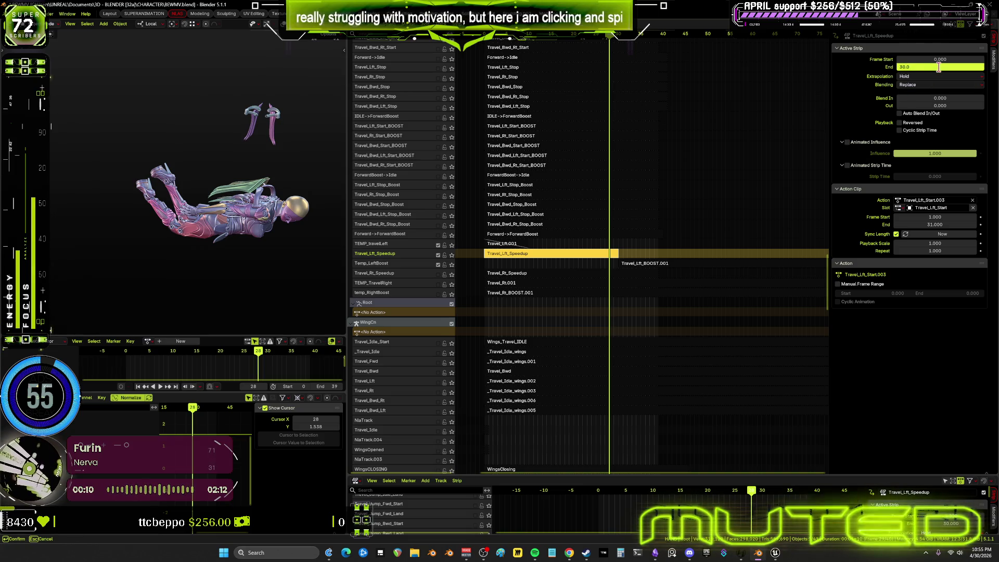
type("39")
key("Return")
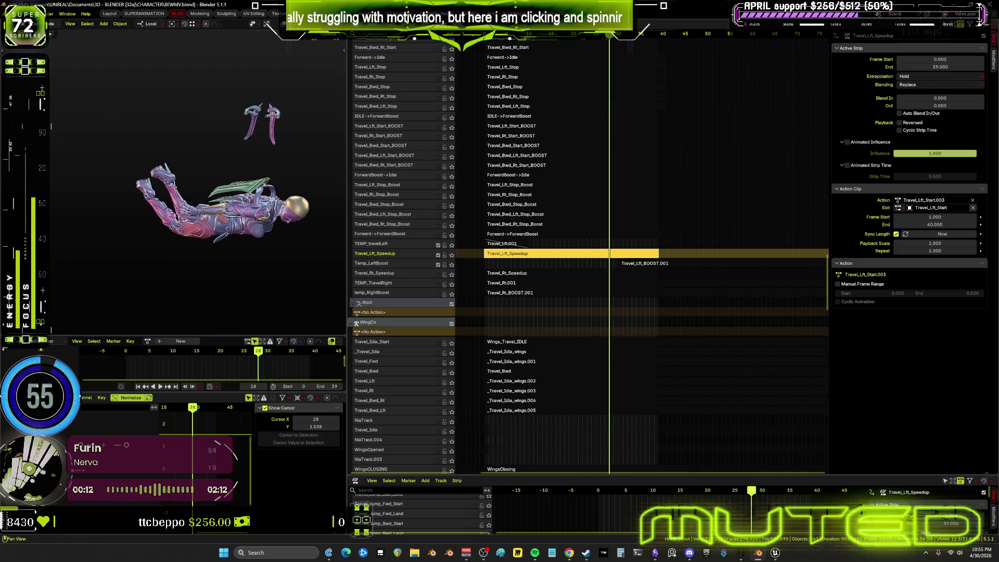
mouse_move(614, 39)
left_mouse_down()
mouse_move(481, 47)
mouse_move(591, 70)
left_mouse_up()
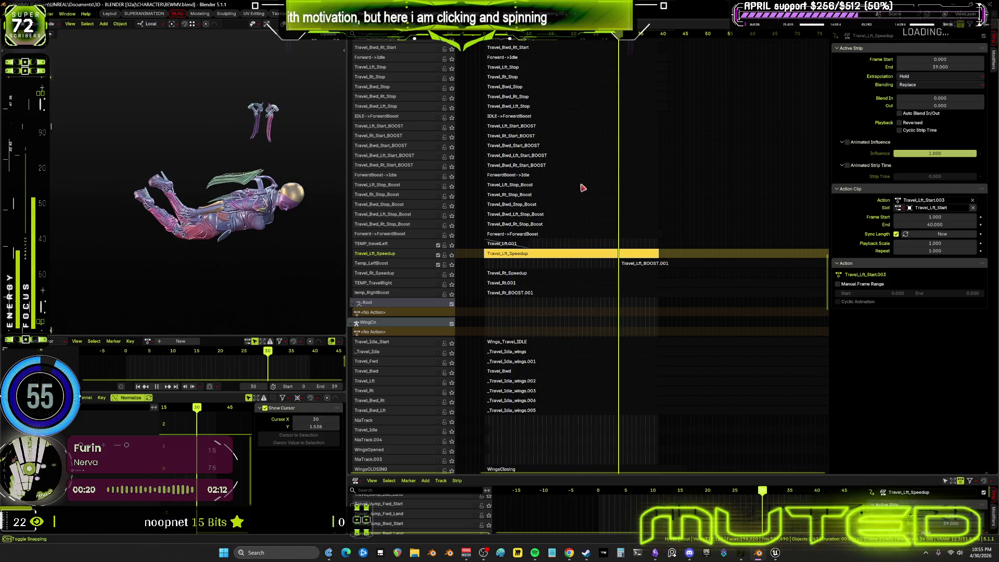
key("ctrl+z")
- Try Travel_Lft.001 ending at frame 25 with a 15-frame blend out and preview it
double_click(944, 69)
type("25")
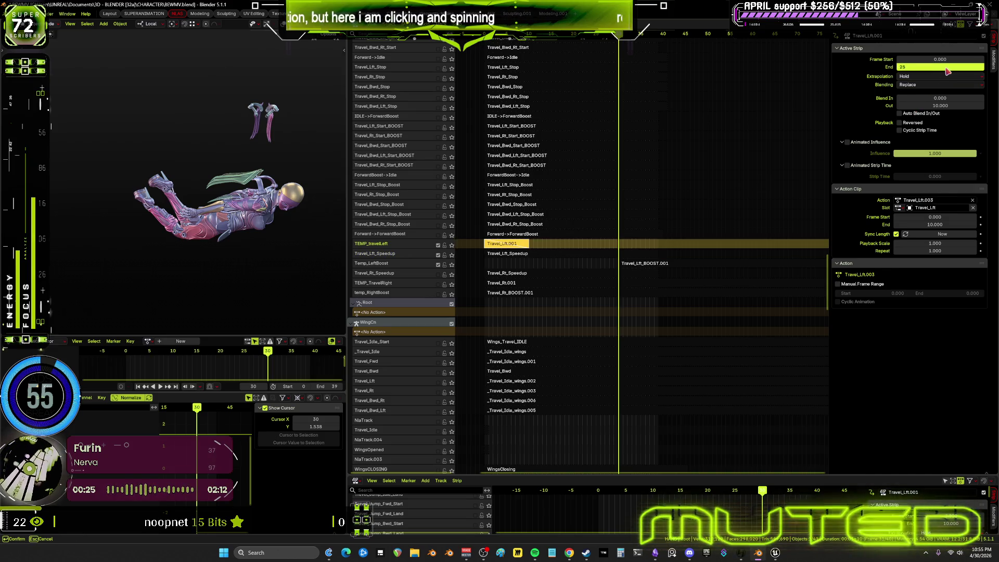
key("Return")
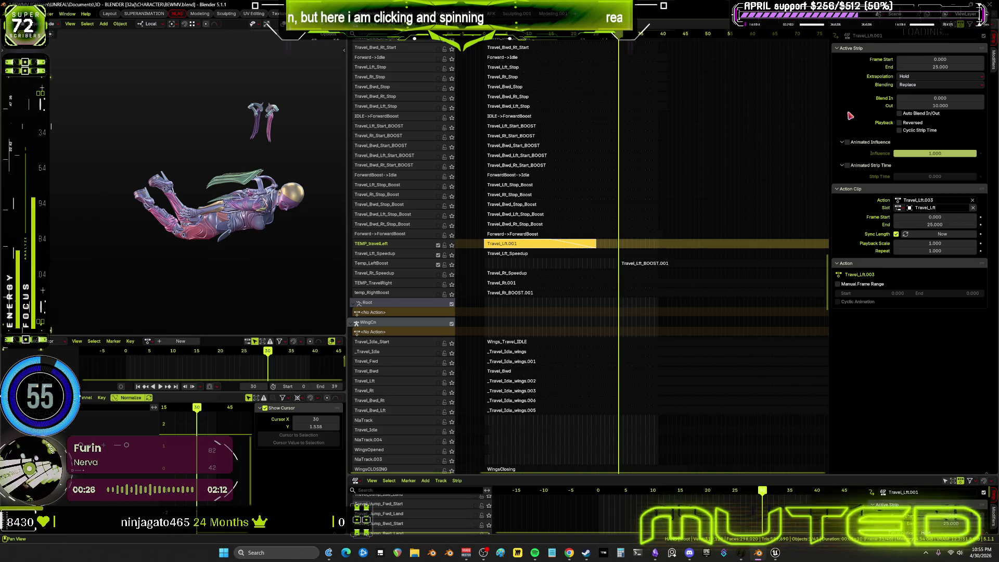
left_click_drag(960, 108, 959, 106)
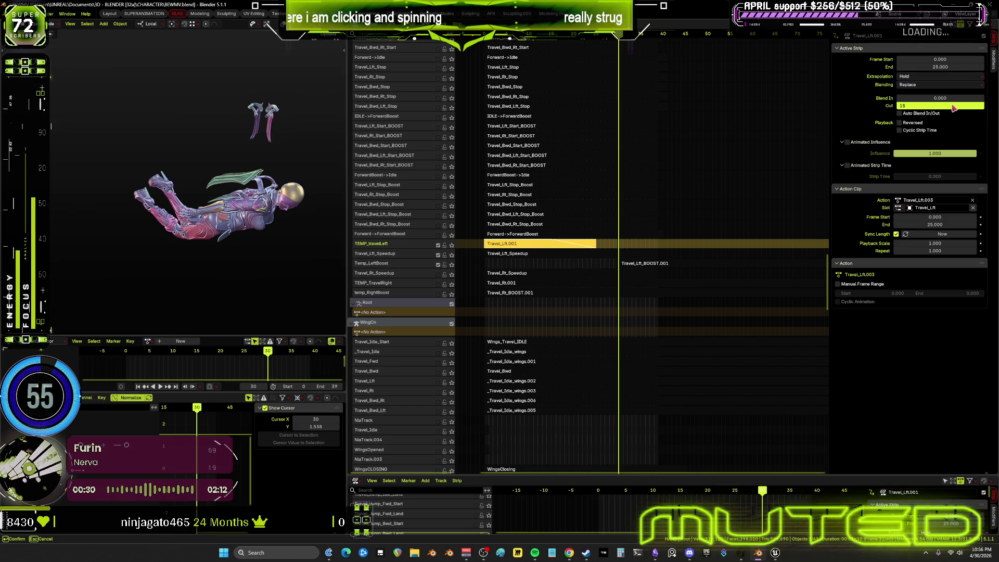
key("Return")
left_click_drag(609, 42, 486, 43)
key("space")
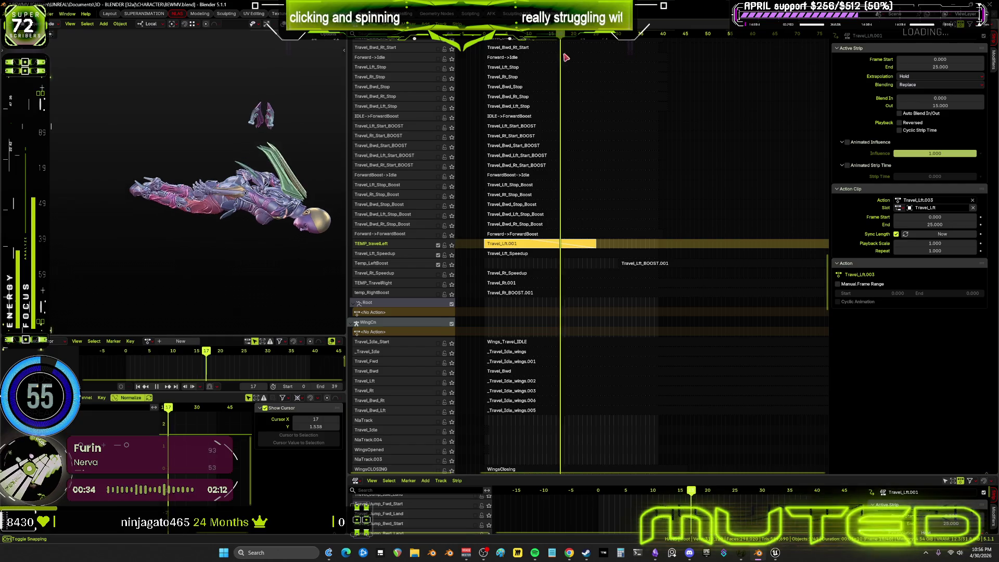
left_click_drag(637, 81, 541, 86)
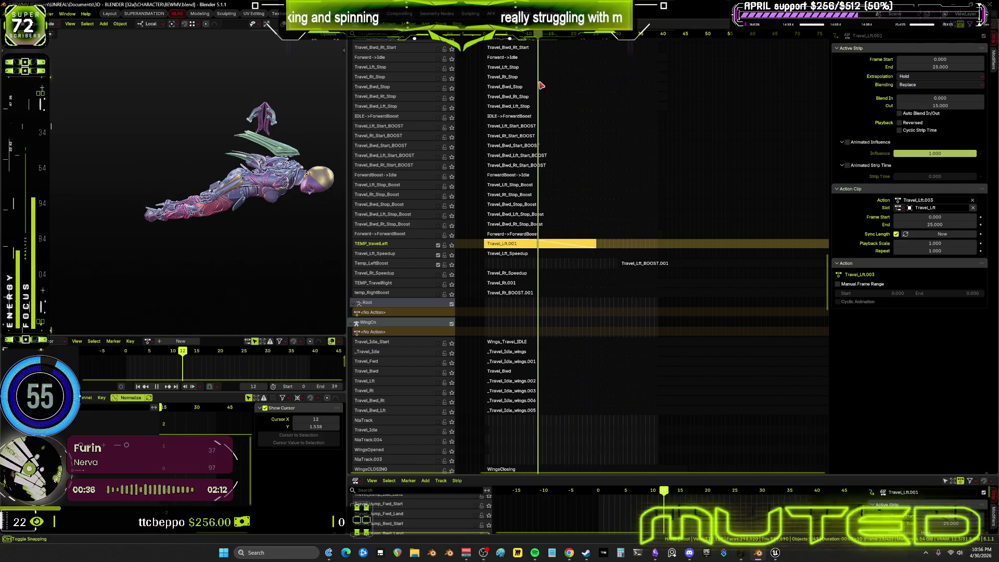
- Try an end frame of 20 with a 15-frame blend out and preview the timing
left_click(949, 65)
type("20")
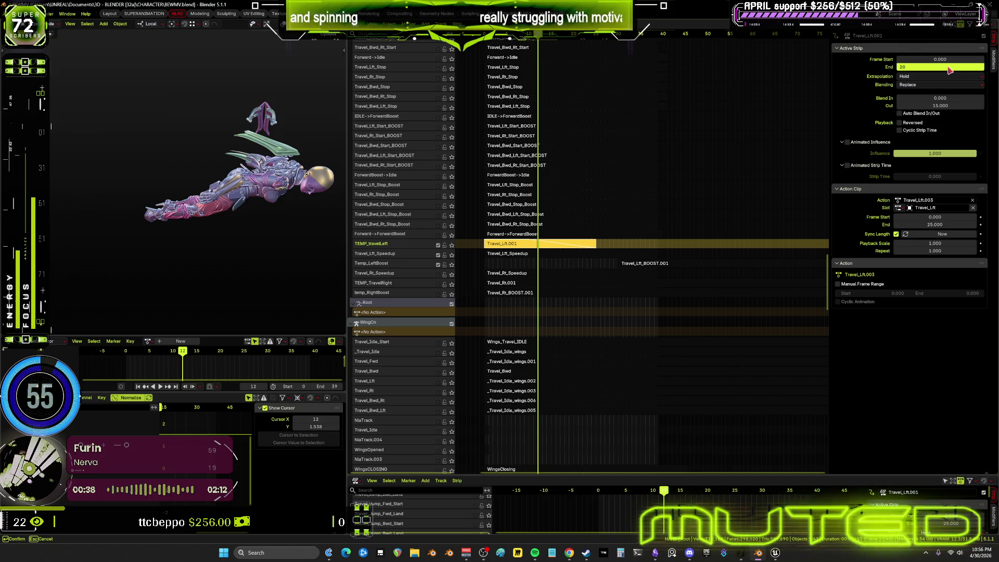
key("Return")
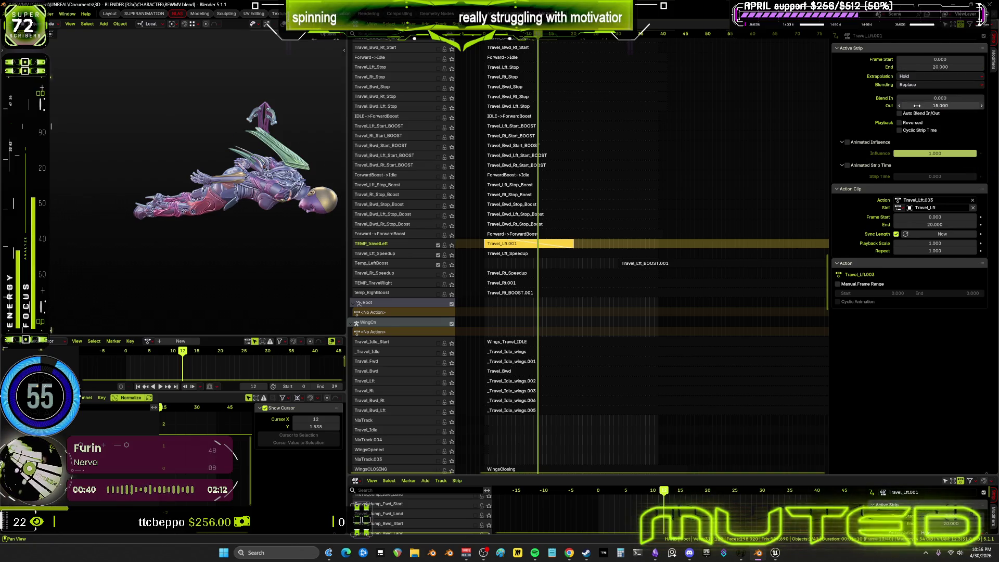
key("space")
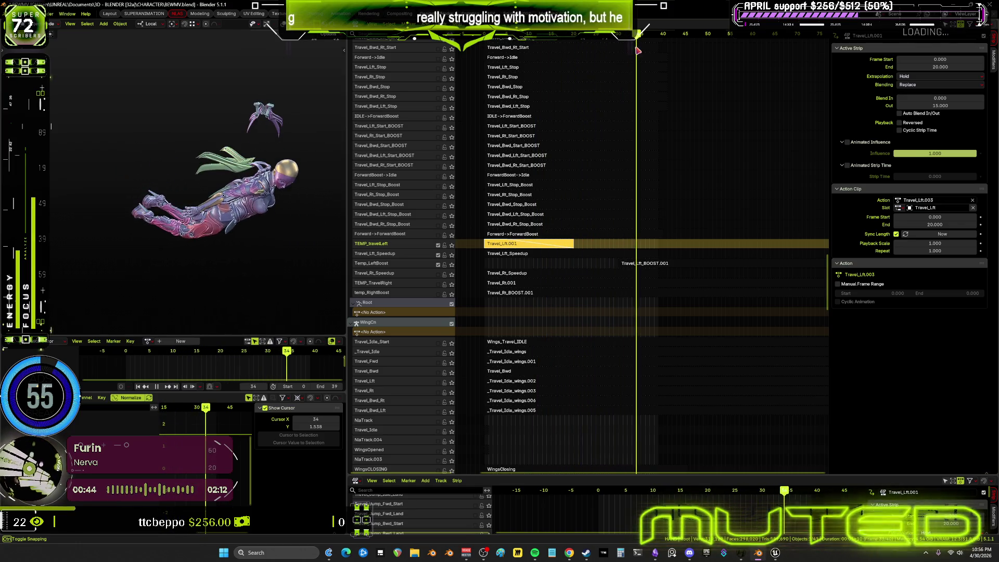
left_click_drag(936, 110, 936, 109)
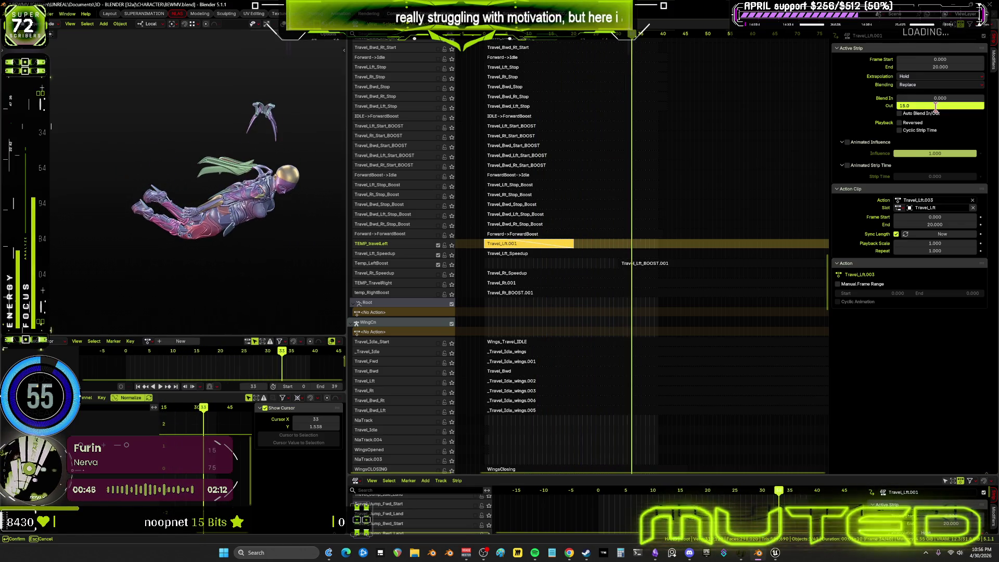
key("Return")
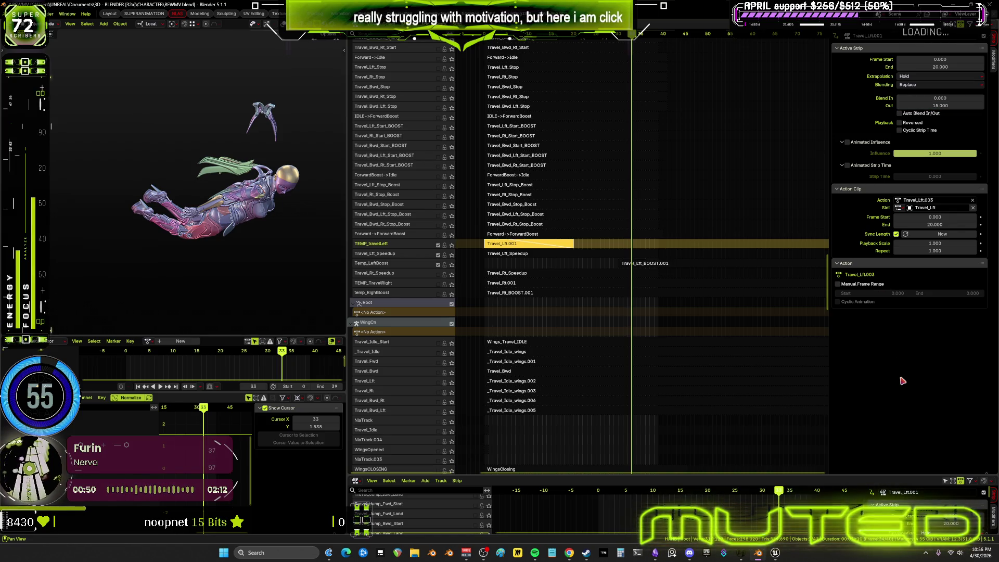
key("space")
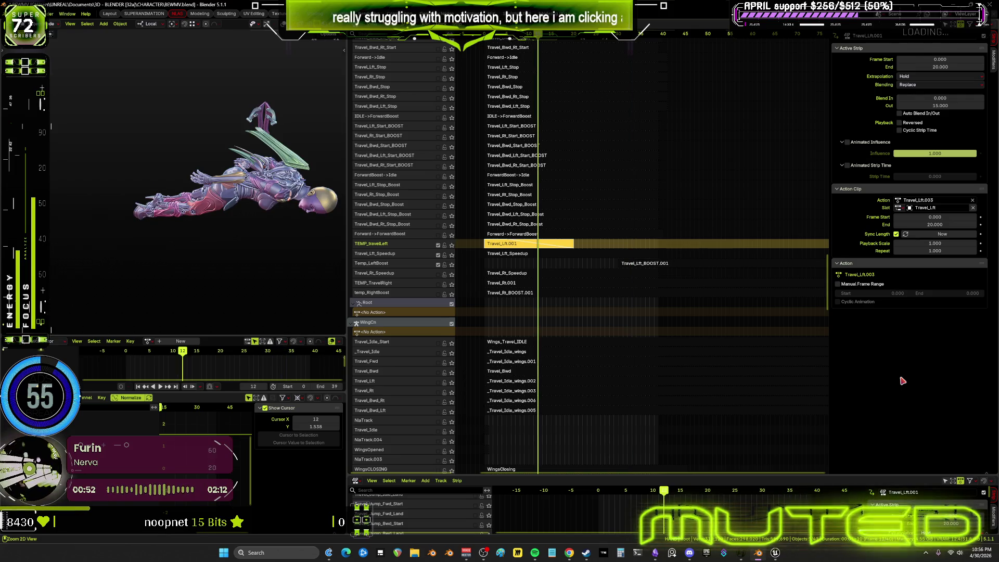
- Undo back to end frame 10 with 10-frame blend out, then open Travel_Lft_Speedup's curves full-screen
key("ctrl+shift+z")
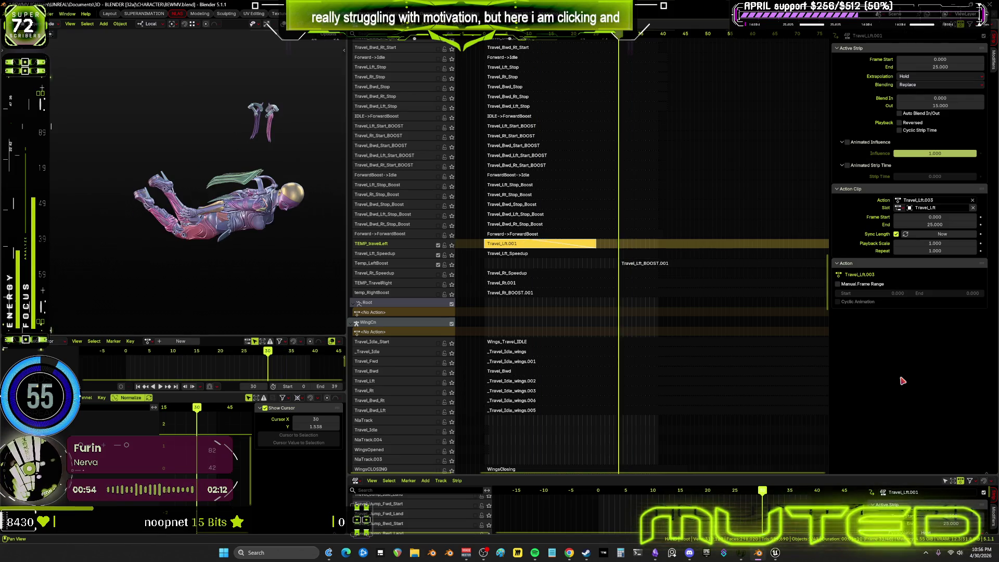
key("ctrl+z")
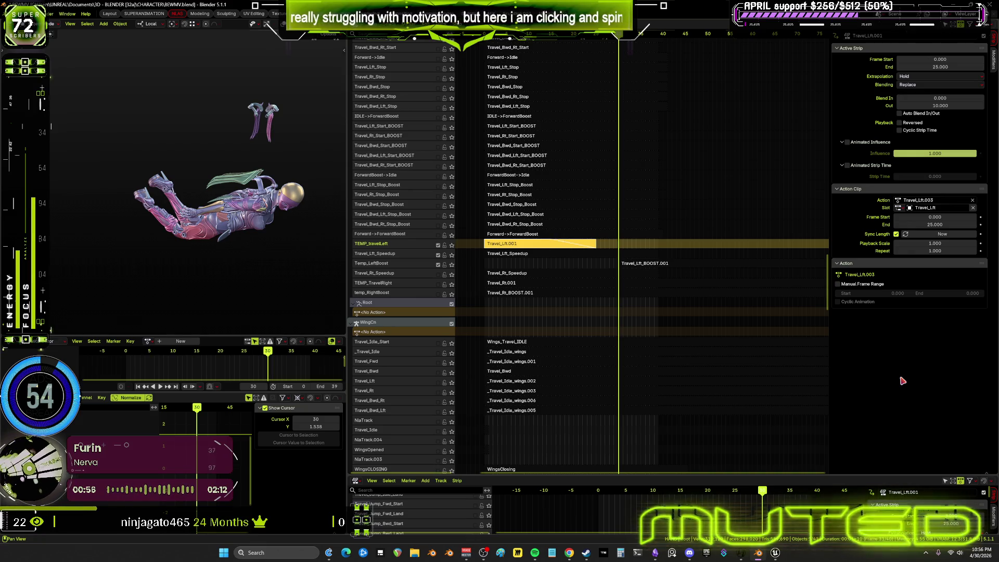
key("ctrl+z")
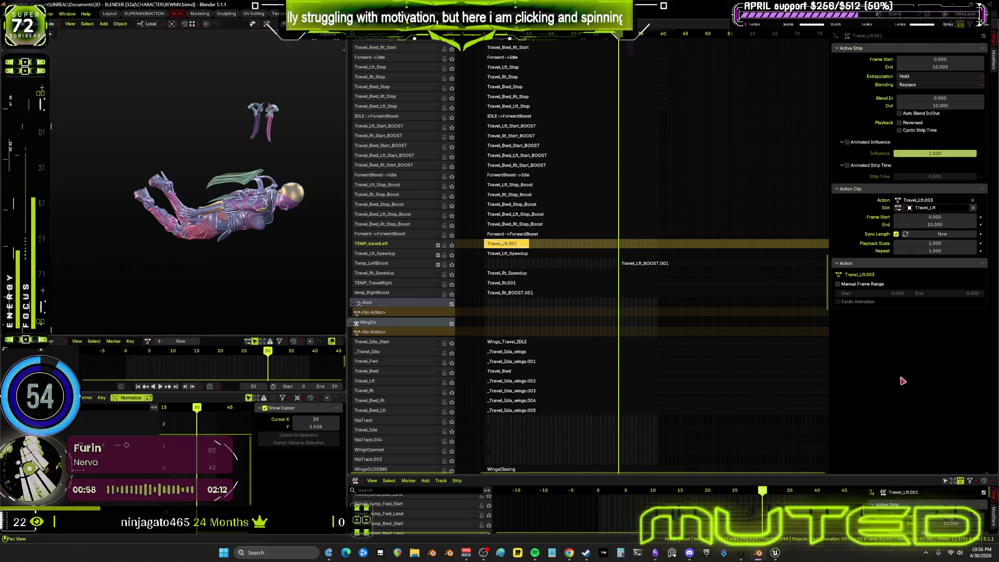
key("space")
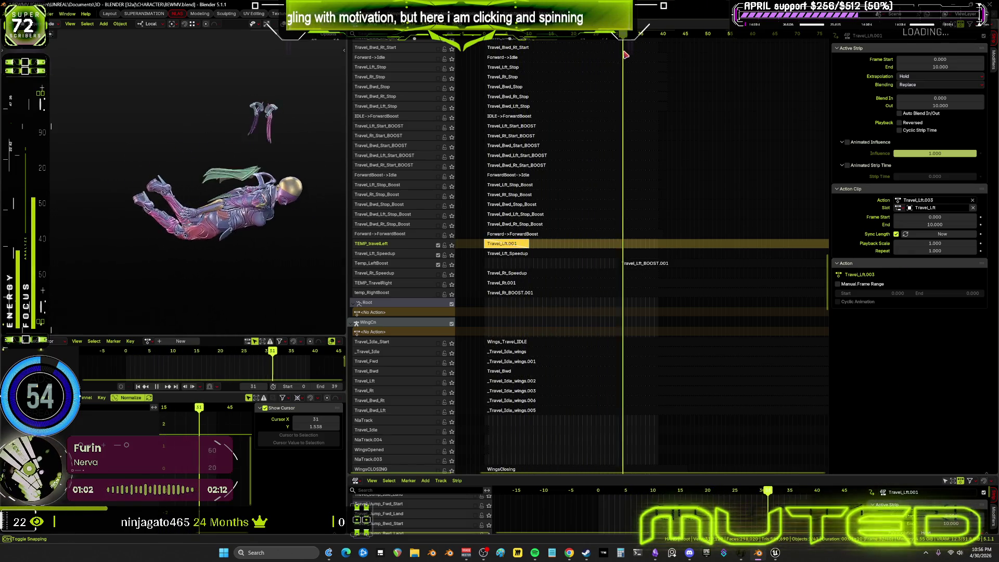
left_click(576, 255)
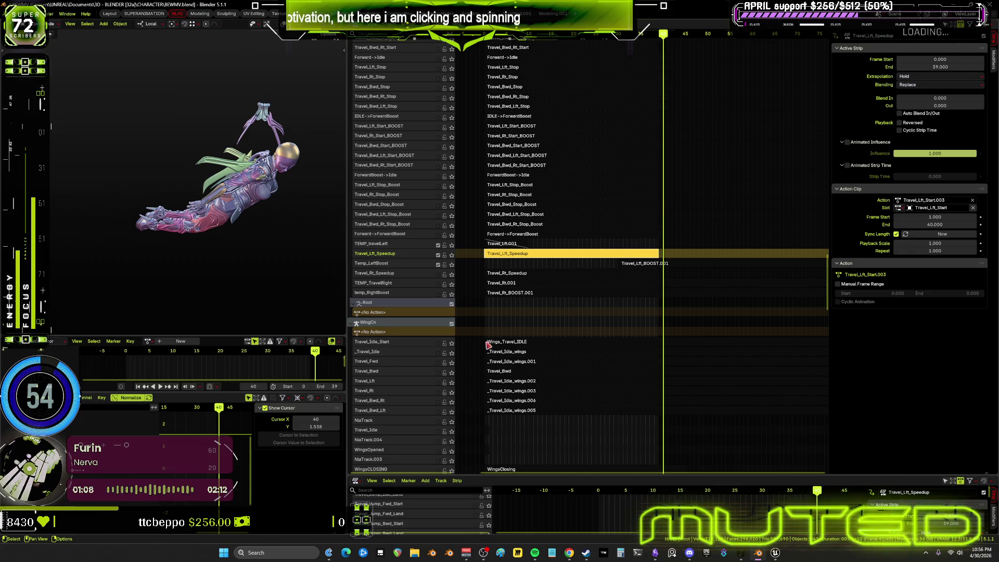
key("ctrl+space")
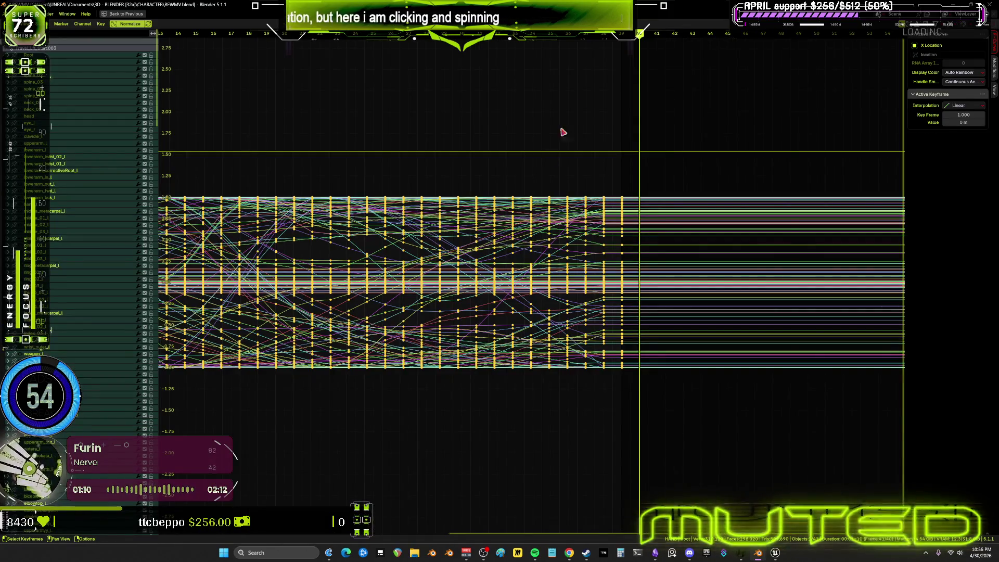
- Give the Travel_Lft_Speedup strip a 15-frame blend out and preview it in playback
mouse_move(640, 38)
left_mouse_down()
mouse_move(307, 92)
mouse_move(361, 99)
left_mouse_up()
key("ctrl+space")
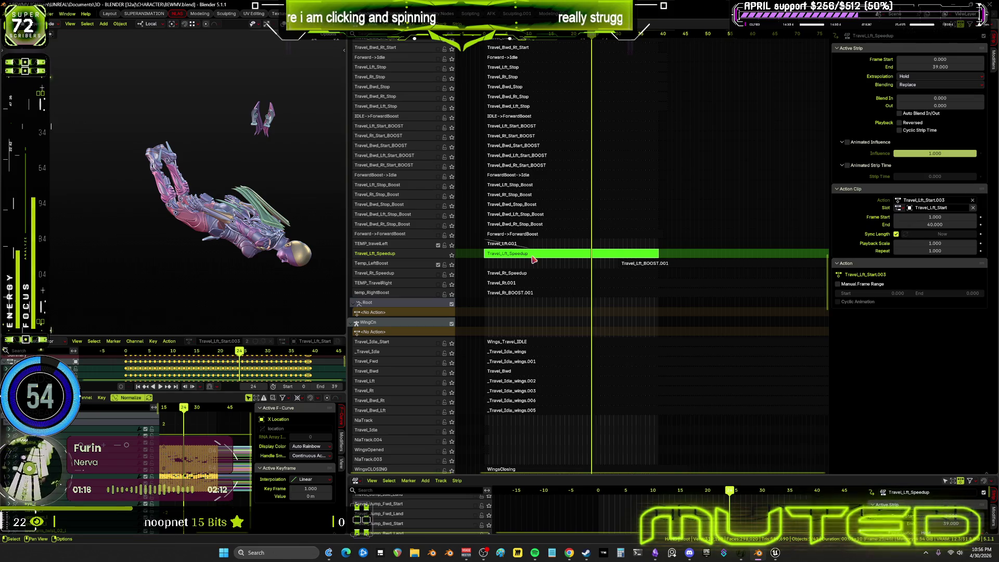
left_click_drag(593, 36, 659, 47)
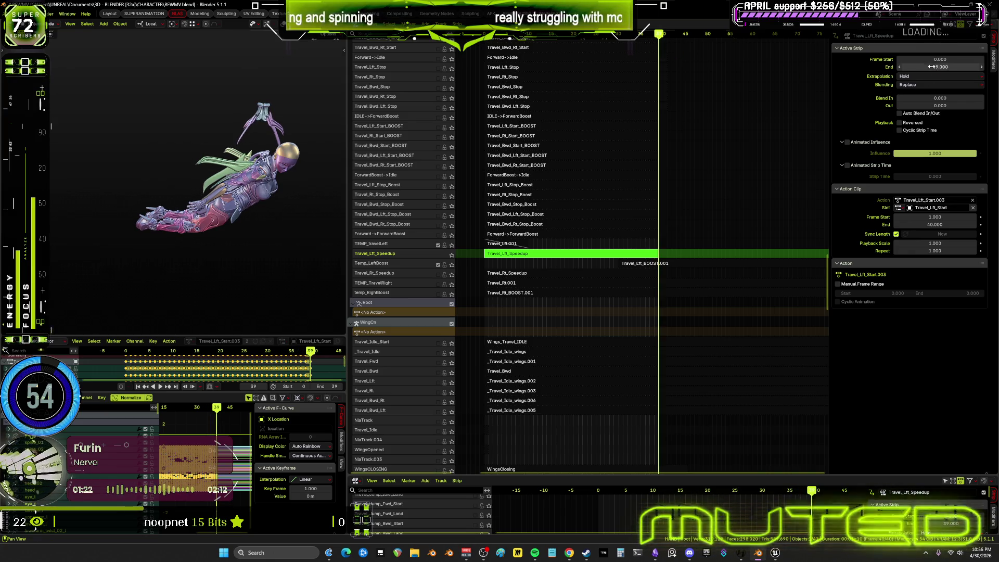
left_click(936, 105)
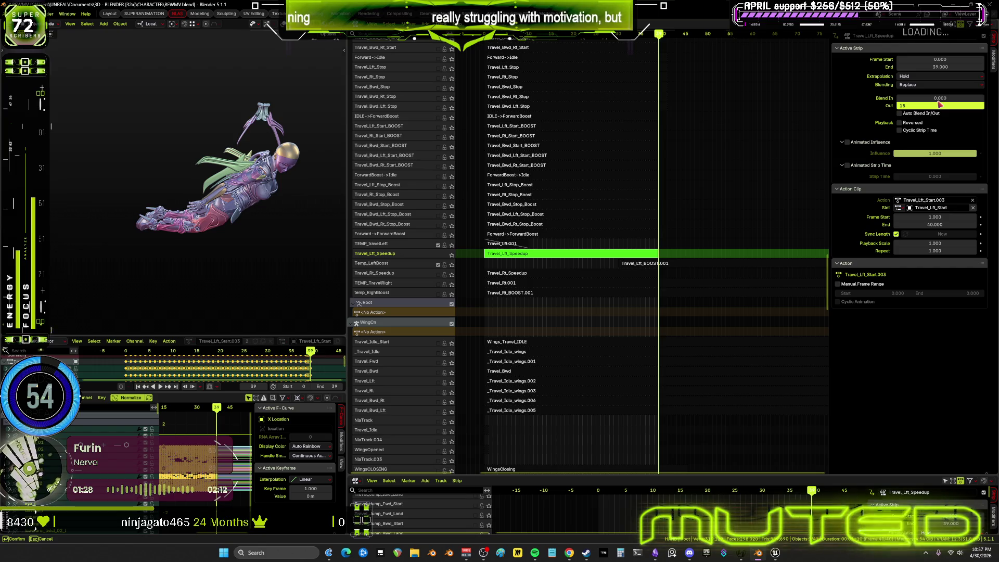
key("Return")
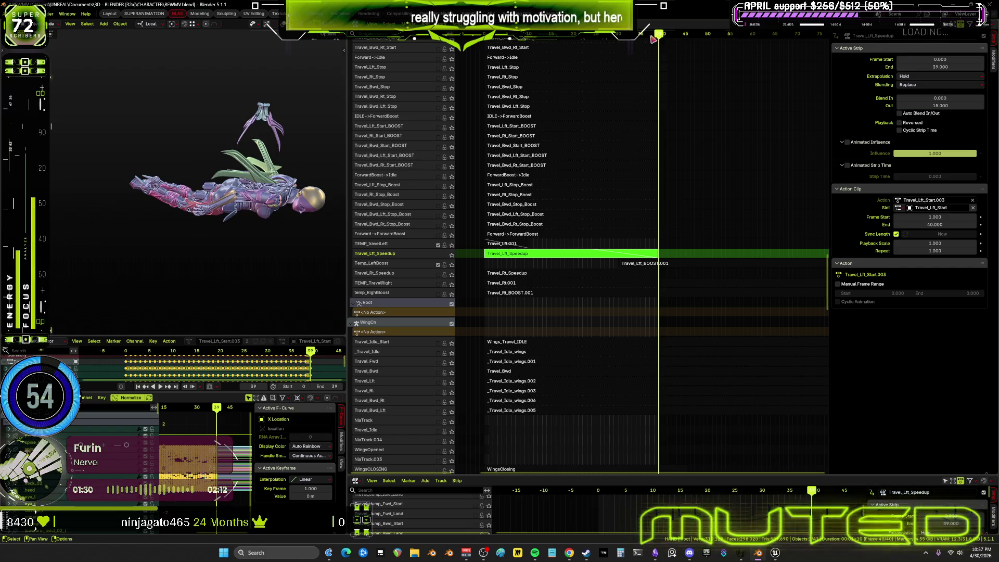
key("space")
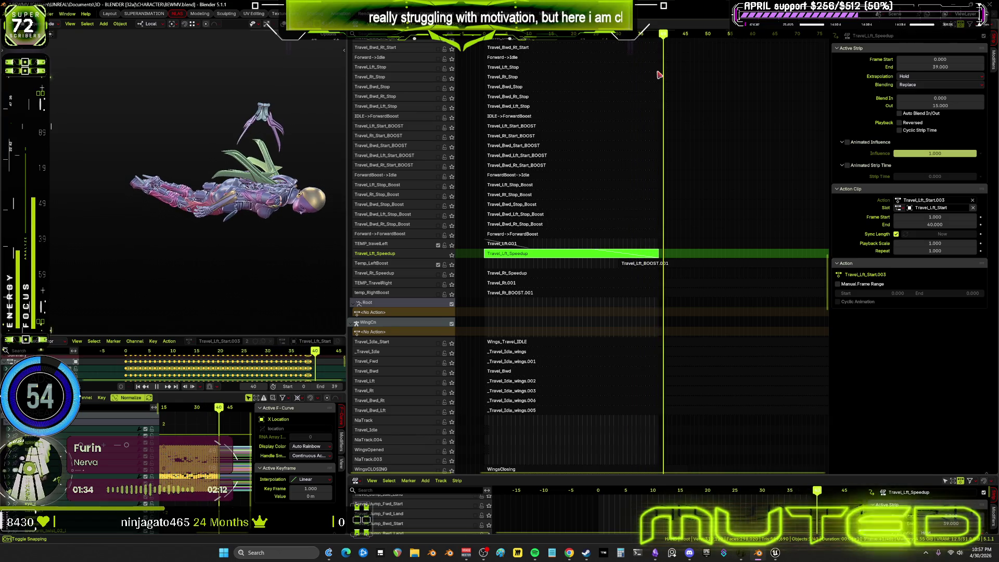
key("space")
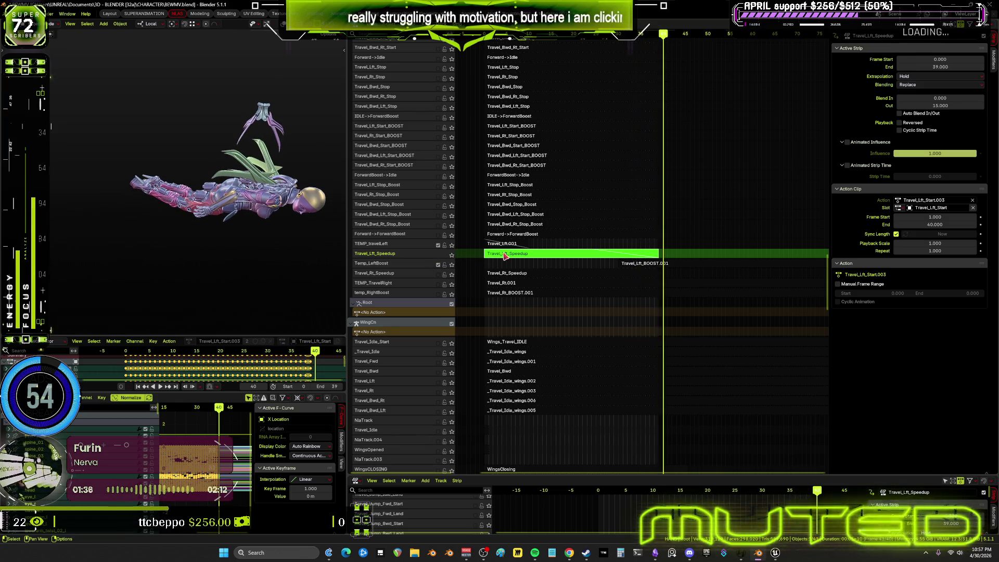
- Toggle the Temp_LeftBoost track, re-enter the strip's action, play it and show bone overlays
key("Tab")
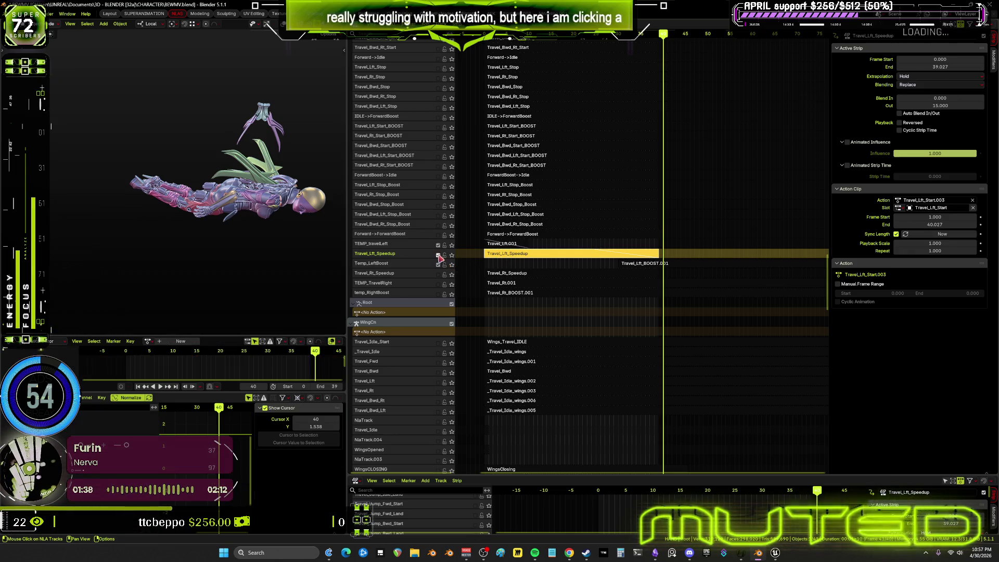
left_click(440, 264)
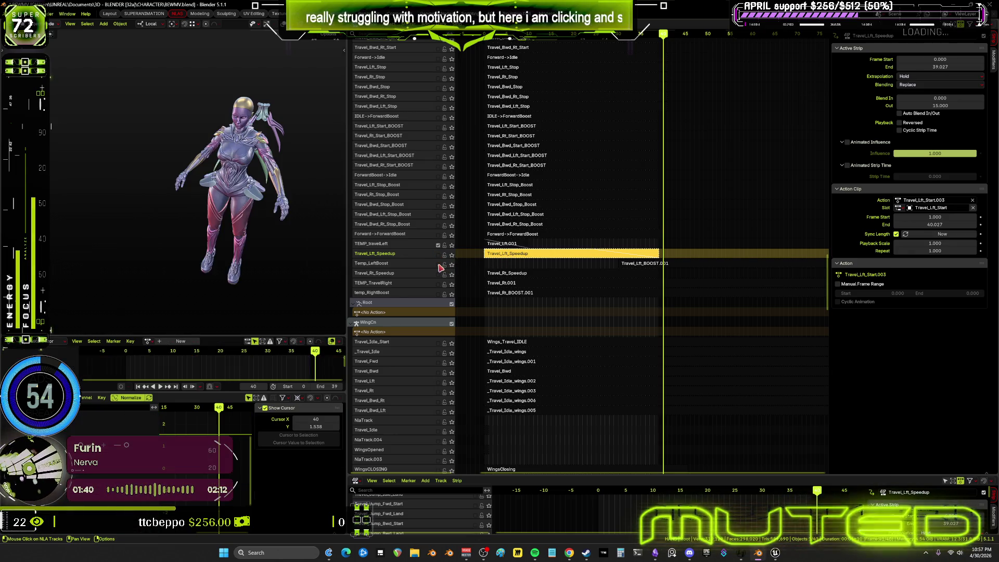
left_click(439, 264)
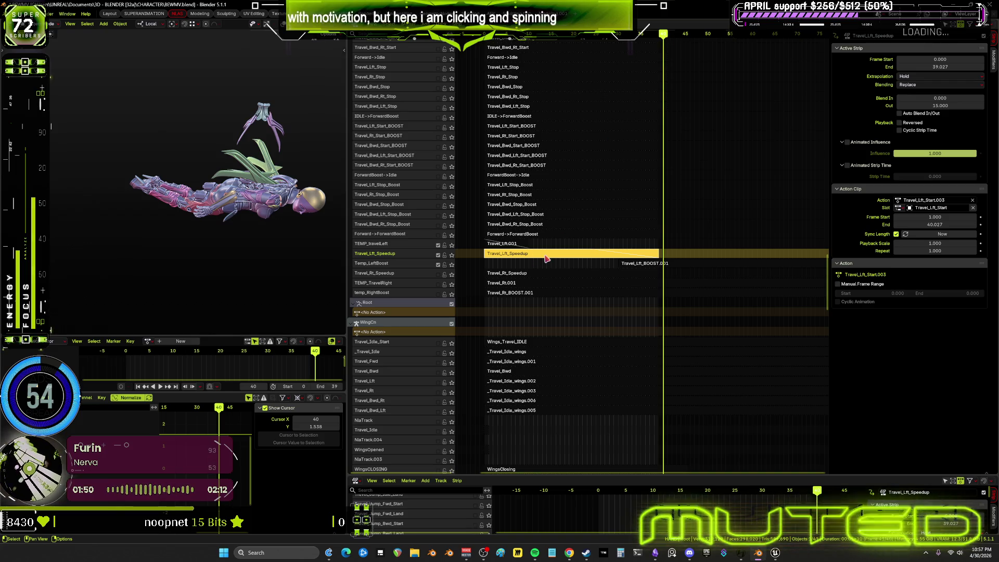
key("Tab")
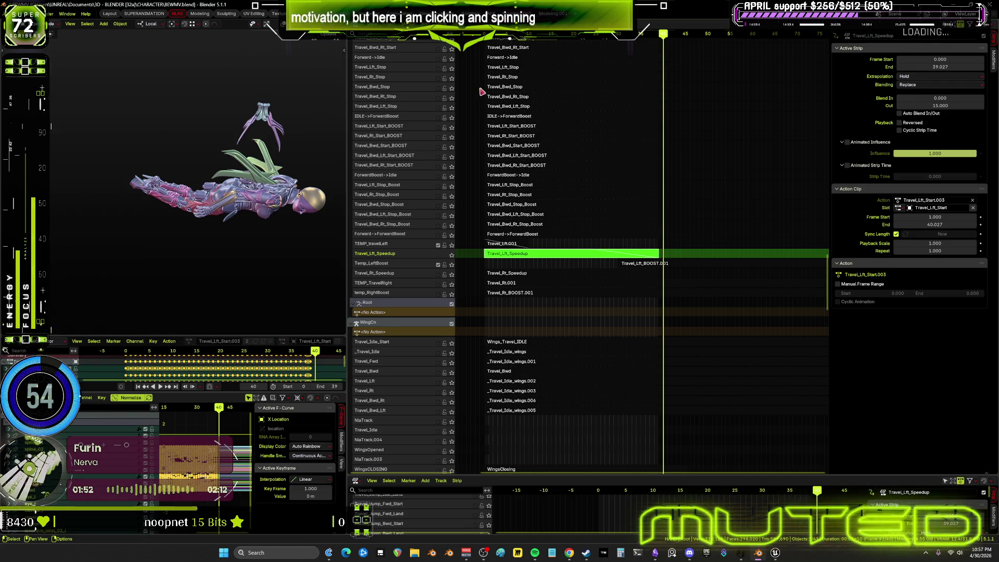
key("space")
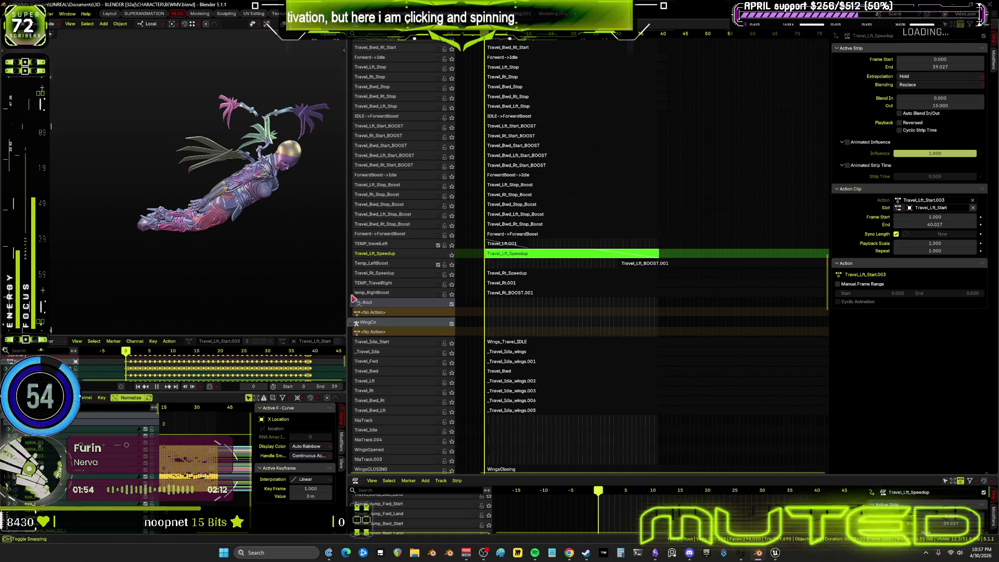
key("shift+alt+z")
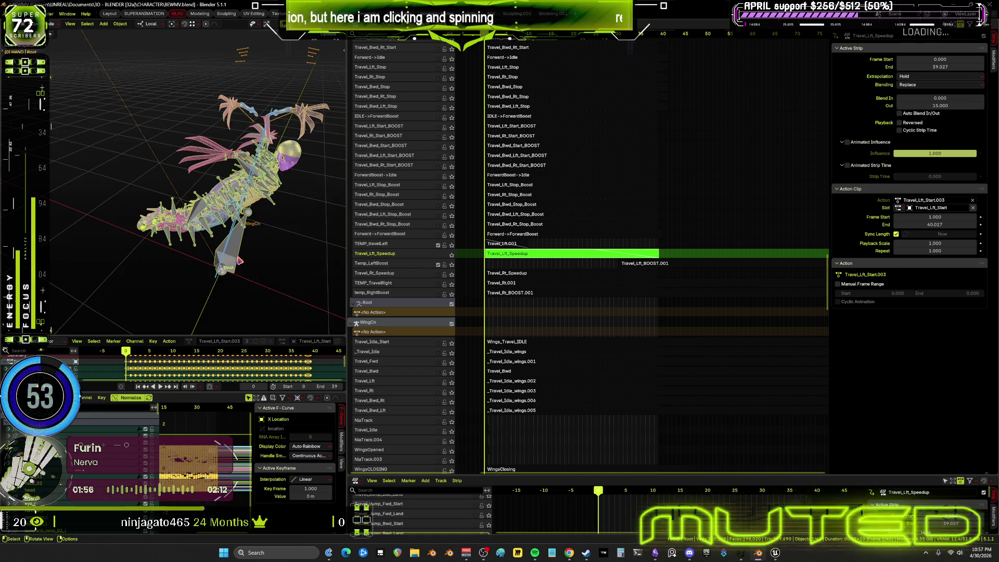
- In Pose mode, run Pose > Animation > Bake Action to bake the pose across frames 0–39
middle_click_drag(289, 232, 241, 222)
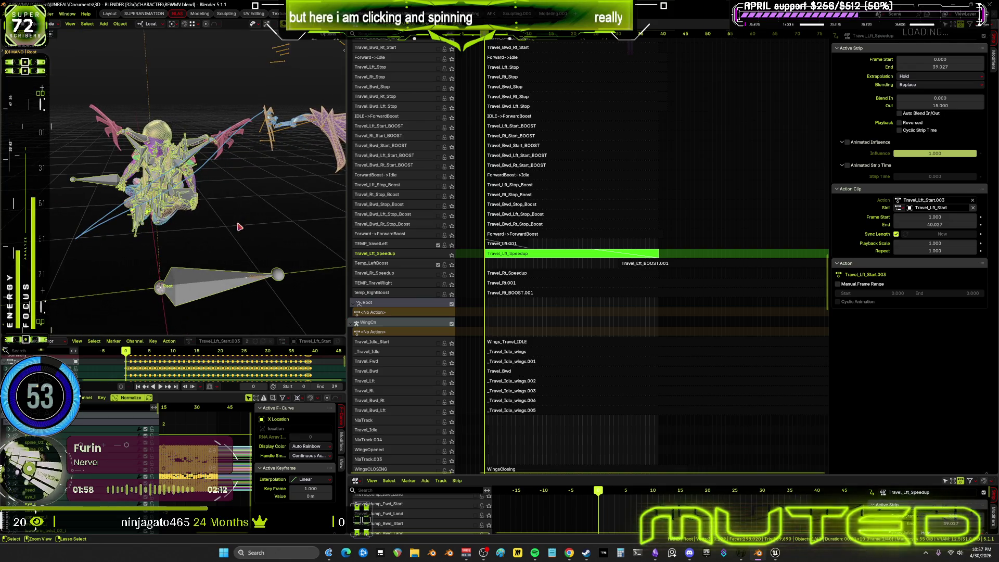
key("ctrl+Tab")
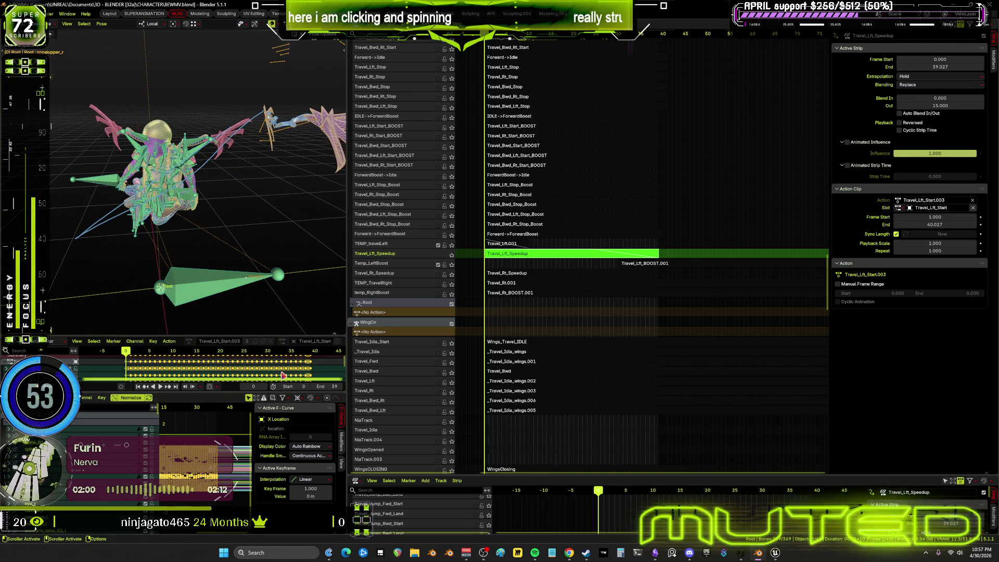
left_click(101, 23)
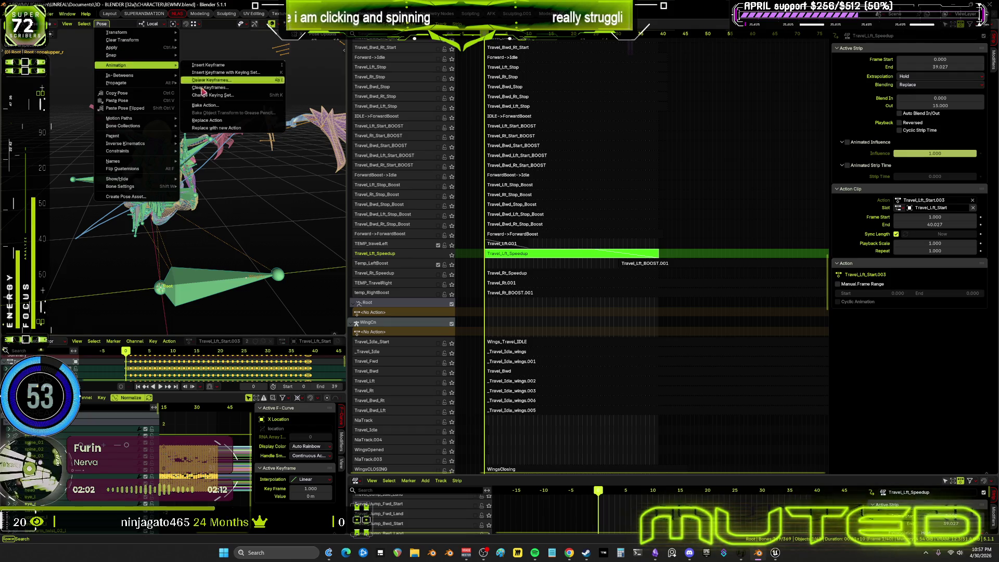
mouse_move(117, 64)
left_click(195, 107)
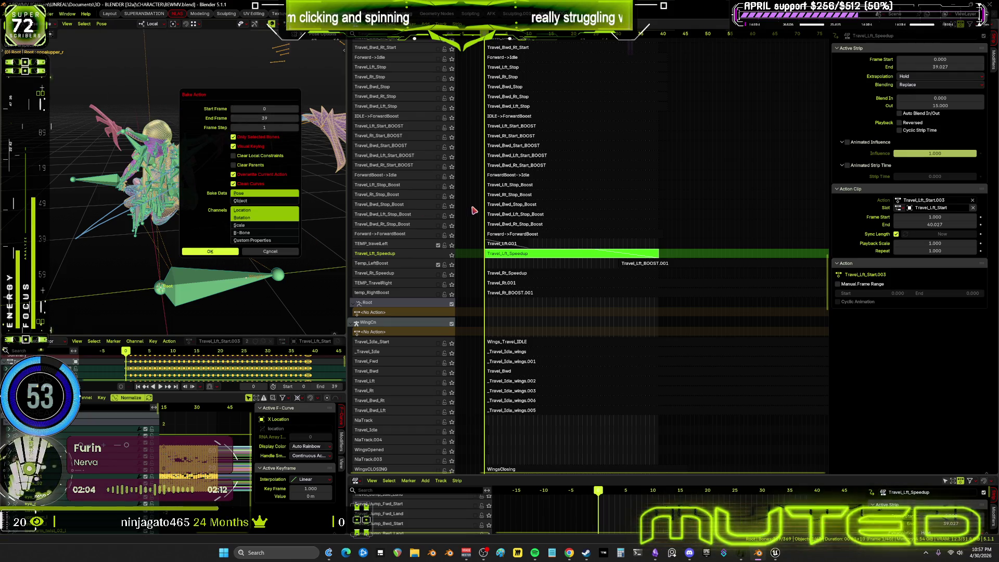
key("Return")
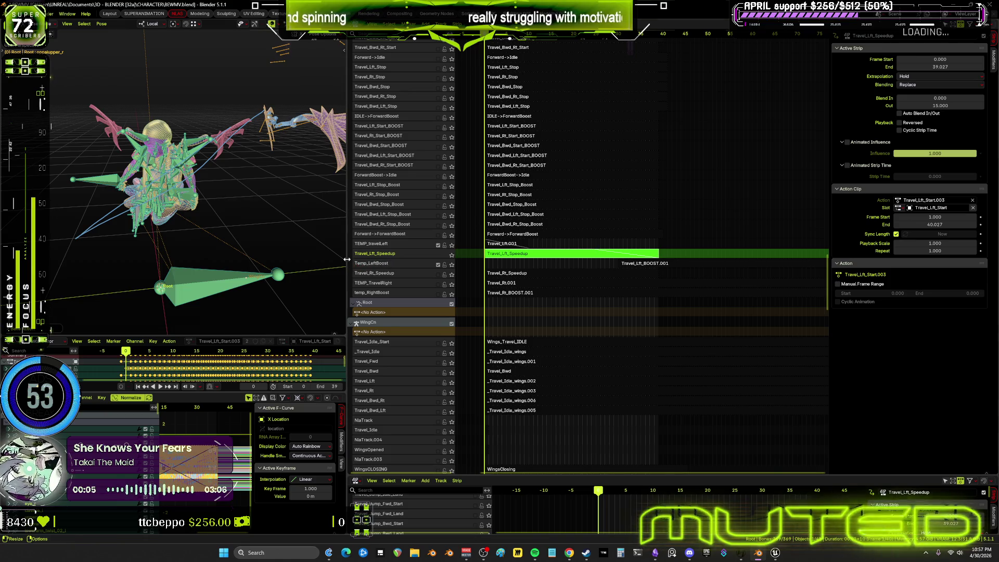
left_click_drag(350, 263, 608, 244)
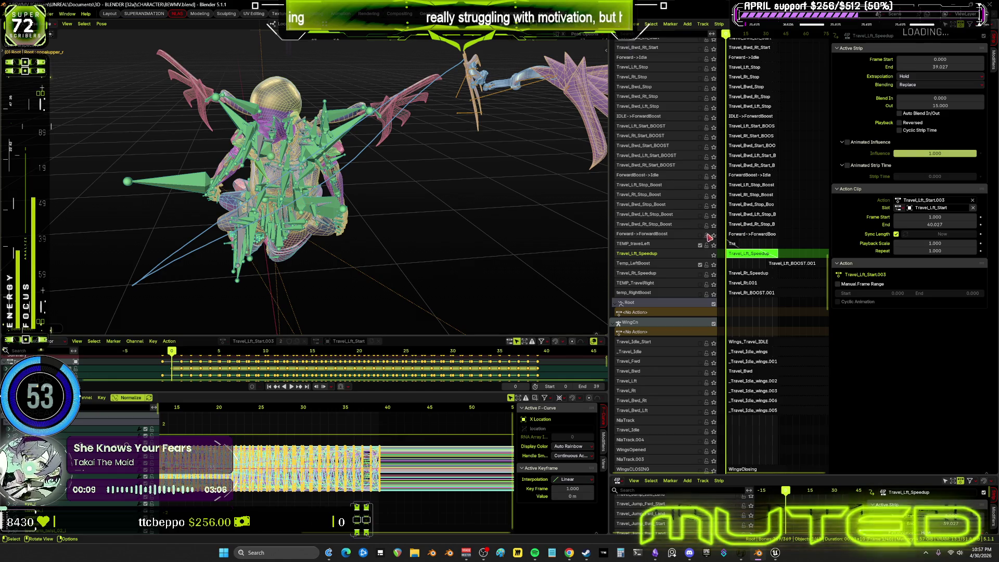
- Toggle the TEMP_travelLeft and neighbouring tracks and flip tweak mode to compare poses
left_click(701, 244)
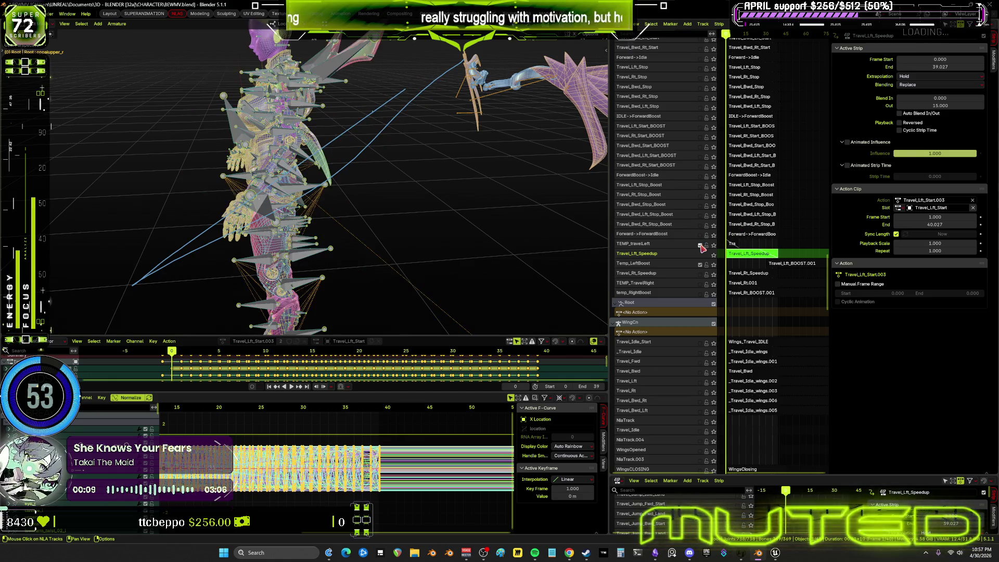
left_click(714, 269)
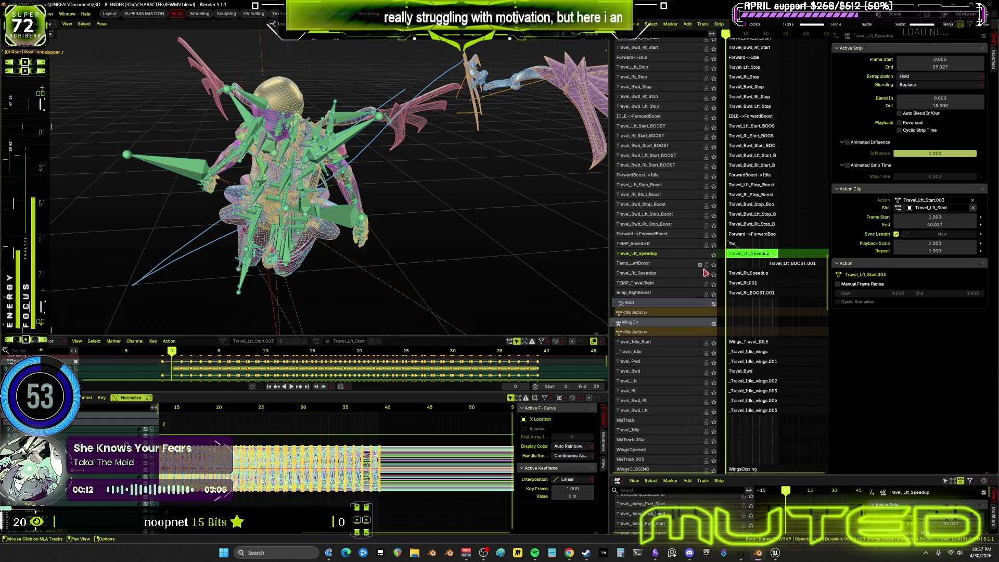
key("Tab")
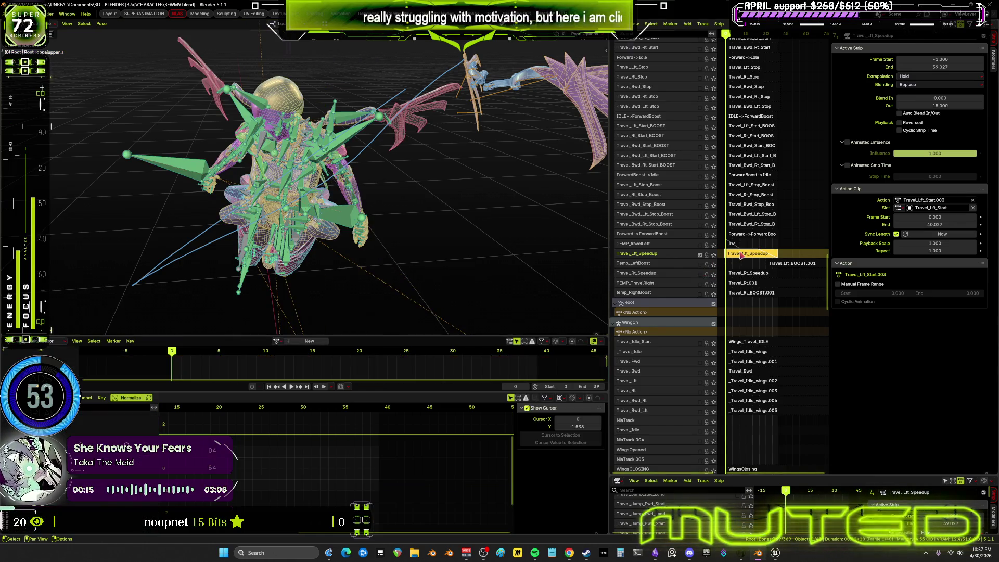
key("Tab")
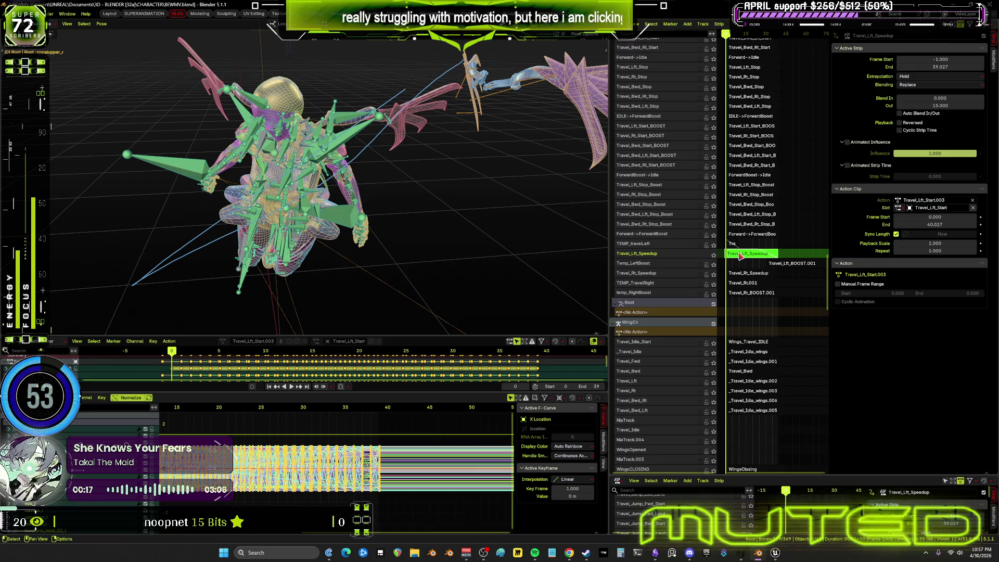
key("Tab")
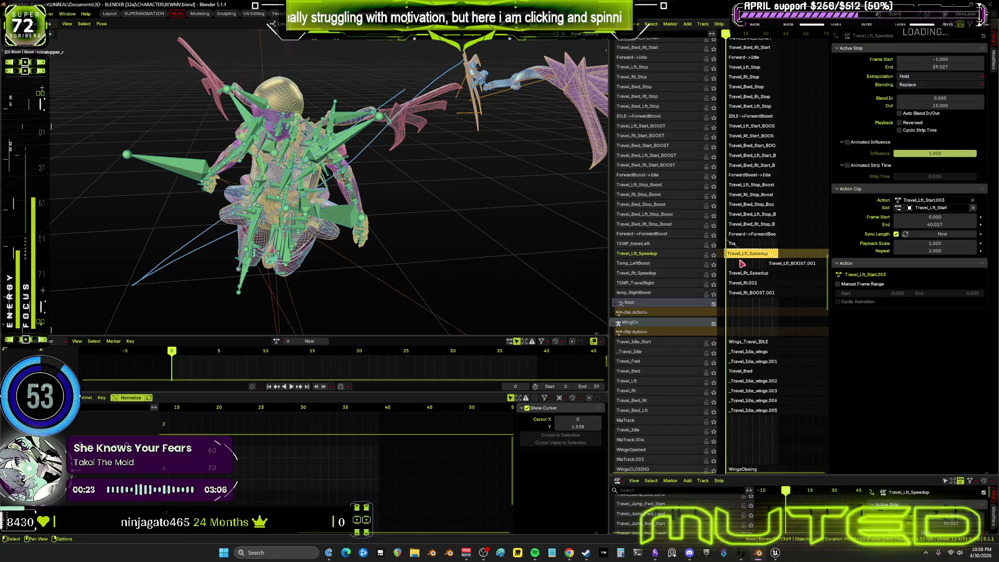
scroll(758, 260, "right", 1)
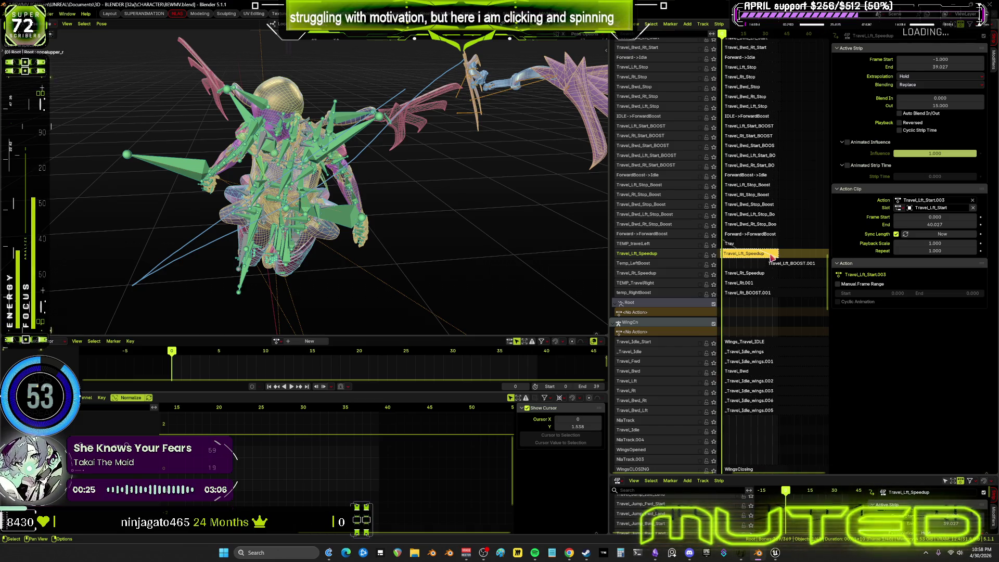
key("Tab")
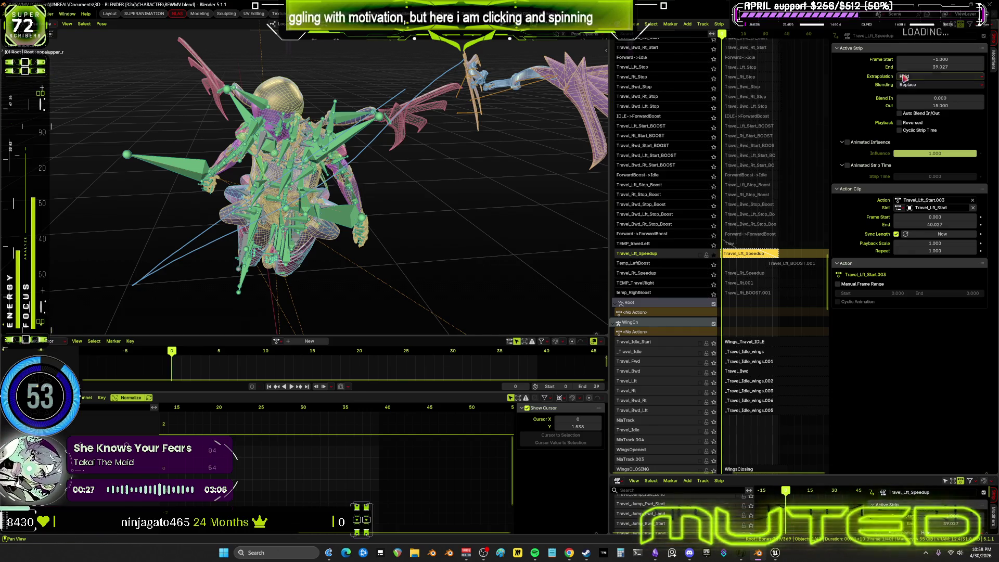
- Set the Travel_Lft_Speedup blend out to 0, hide overlays and play the baked motion
double_click(942, 105)
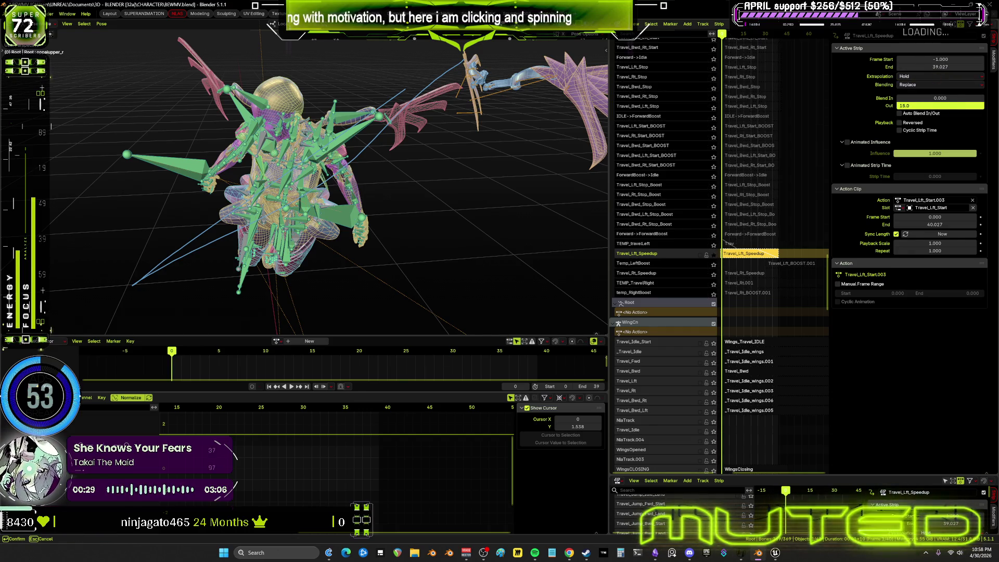
type("0")
key("Return")
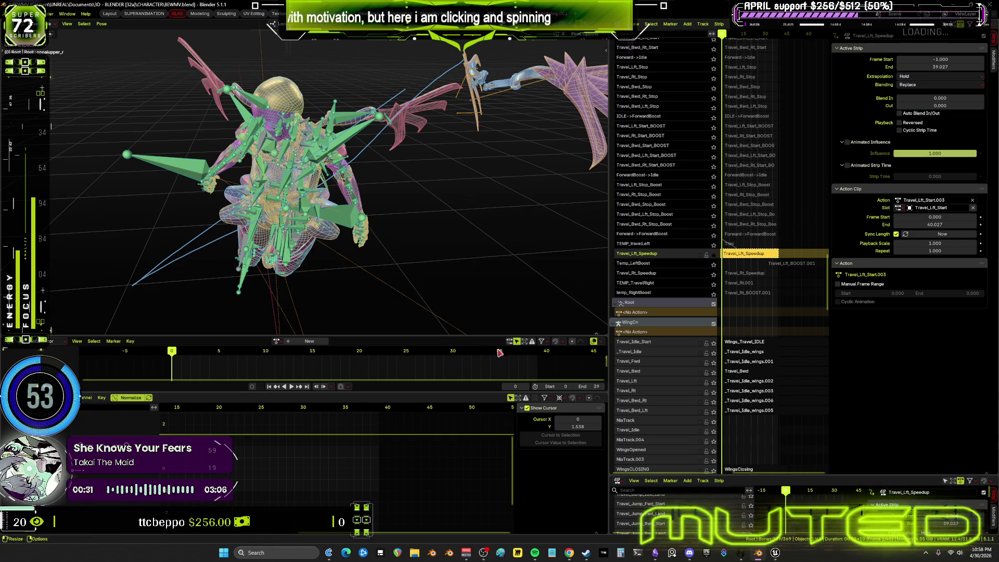
scroll(246, 255, "down", 4)
middle_click_drag(246, 255, 313, 238)
key("shift+alt+z")
key("space")
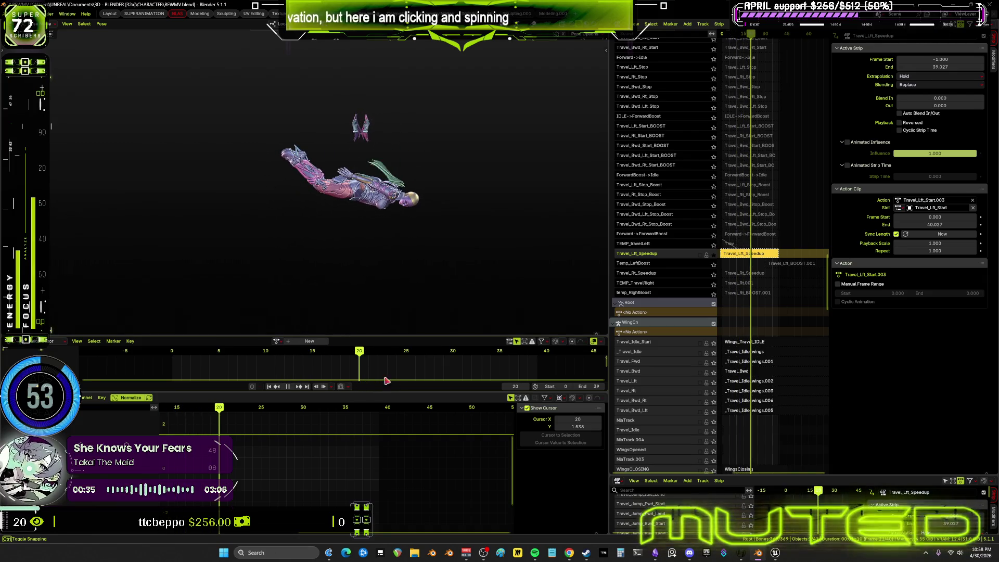
- Set the strip's Frame Start to 0 so it ends at 40.027 and play it back
left_click_drag(361, 353, 531, 377)
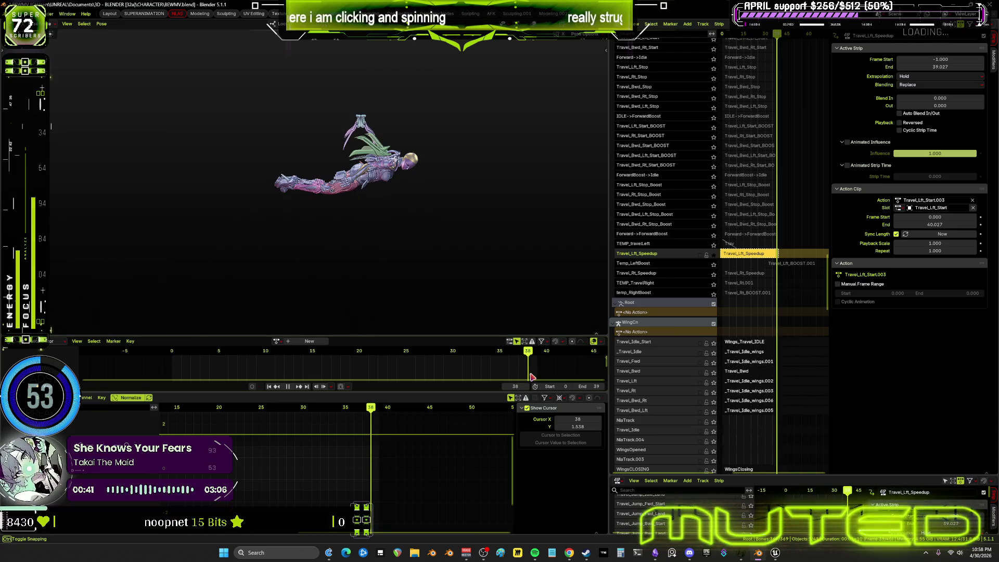
left_click(956, 59)
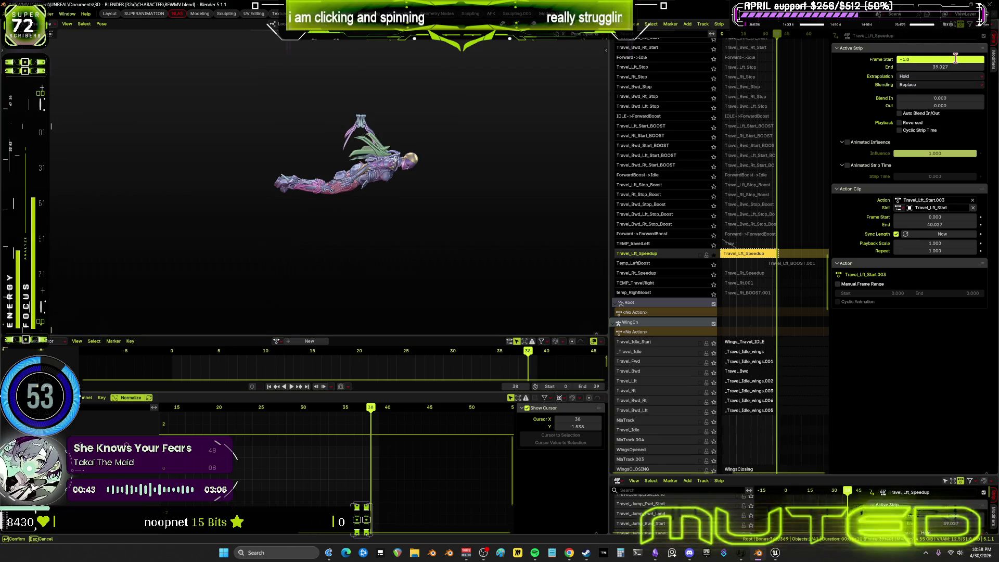
type("0")
key("Return")
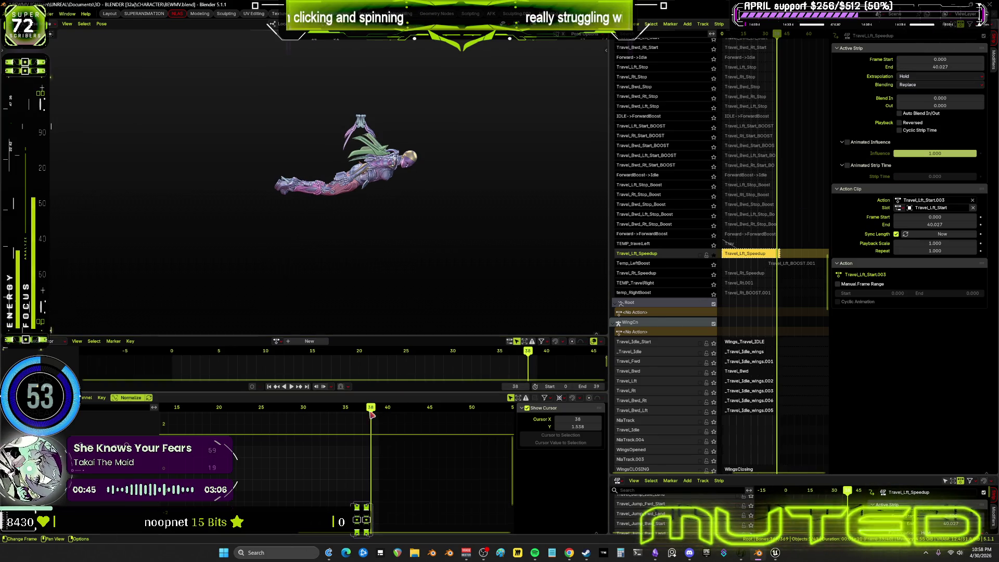
key("space")
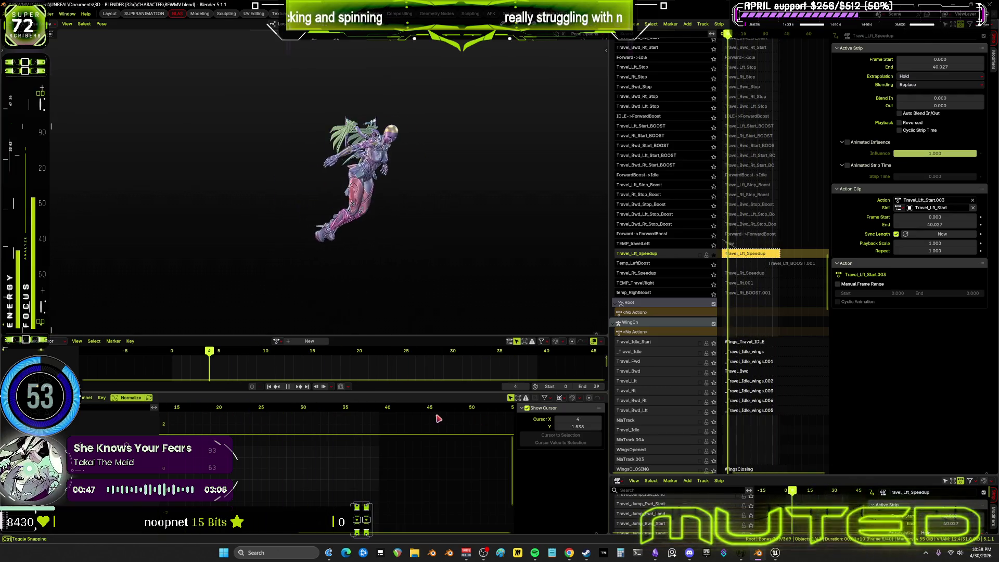
scroll(211, 426, "down", 3)
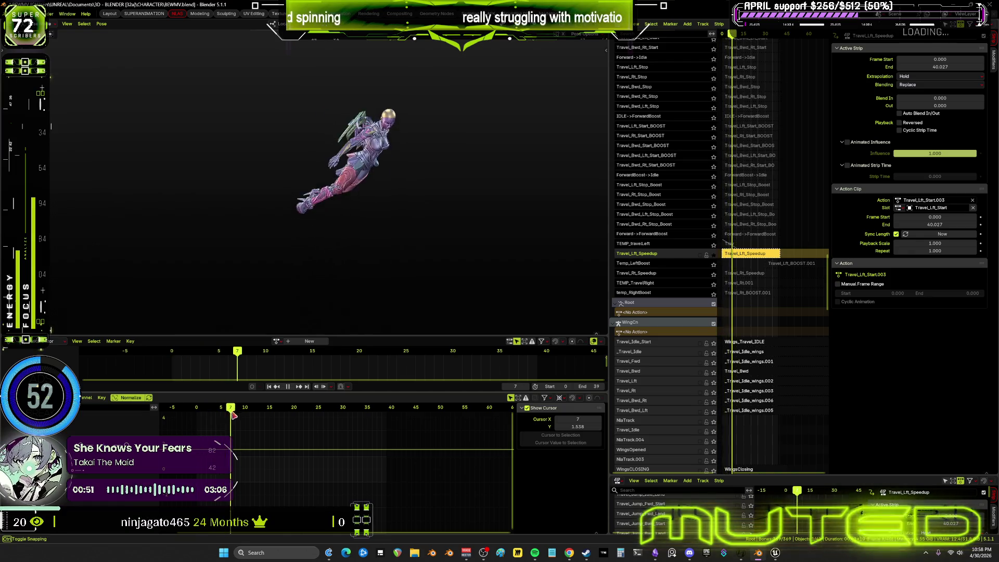
key("space")
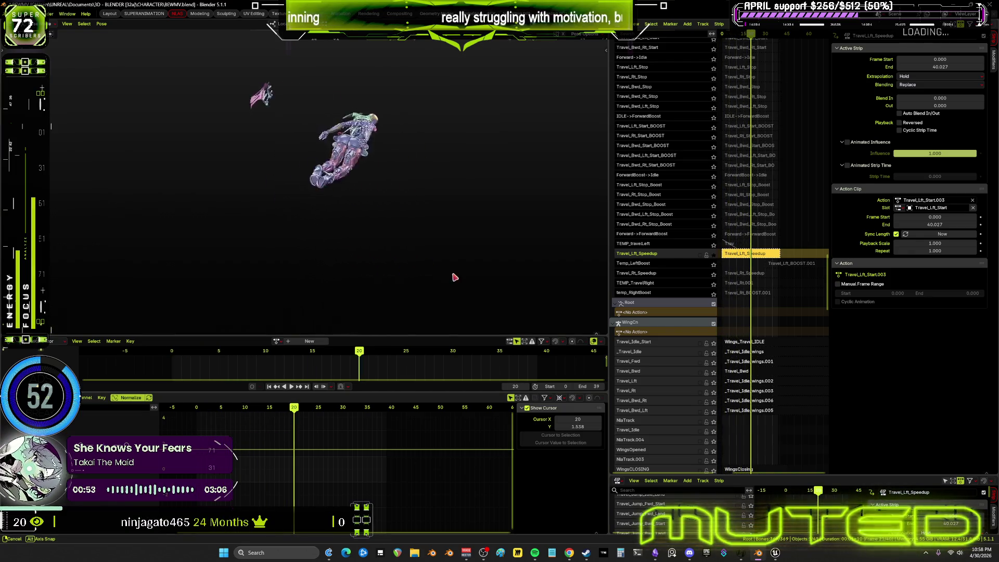
- Scrub through the motion and orbit to view the character from the front
mouse_move(295, 411)
left_mouse_down()
mouse_move(381, 405)
mouse_move(196, 407)
left_mouse_up()
middle_click_drag(793, 174, 825, 142)
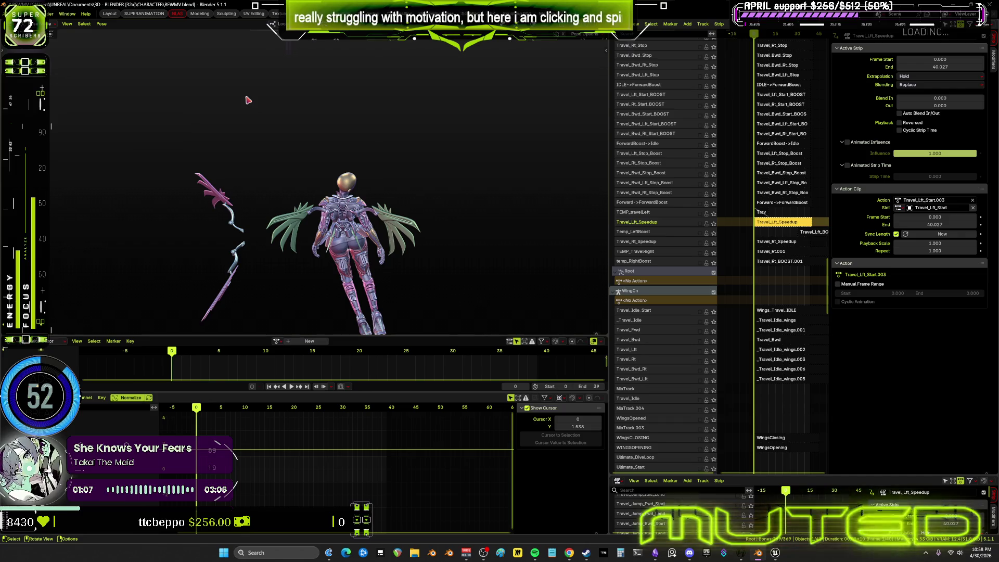
middle_click_drag(474, 133, 376, 101)
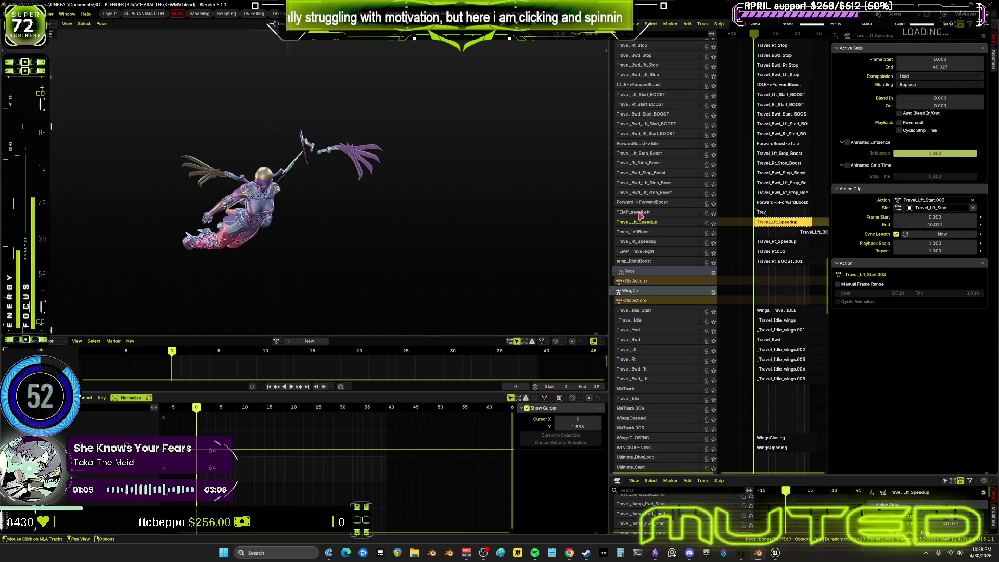
- Solo the Travel_Lft_Speedup track and bring up the Track Ordering options from the track list
left_click_drag(610, 221, 365, 221)
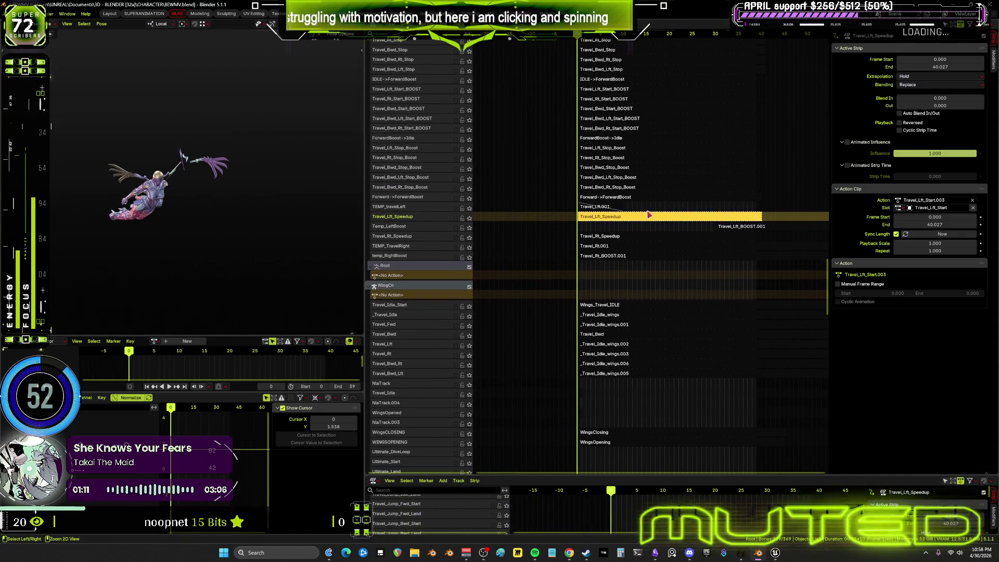
left_click(470, 216)
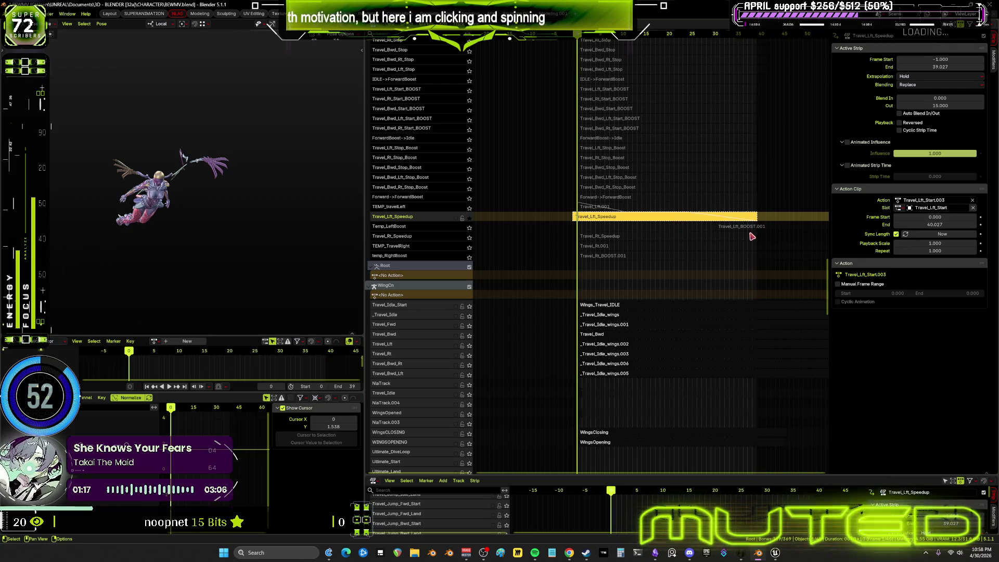
key("Tab")
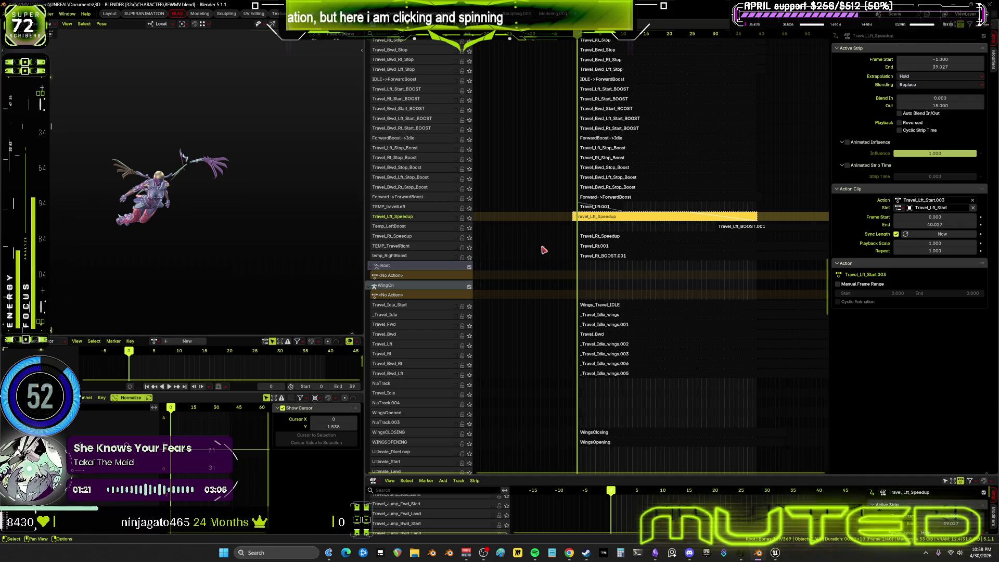
right_click(441, 251)
mouse_move(406, 247)
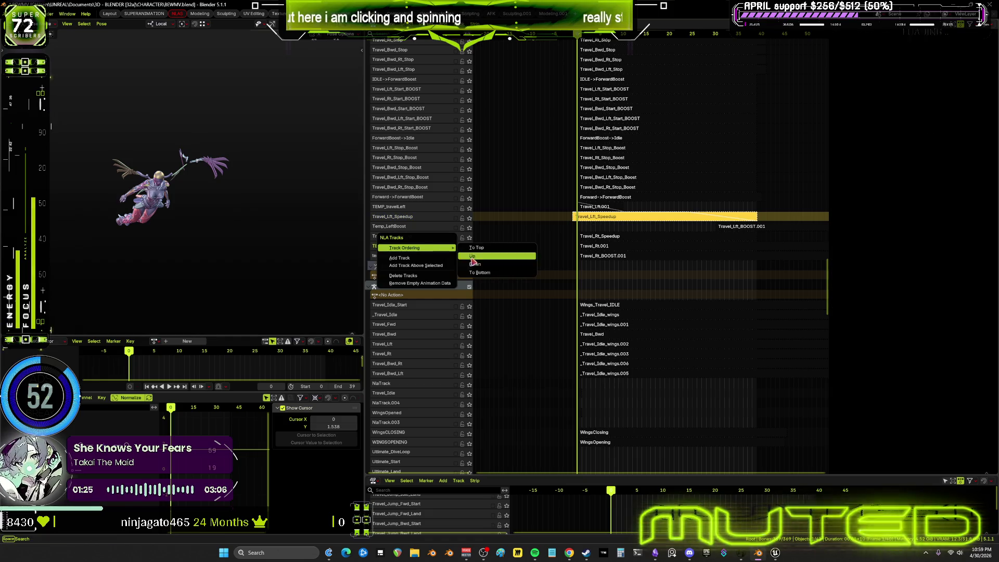
- Move the track up, then make Travel_Rt.001 end at frame 10 with a 10-frame blend out
left_click(475, 259)
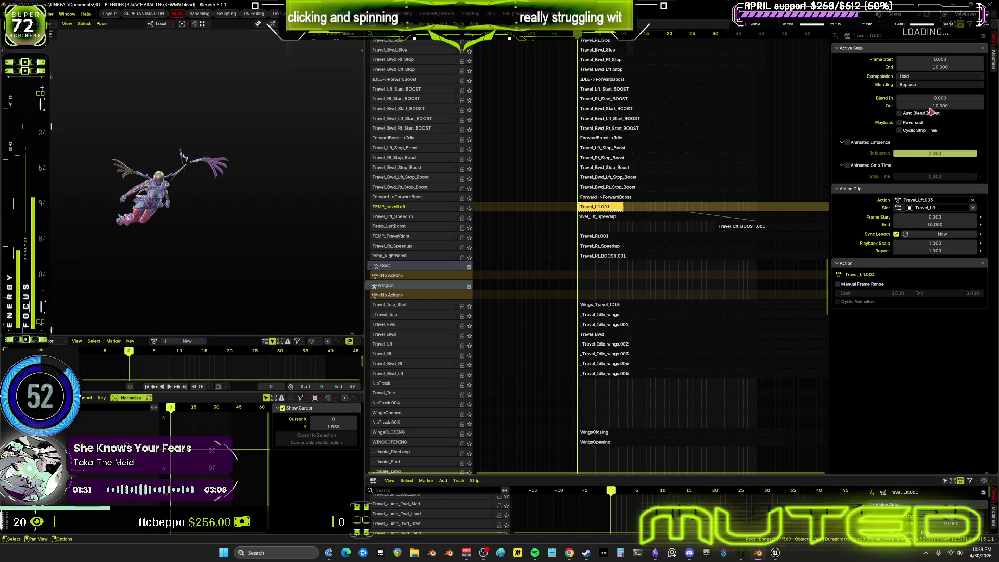
left_click(608, 237)
left_click(957, 68)
type("10")
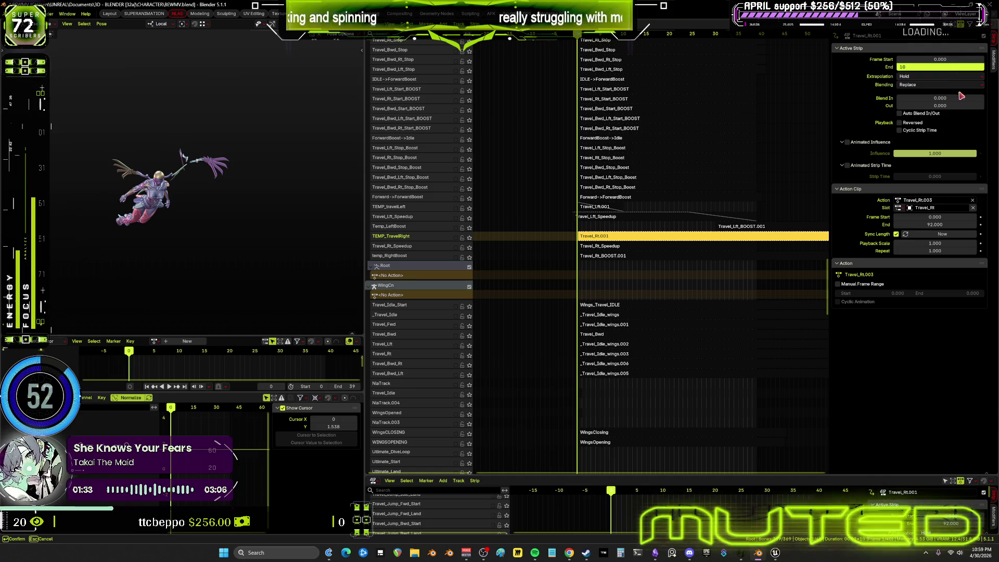
left_click(948, 108)
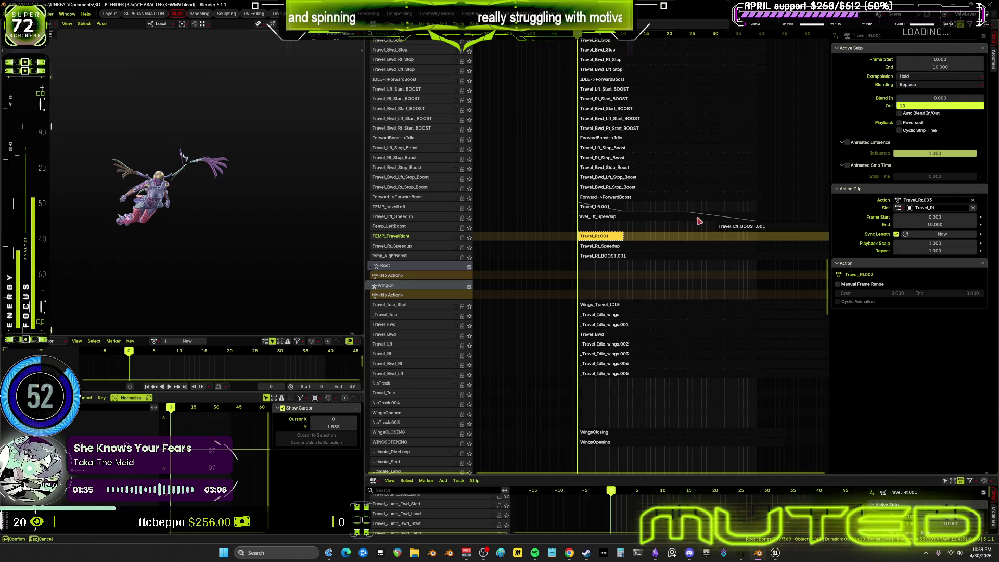
key("Return")
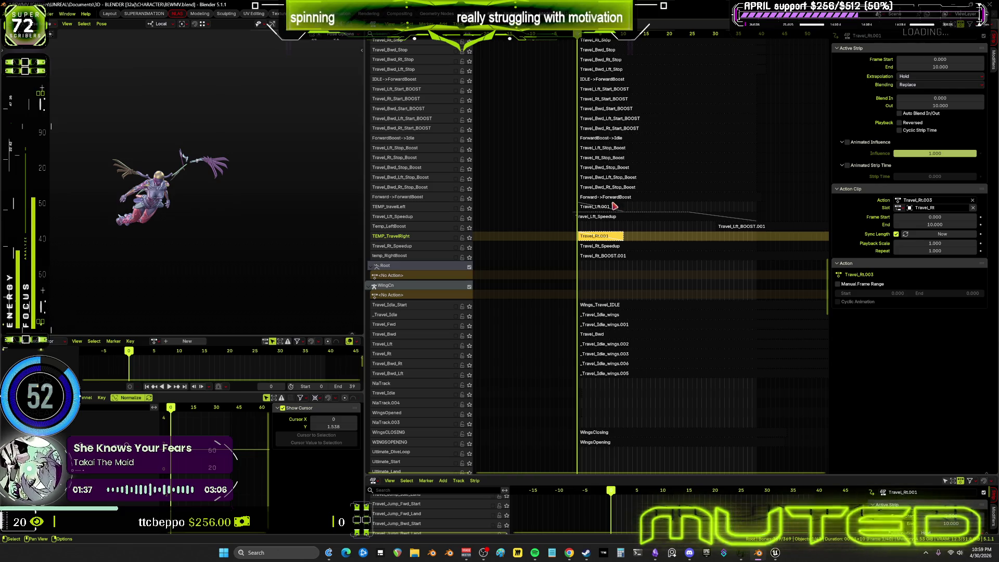
- Set Travel_Lft_Speedup to start at frame 0 and give Travel_Rt_Speedup a 15-frame blend out
left_click_drag(613, 206, 614, 233)
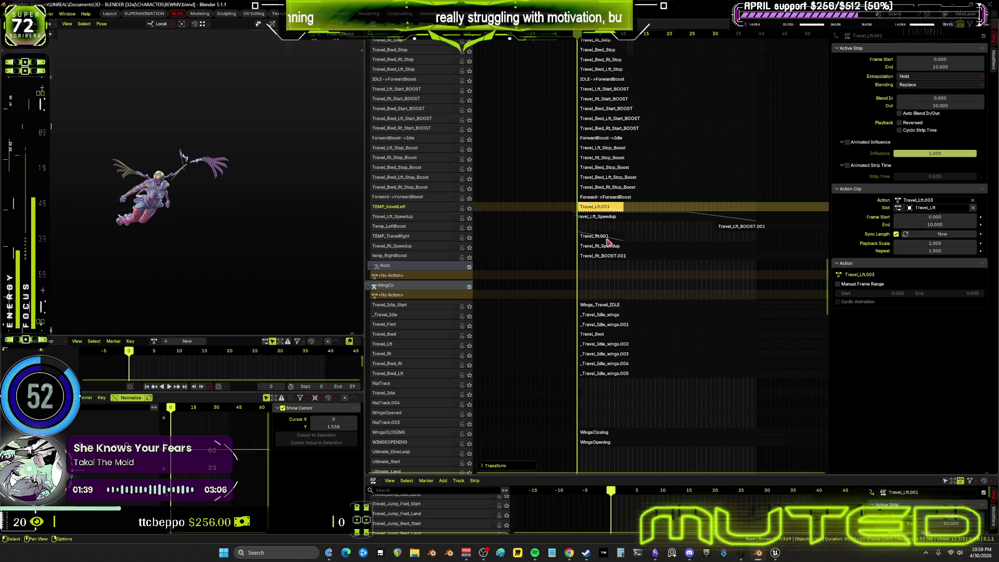
left_click(609, 218)
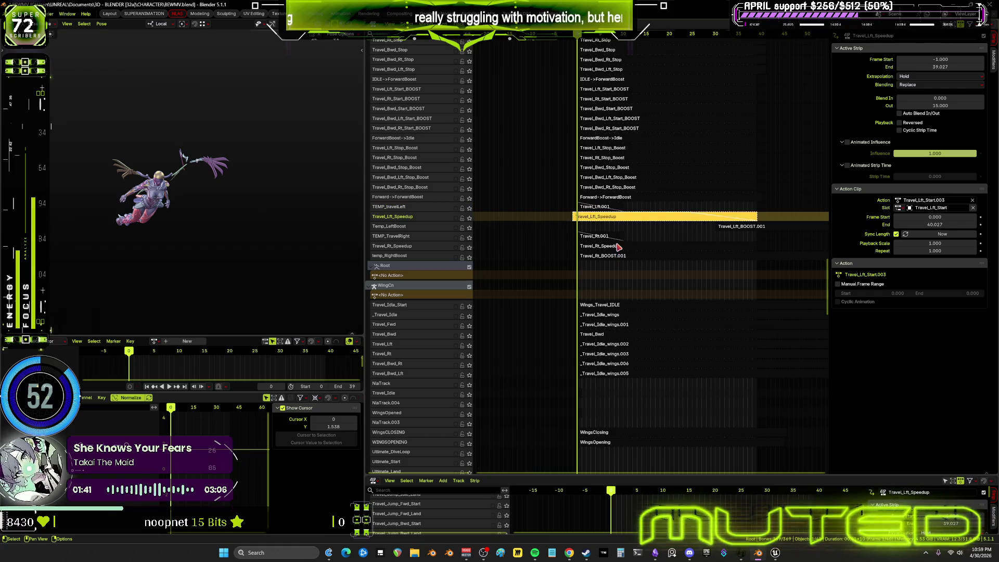
left_click(941, 60)
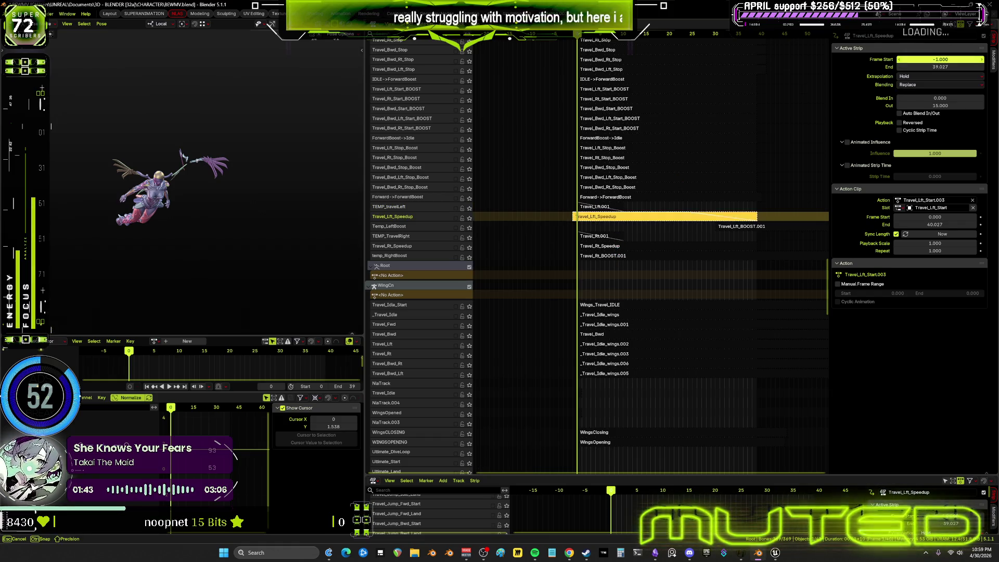
type("0")
key("Return")
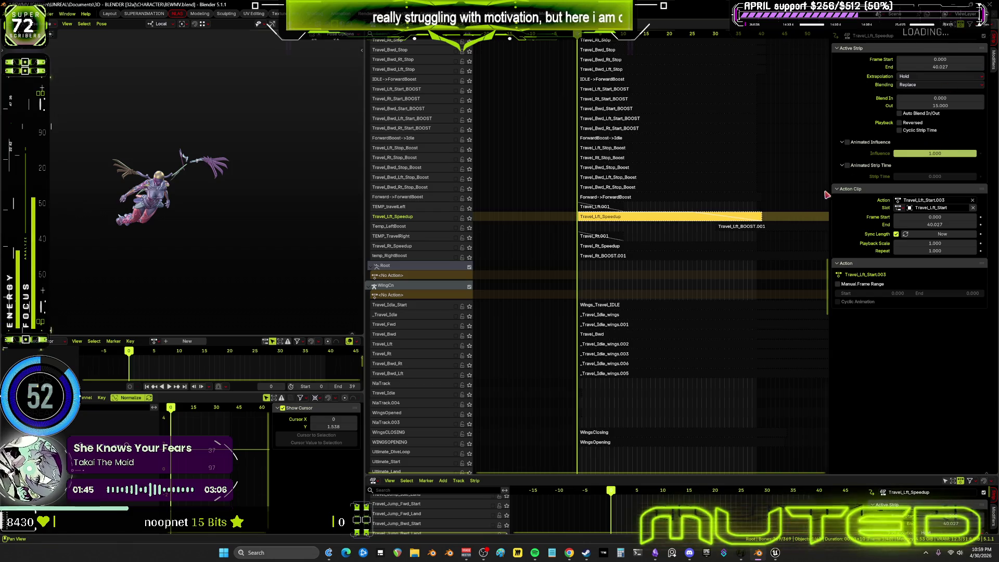
left_click(607, 249)
left_click(962, 105)
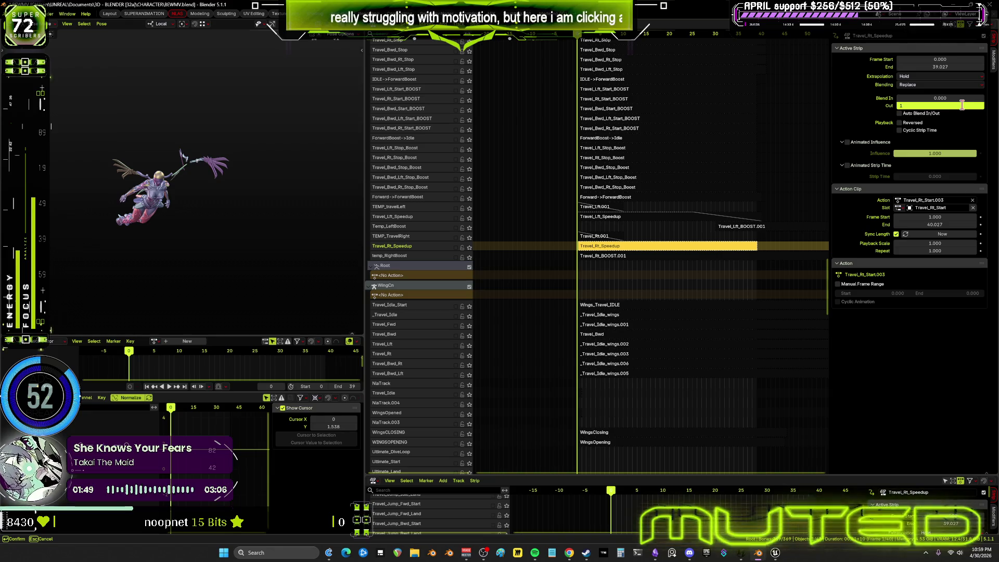
type("5")
key("Return")
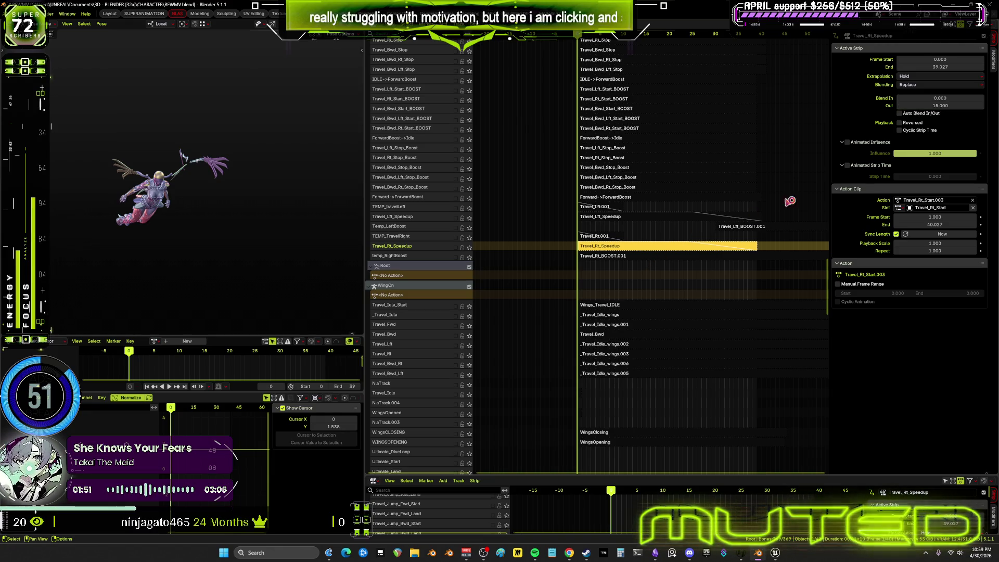
- Make Travel_Rt_BOOST.001 span frames 30–120 and compare its timing with Travel_Lft_BOOST.001
left_click(666, 220)
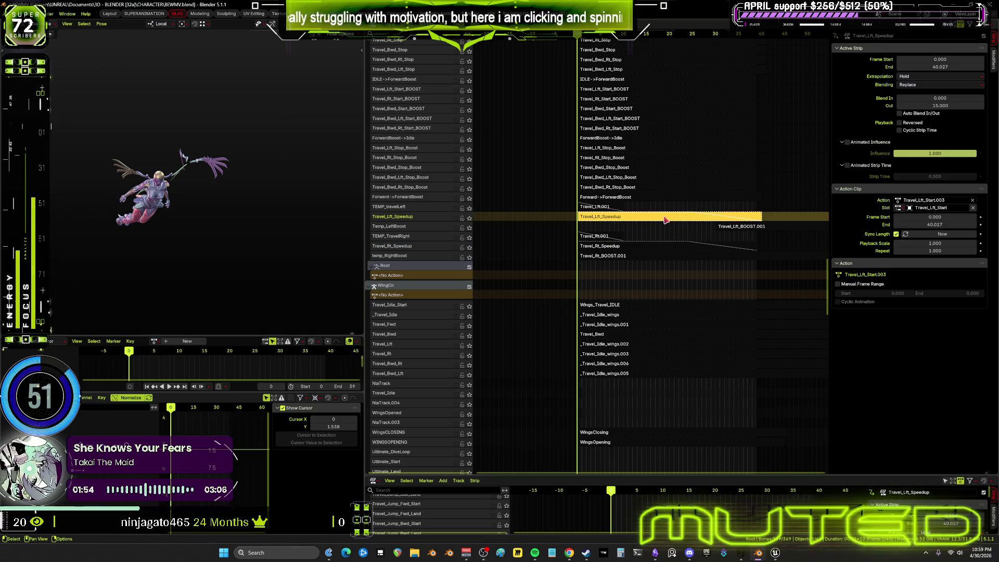
left_click(742, 228)
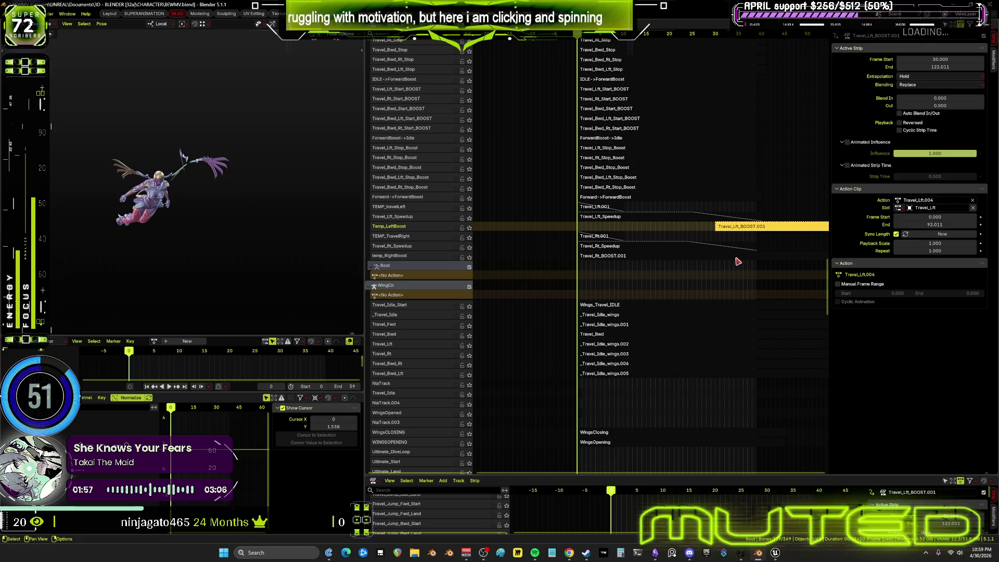
left_click(961, 61)
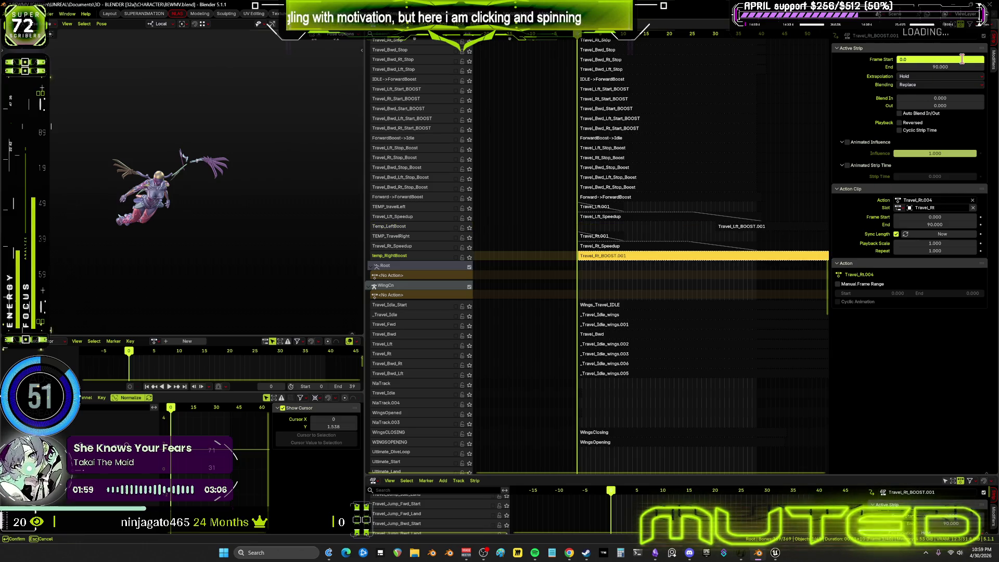
type("30")
key("Tab")
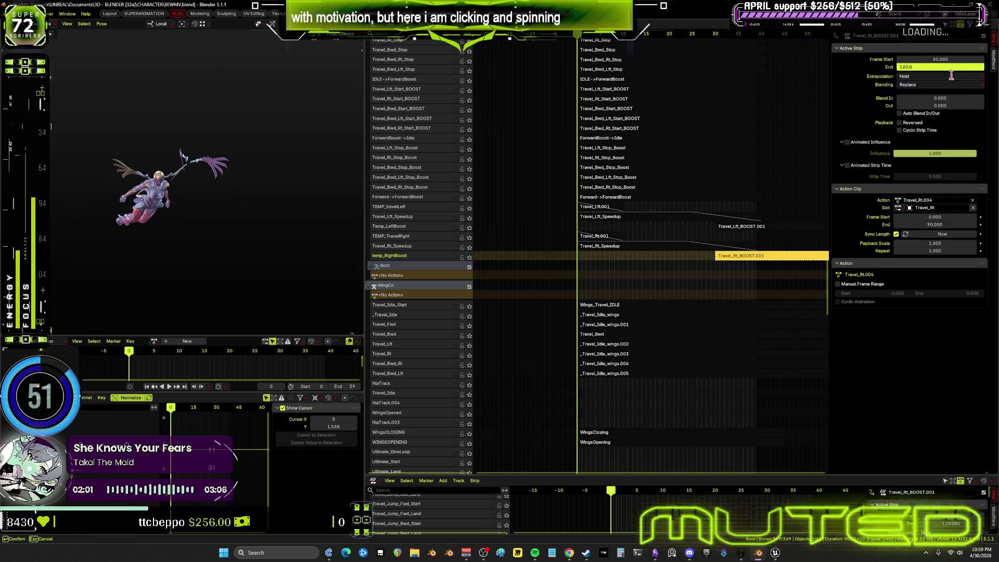
key("Return")
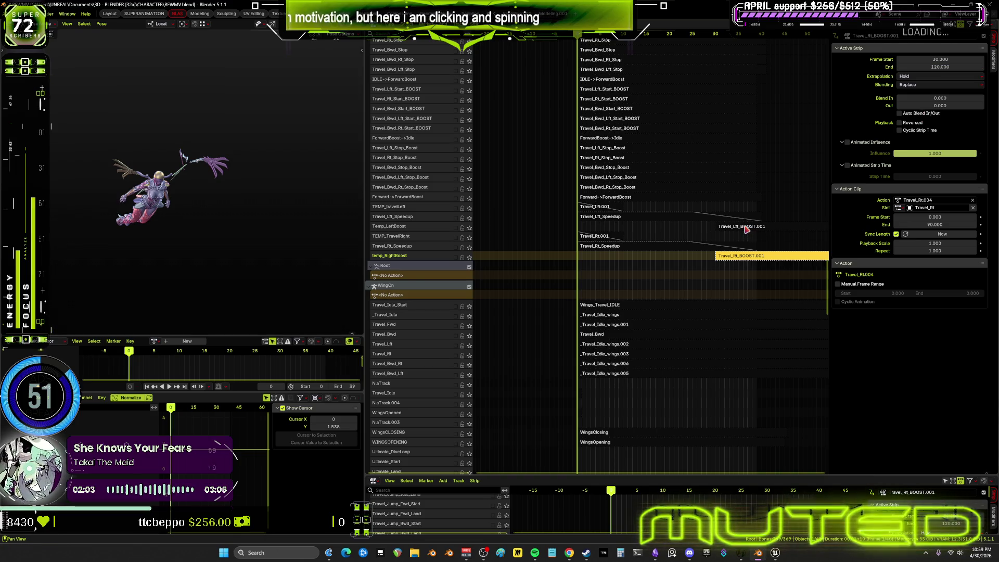
left_click(747, 230)
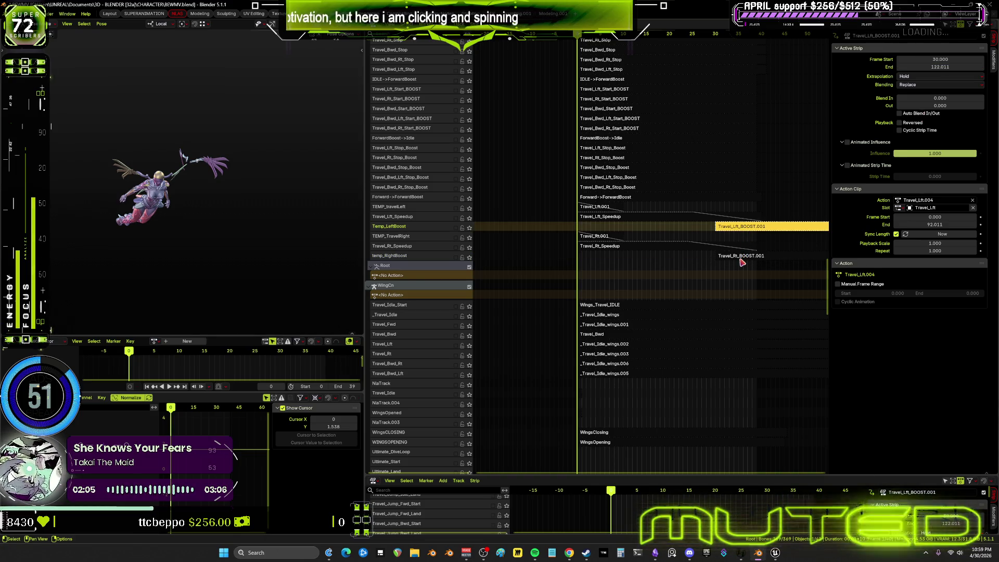
left_click(743, 257)
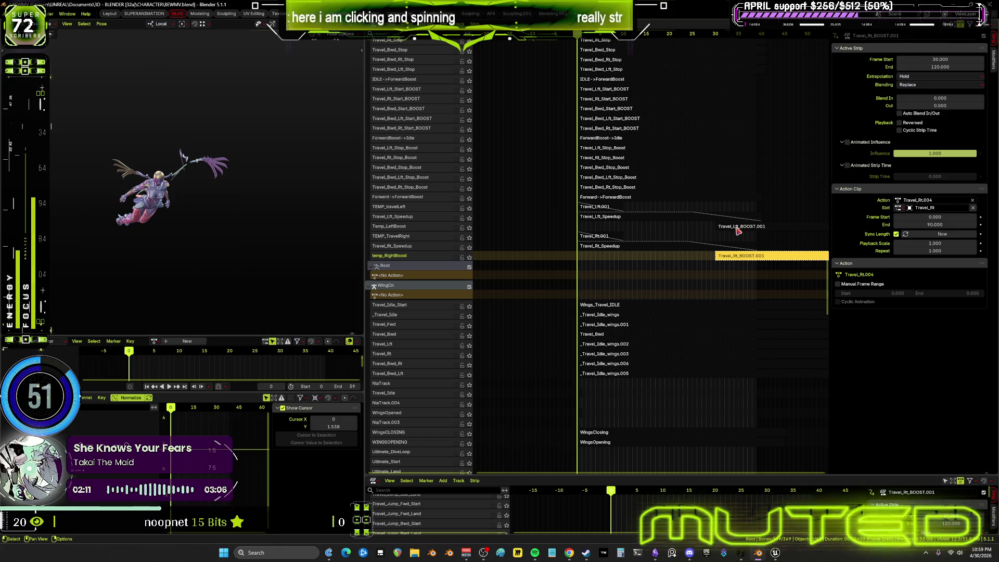
left_click(738, 228)
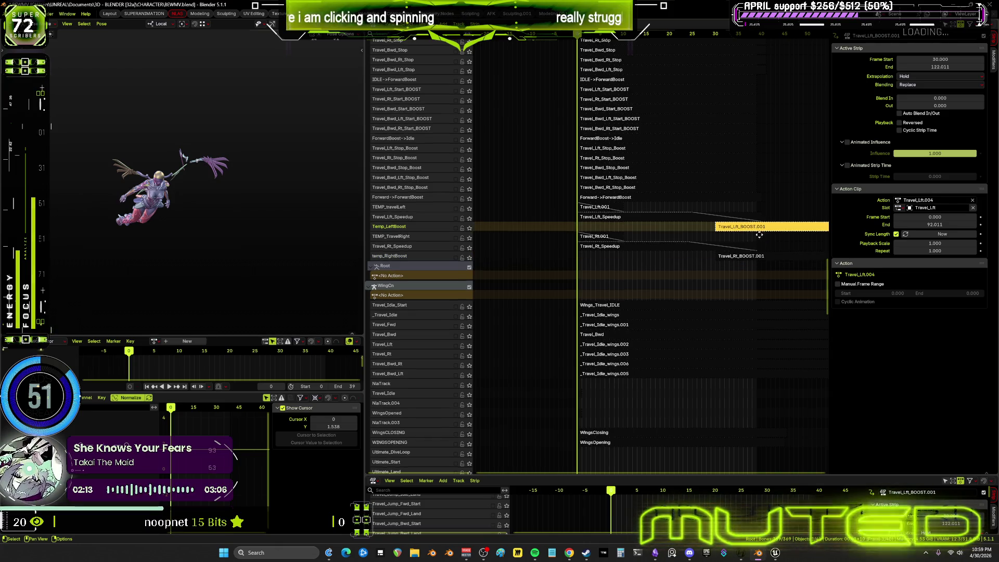
middle_click_drag(761, 237, 698, 235)
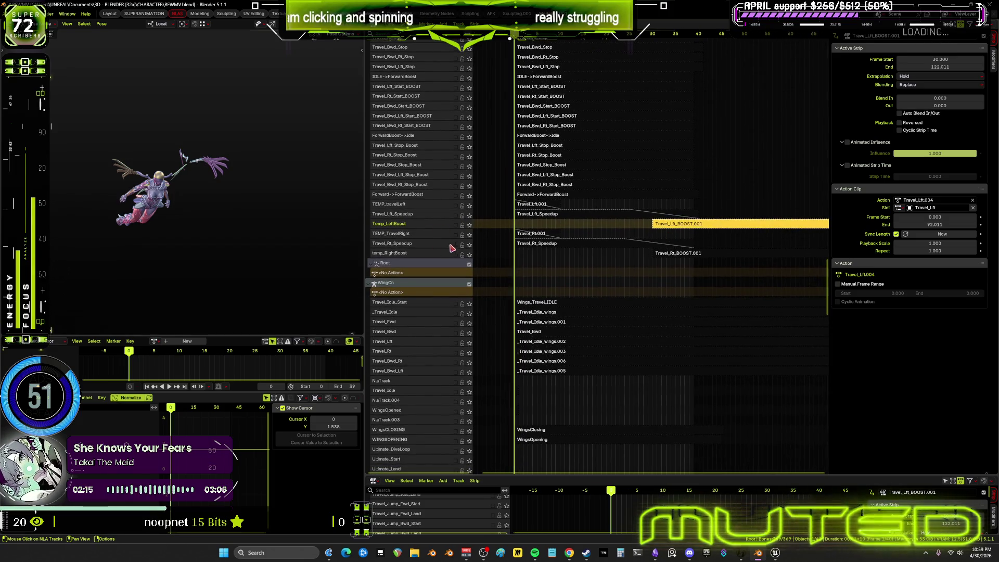
- Enable the TEMP_TravelRight track and play the animation to preview the timing
left_click(456, 236)
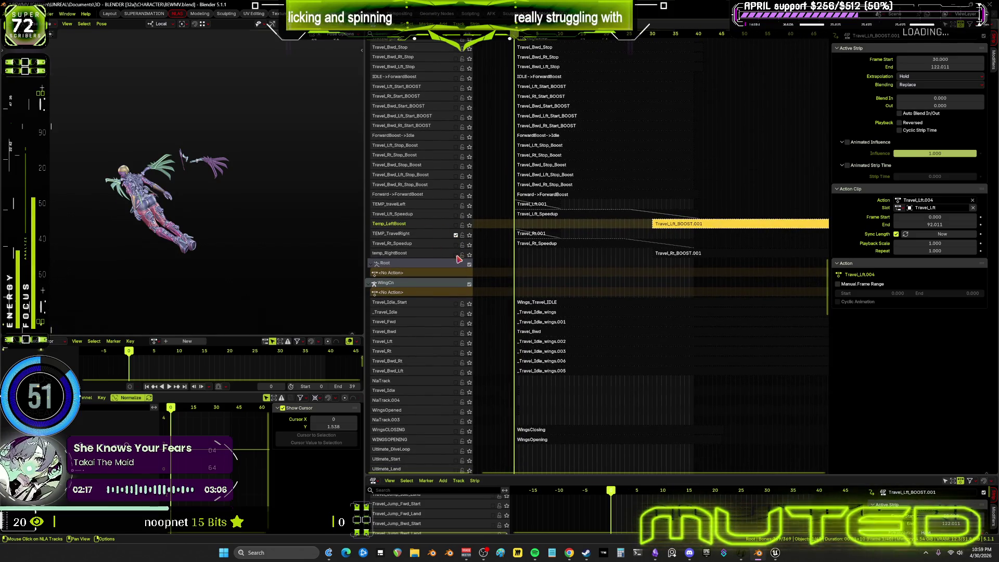
left_click(457, 244)
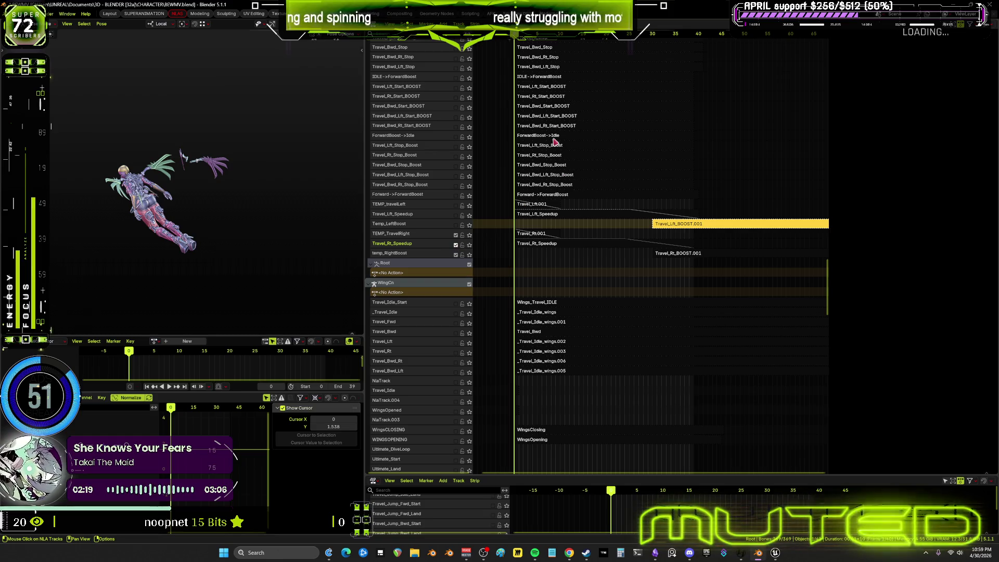
key("space")
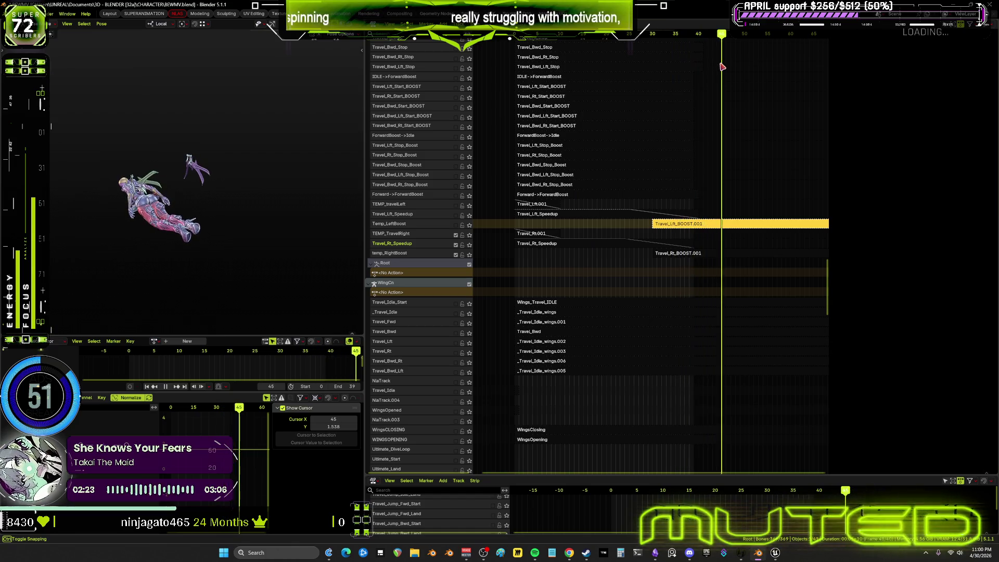
key("space")
left_click(539, 89)
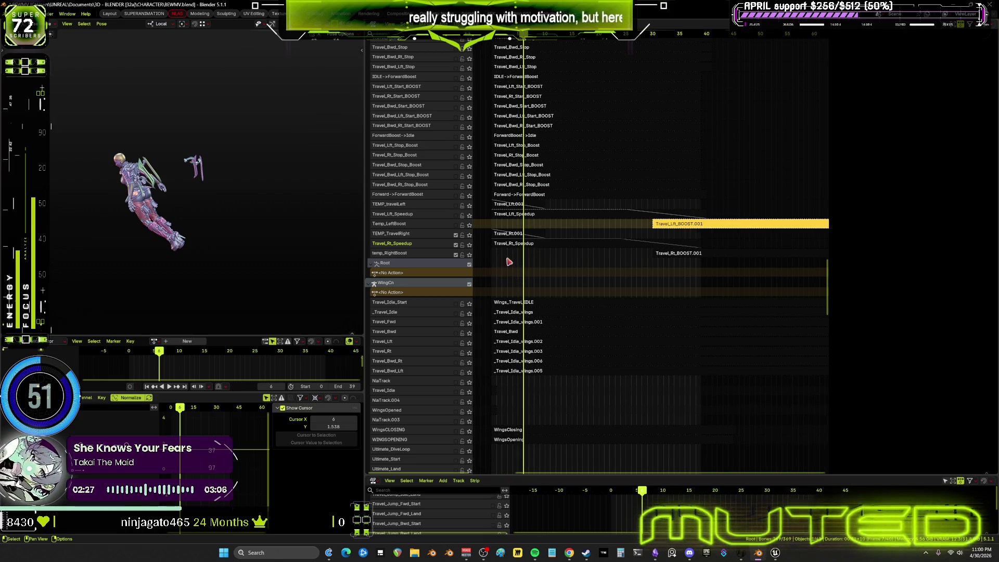
scroll(586, 235, "up", 2)
- Enter tweak mode on the Travel_Rt_Speedup strip to edit its Travel_Rt_Start.003 keyframes
left_click(589, 232)
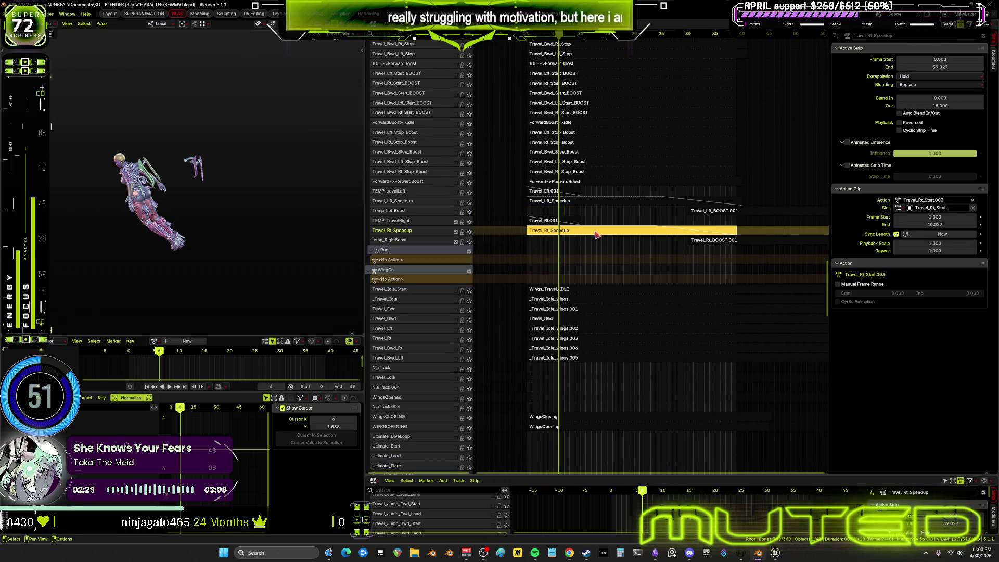
key("Tab")
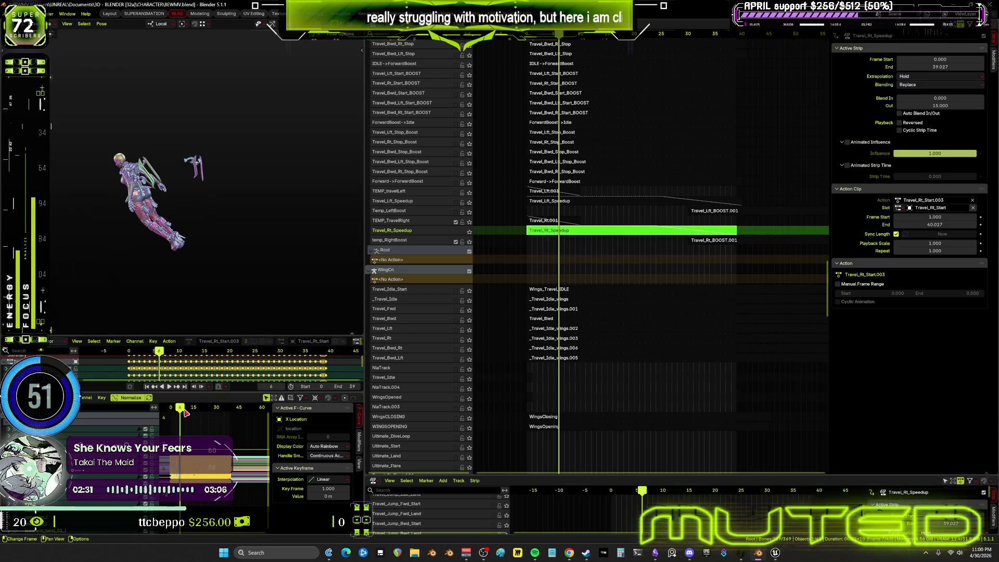
key("space")
key("shift+alt+z")
middle_click_drag(281, 201, 196, 197)
scroll(193, 197, "up", 2)
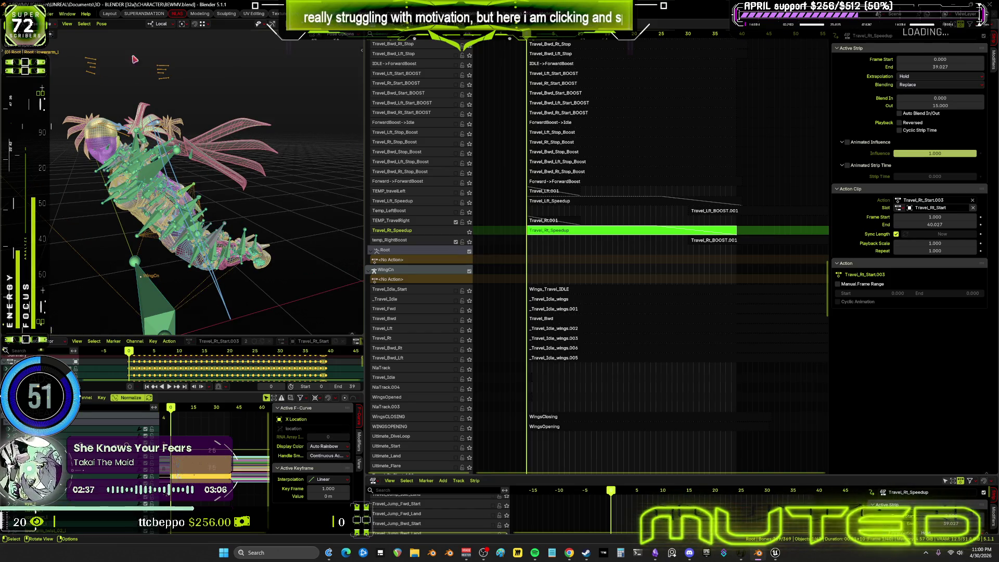
left_click(101, 24)
left_click(229, 108)
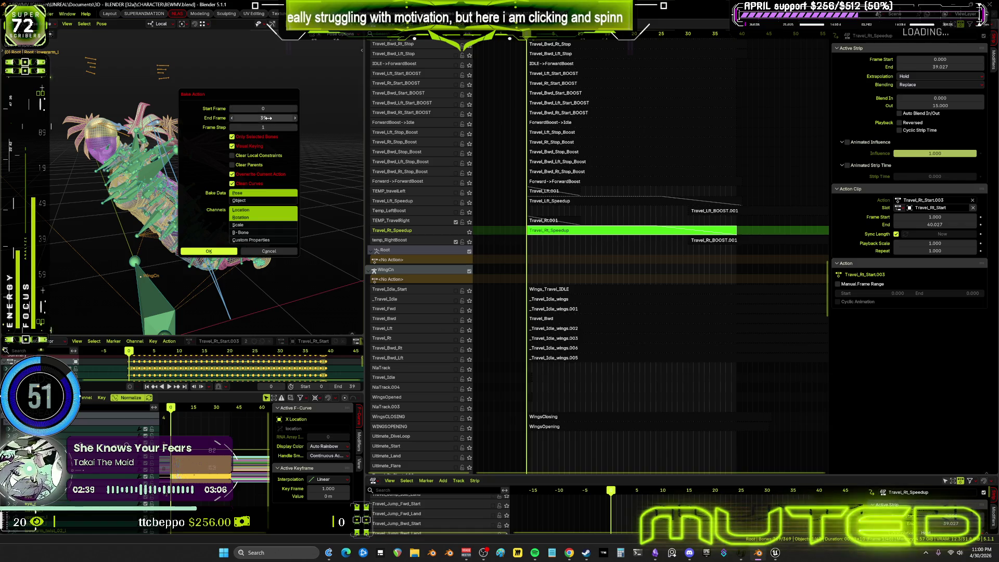
left_click(219, 253)
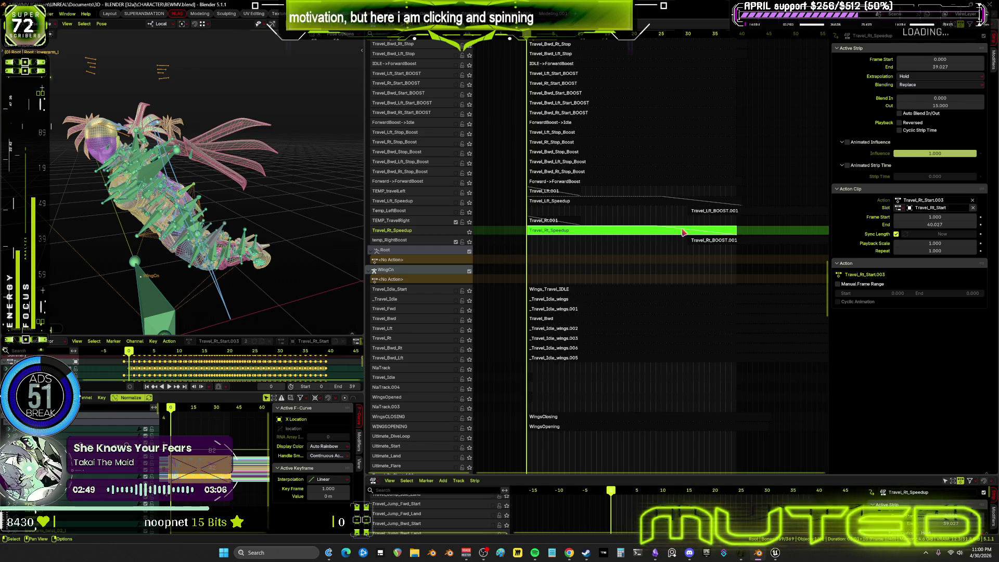
- Exit tweak mode and set the Travel_Rt_Speedup Frame Start to 0 so it spans 0 to 40.027
key("Tab")
double_click(947, 59)
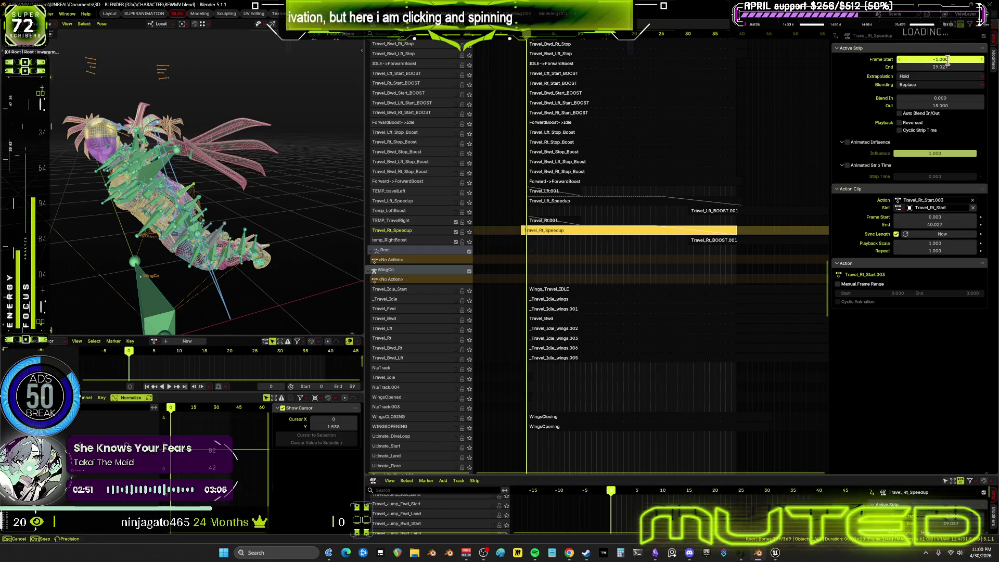
type("0")
key("Return")
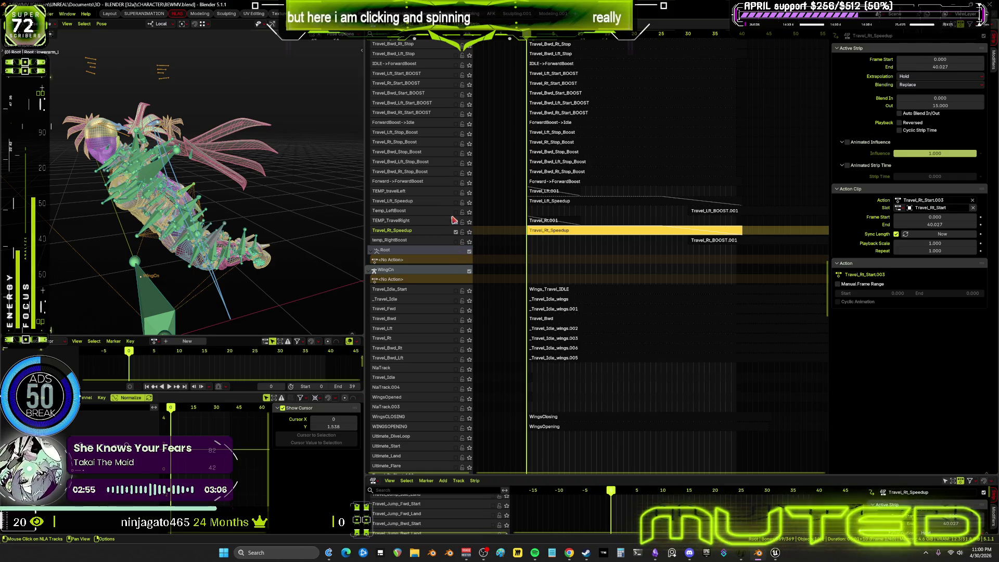
left_click(458, 221)
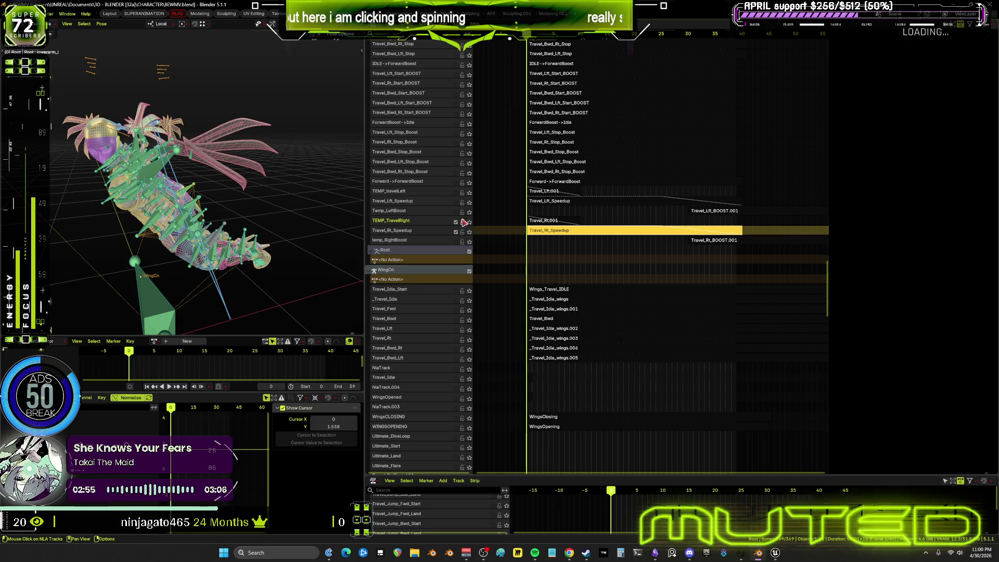
- Delete Travel_Rt.001 and another leftover track, then revert a step via Undo History
right_click(422, 226)
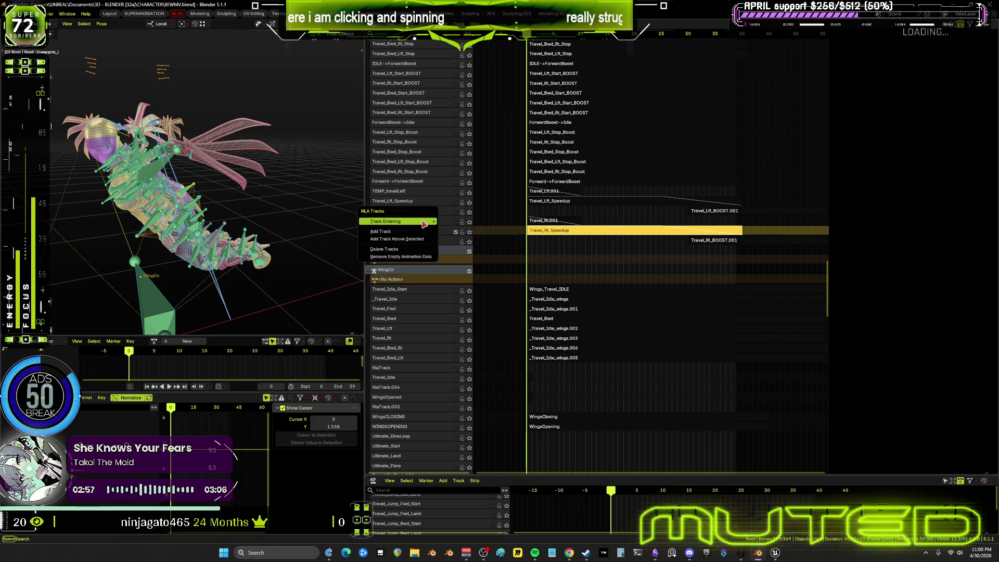
left_click(413, 250)
right_click(428, 232)
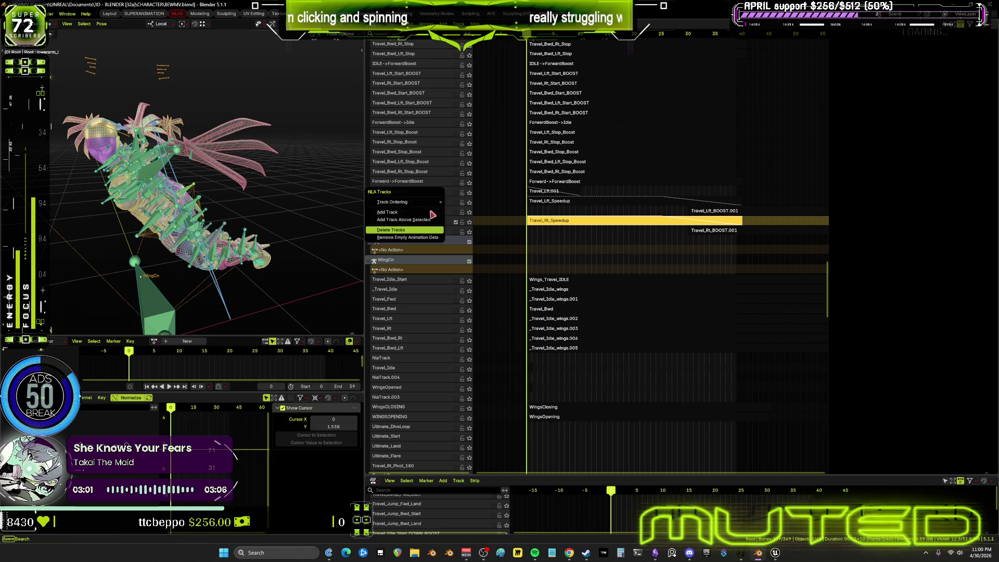
left_click(427, 232)
right_click(428, 213)
left_click(428, 212)
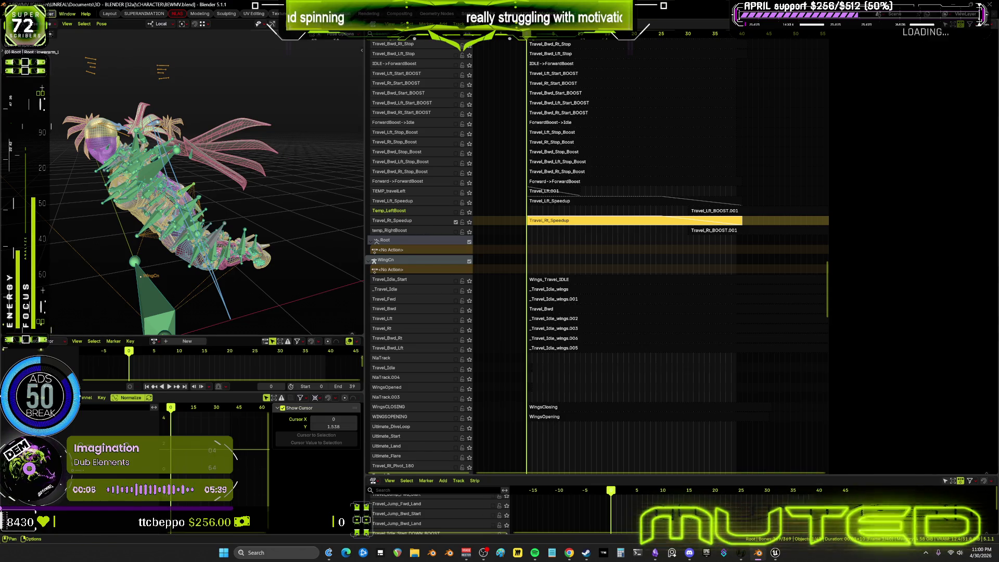
left_click(30, 13)
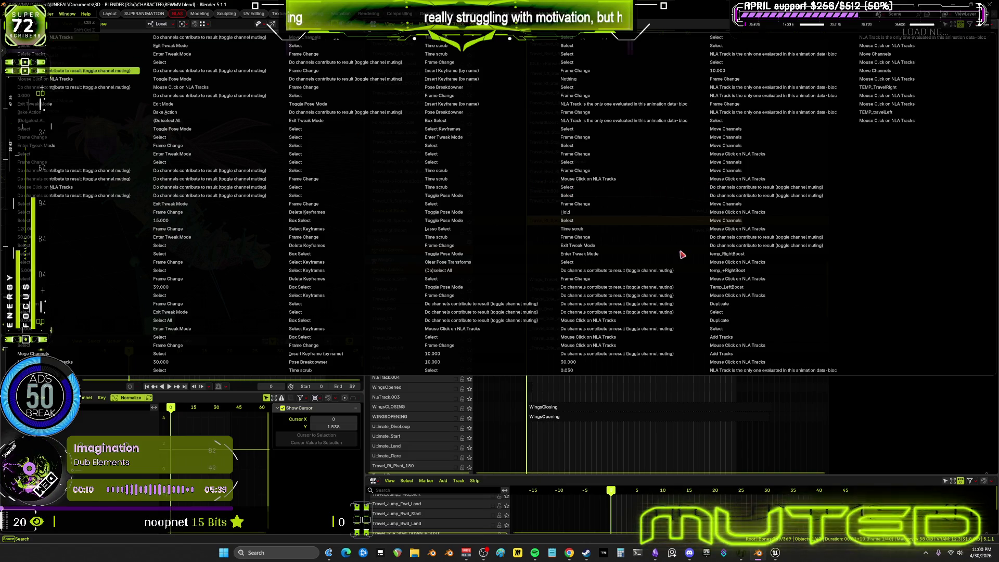
left_click(597, 272)
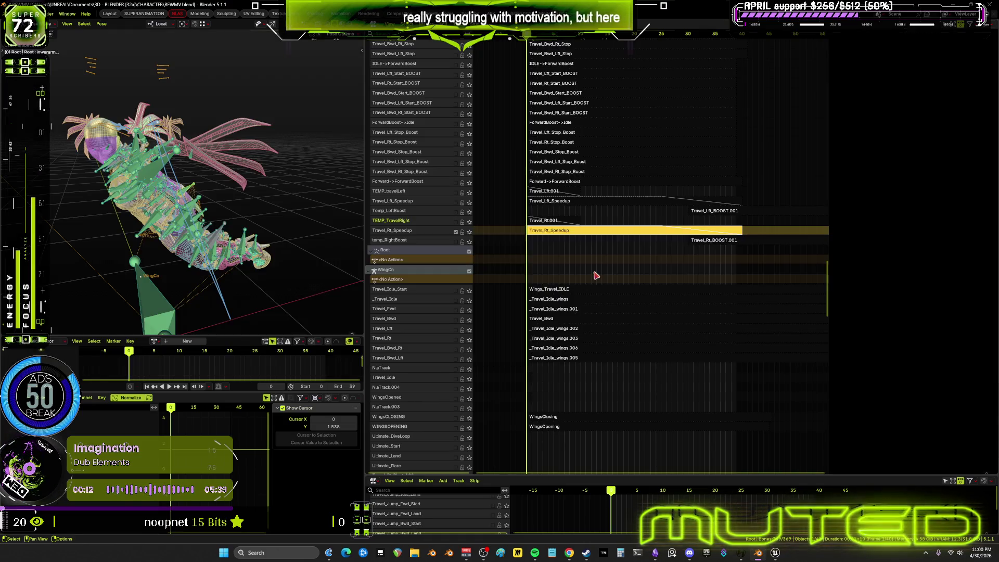
- Delete the temp_RightBoost, TEMP_TravelRight, Temp_LeftBoost and Travel_Lft.001 tracks
right_click(401, 243)
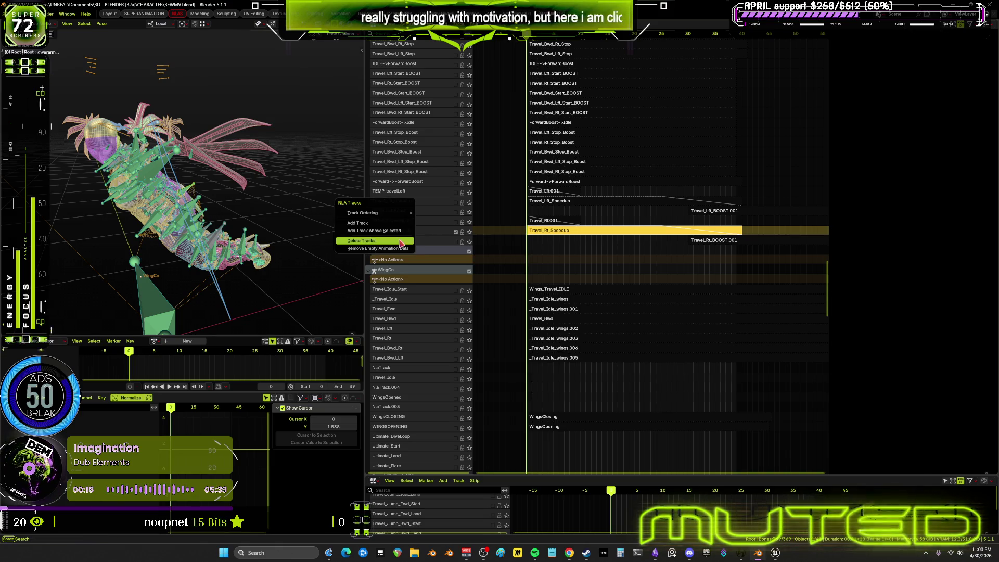
key("Return")
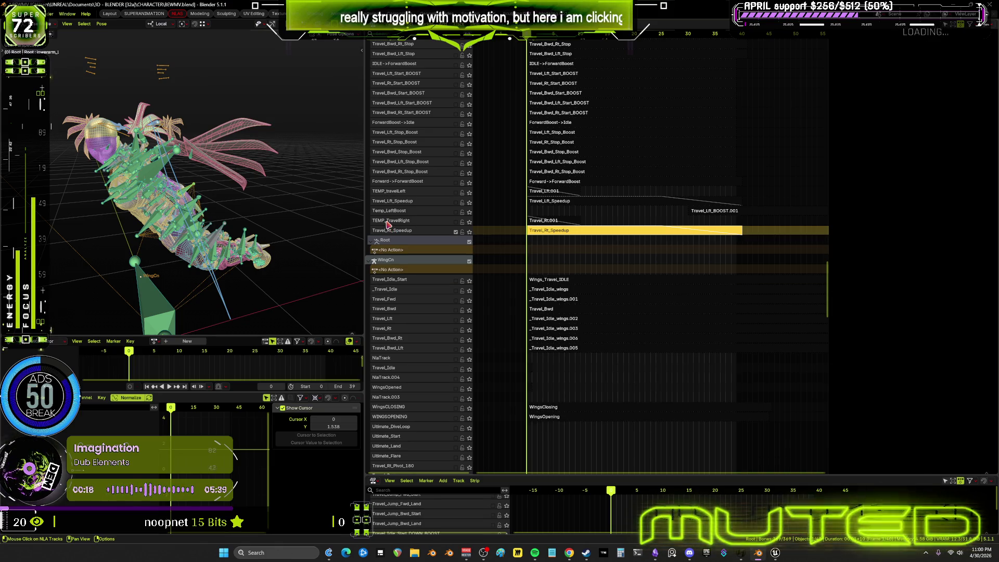
right_click(388, 224)
key("Return")
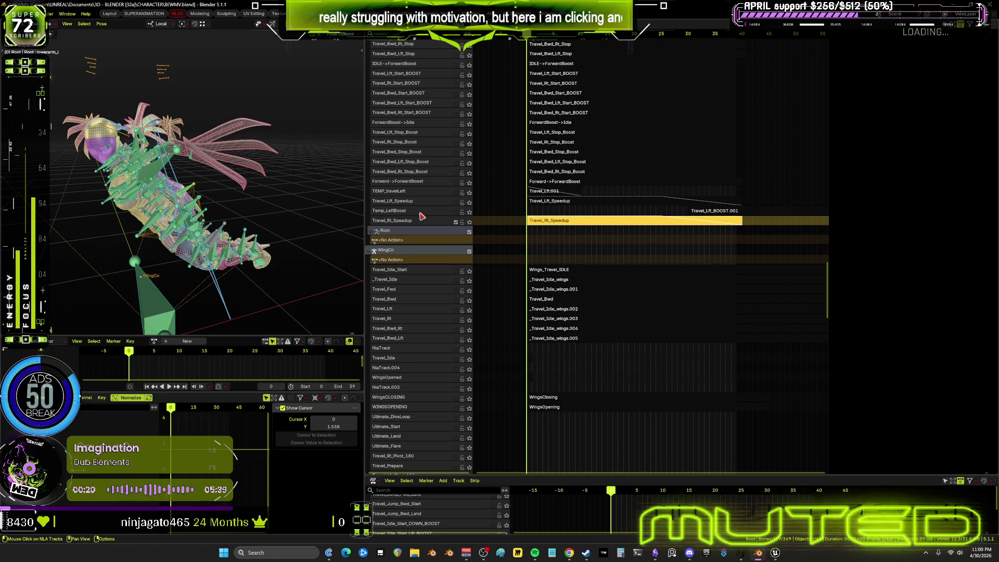
right_click(400, 215)
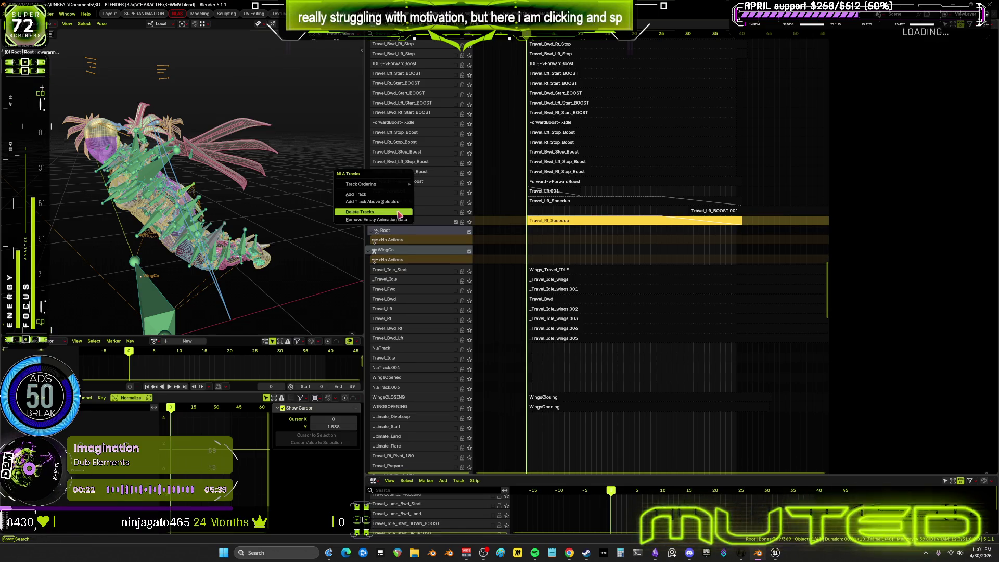
key("Return")
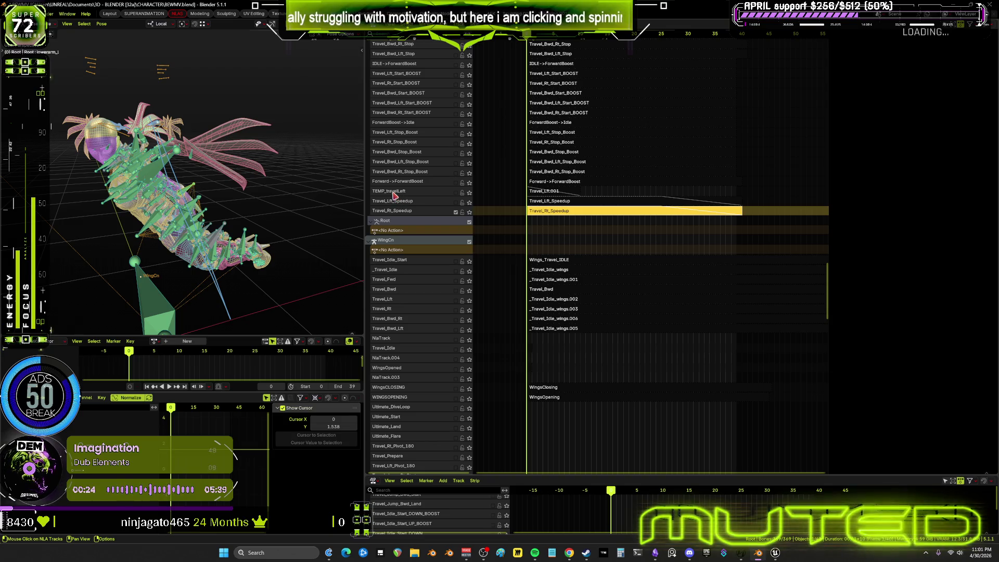
right_click(395, 196)
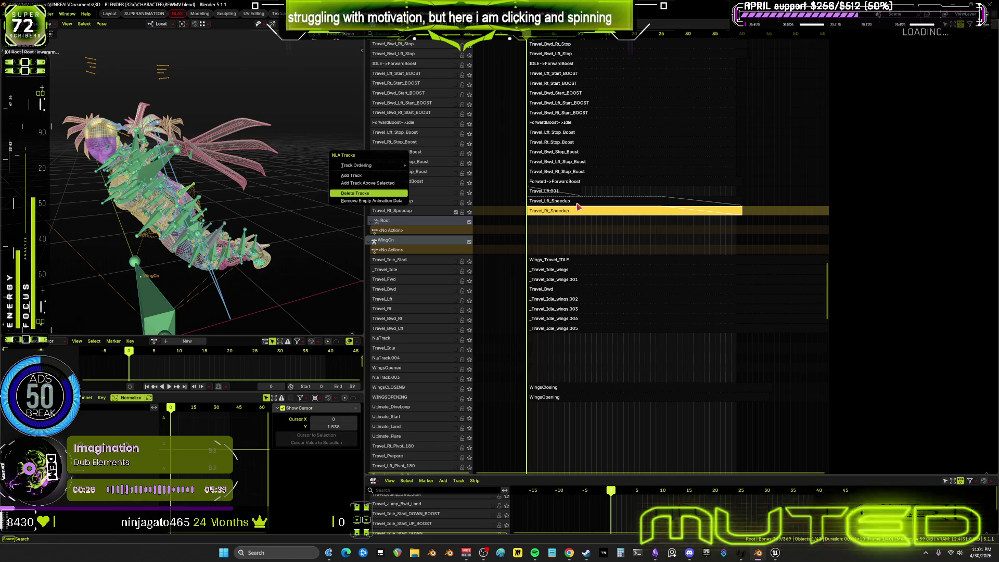
key("Return")
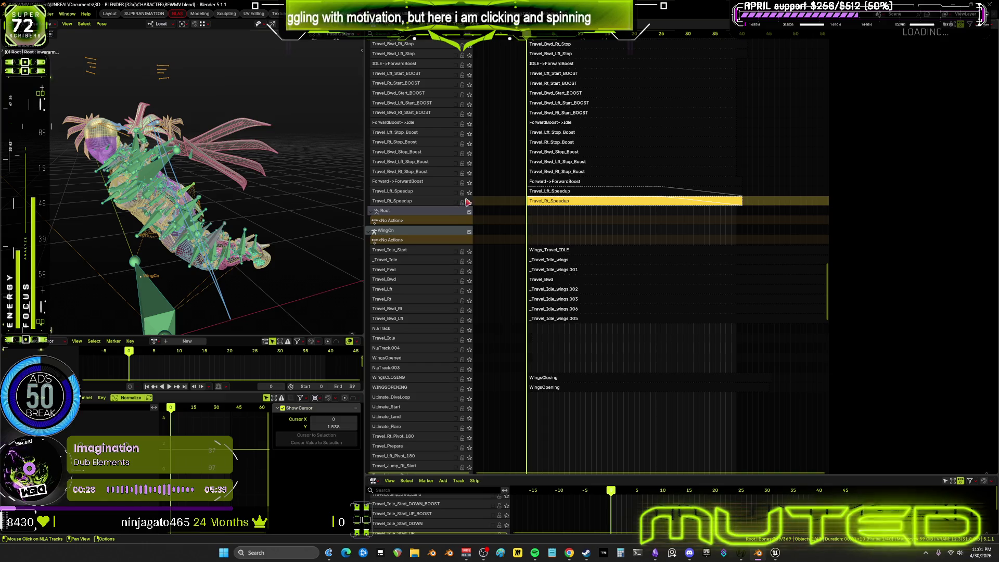
- Set the Travel_Lft_Speedup strip to end at 39 with blend out 0
left_click(633, 190)
key("n")
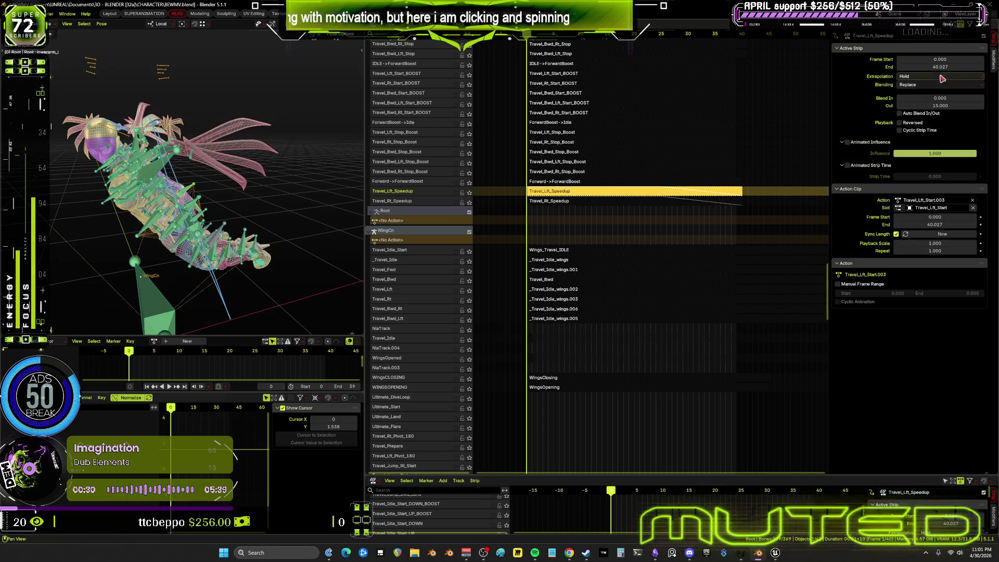
left_click(944, 106)
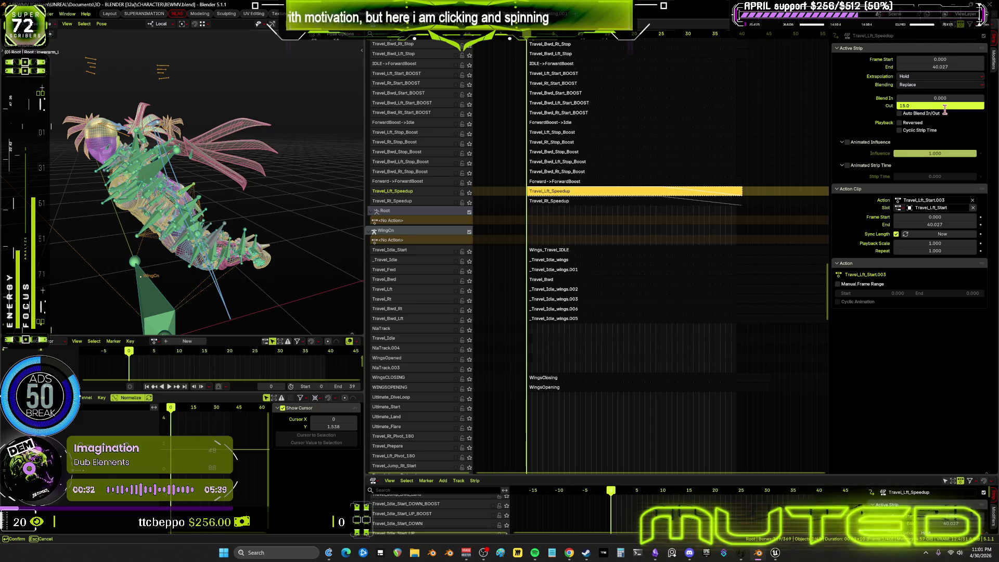
type("0")
key("Return")
left_click(937, 66)
type("39")
key("Return")
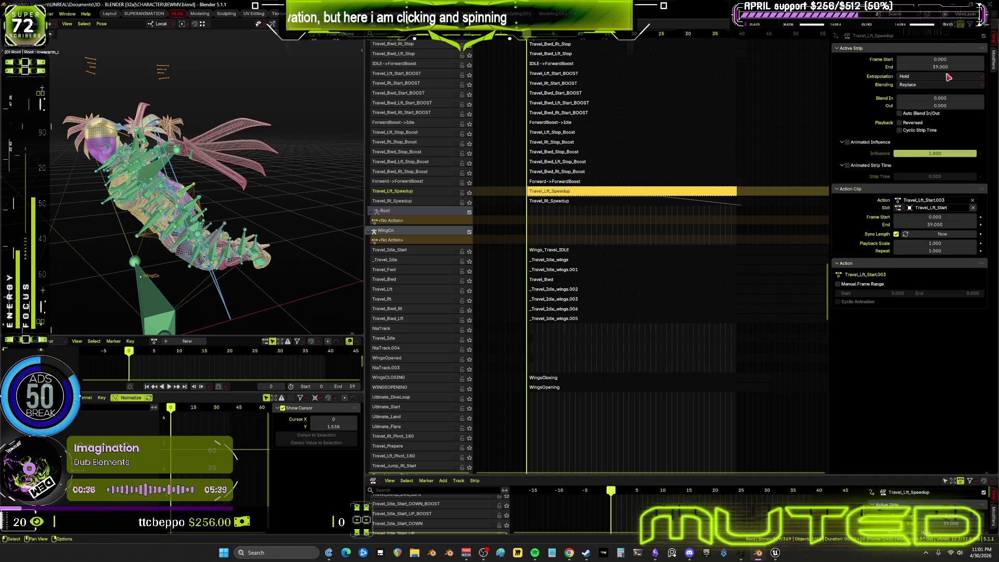
- Set the Travel_Rt_Speedup strip to end at 39 with blend out 0 and widen the 3D view
left_click(633, 201)
double_click(951, 67)
type("39")
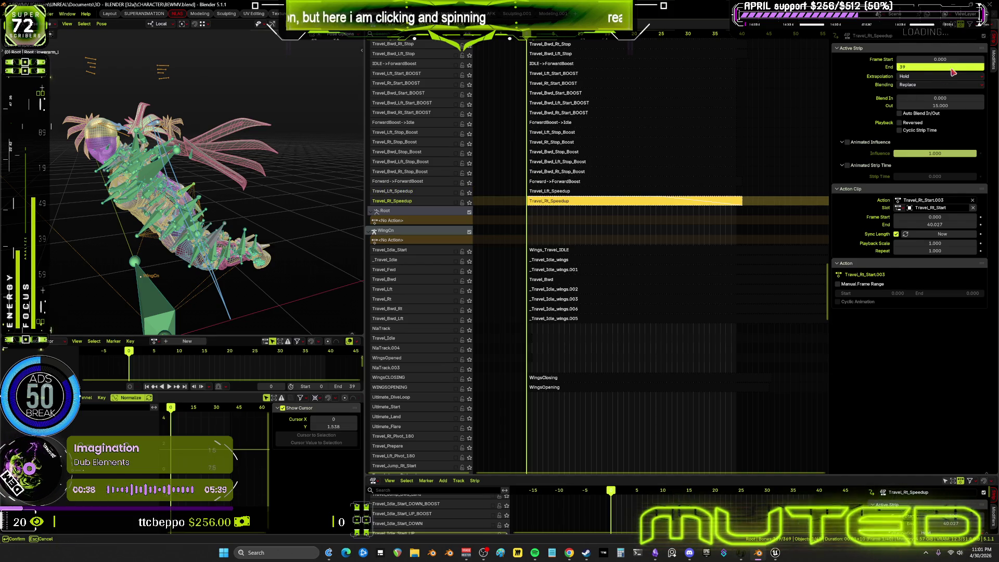
key("Return")
double_click(936, 106)
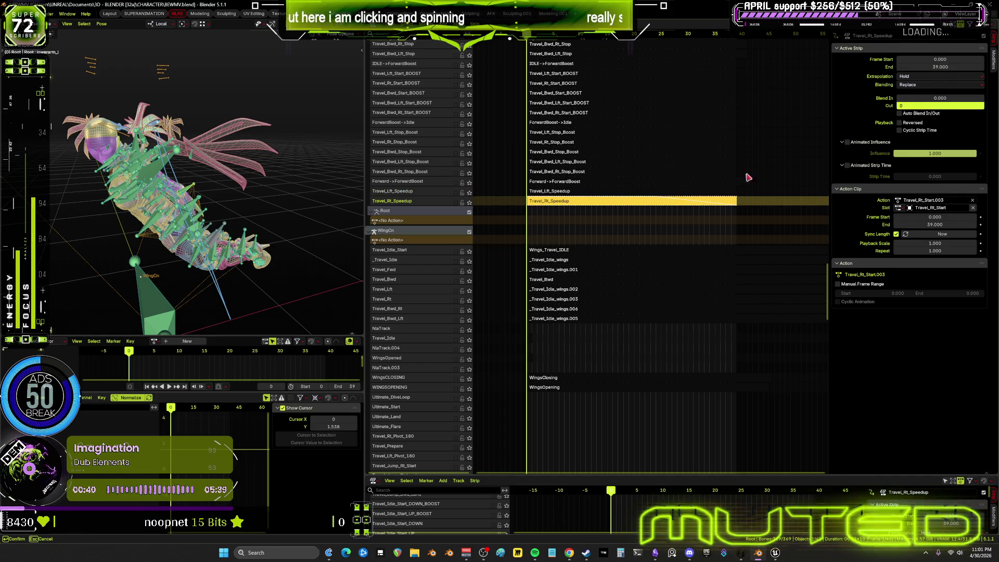
key("Return")
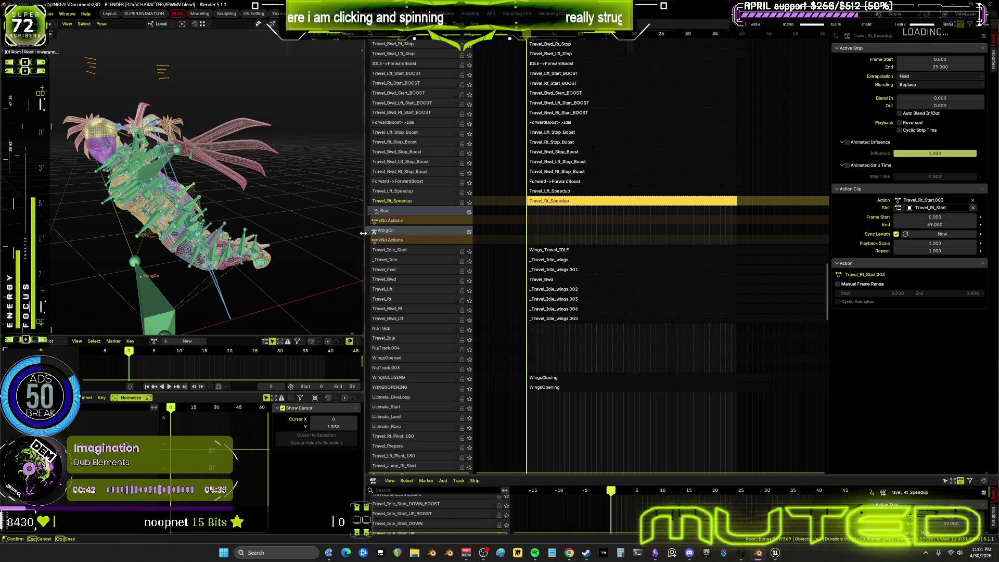
left_click_drag(364, 233, 650, 233)
mouse_move(333, 222)
middle_mouse_down()
mouse_move(370, 220)
mouse_move(364, 185)
middle_mouse_up()
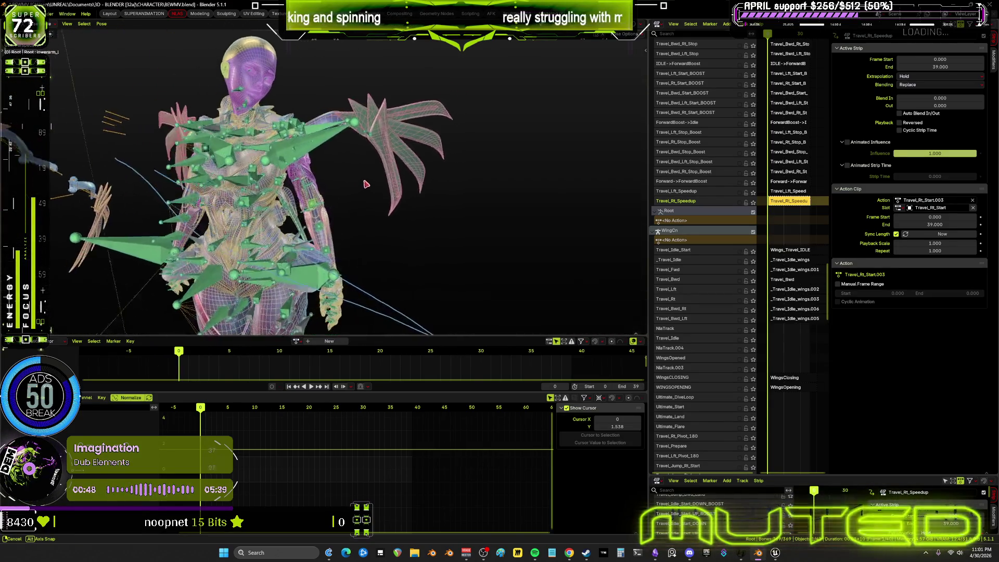
- Orbit around the character, then colour the TRAVEL_Rt_Speedup node green as done in the flowchart
mouse_move(364, 184)
middle_mouse_down()
mouse_move(338, 206)
mouse_move(405, 188)
mouse_move(302, 227)
mouse_move(312, 228)
middle_mouse_up()
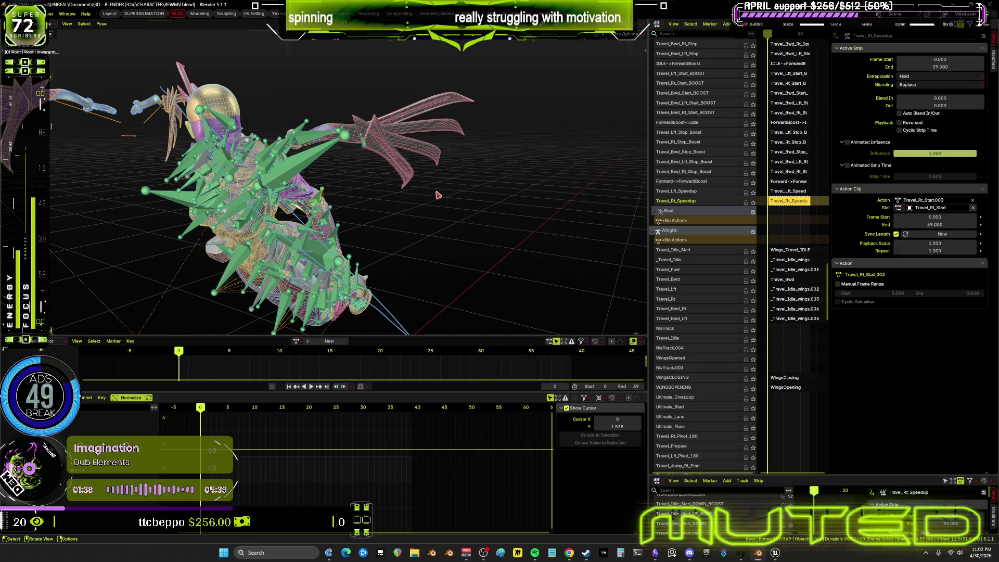
mouse_move(438, 195)
middle_mouse_down()
mouse_move(475, 189)
mouse_move(522, 236)
middle_mouse_up()
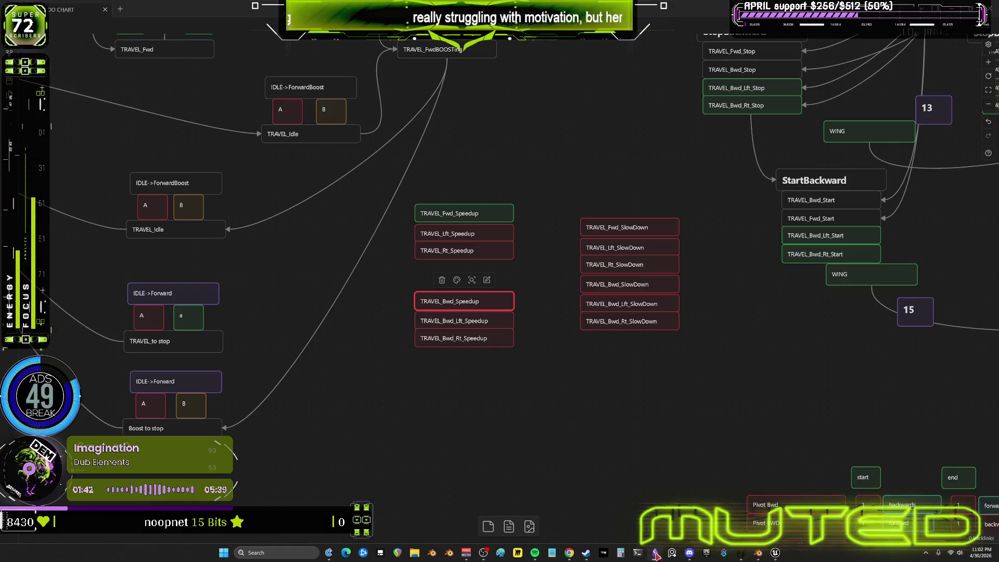
key("alt+Tab")
left_click(522, 235)
left_click(467, 249)
left_click(449, 212)
left_click(469, 231)
left_click(566, 200)
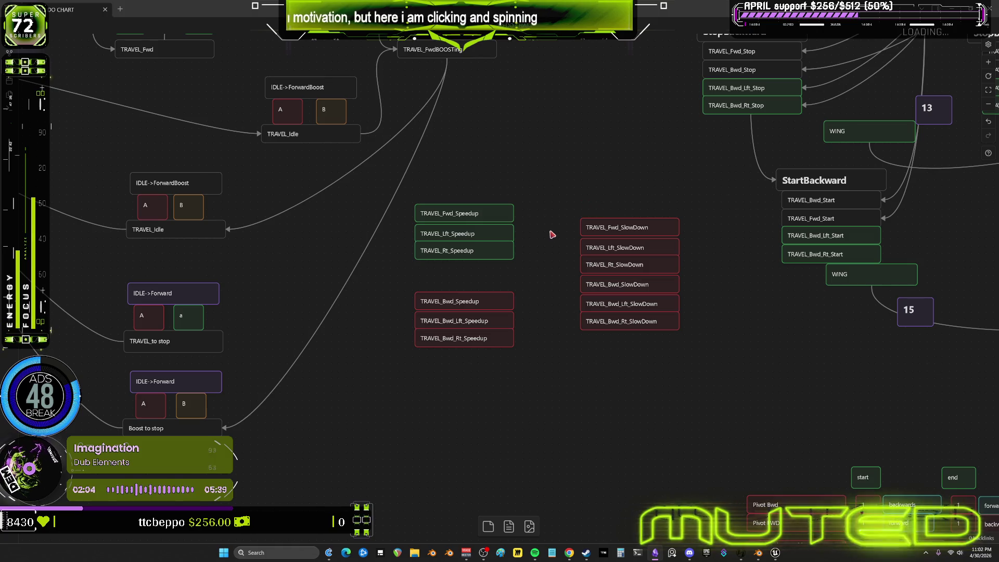
- Select the TRAVEL_Bwd_Speedup node and return to Blender
left_click(504, 301)
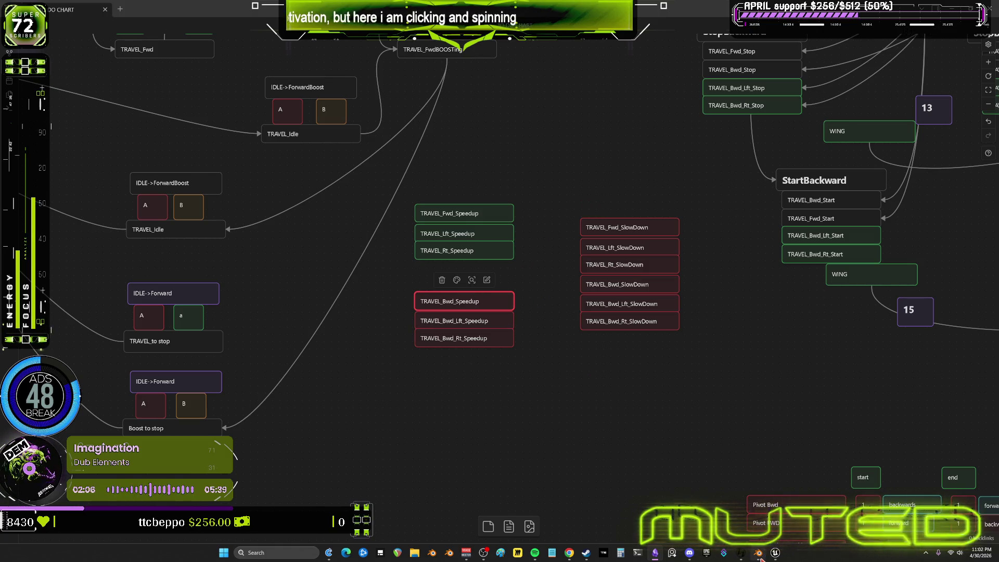
left_click(758, 553)
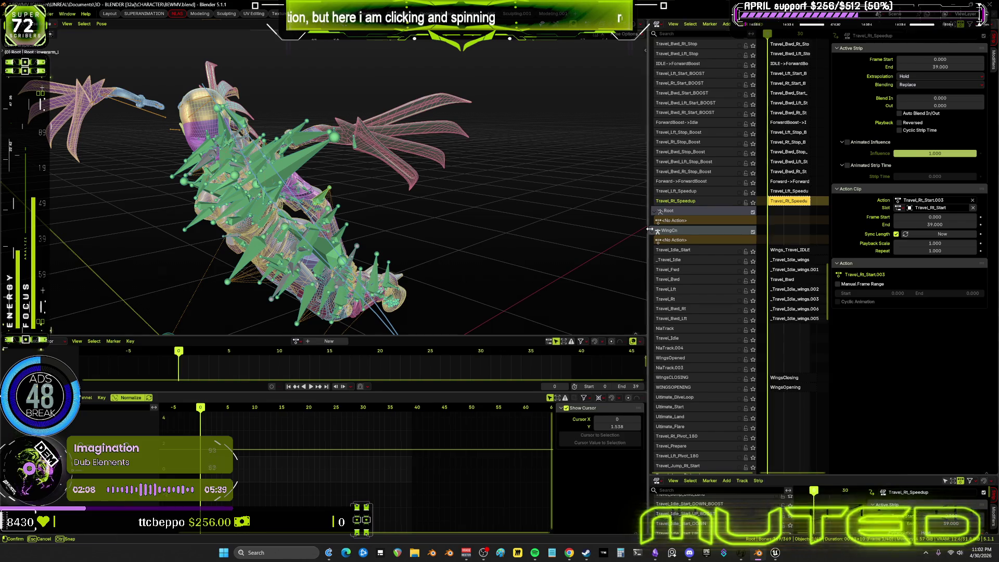
- Widen the NLA editor and bring the Root and ForwardBoost tracks into view
left_click_drag(651, 229, 323, 229)
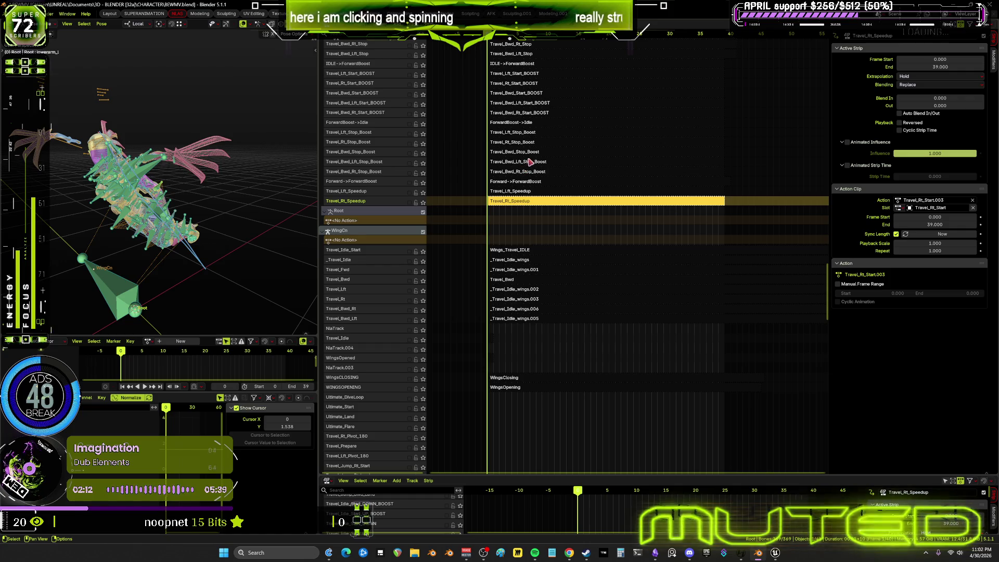
left_click(355, 182)
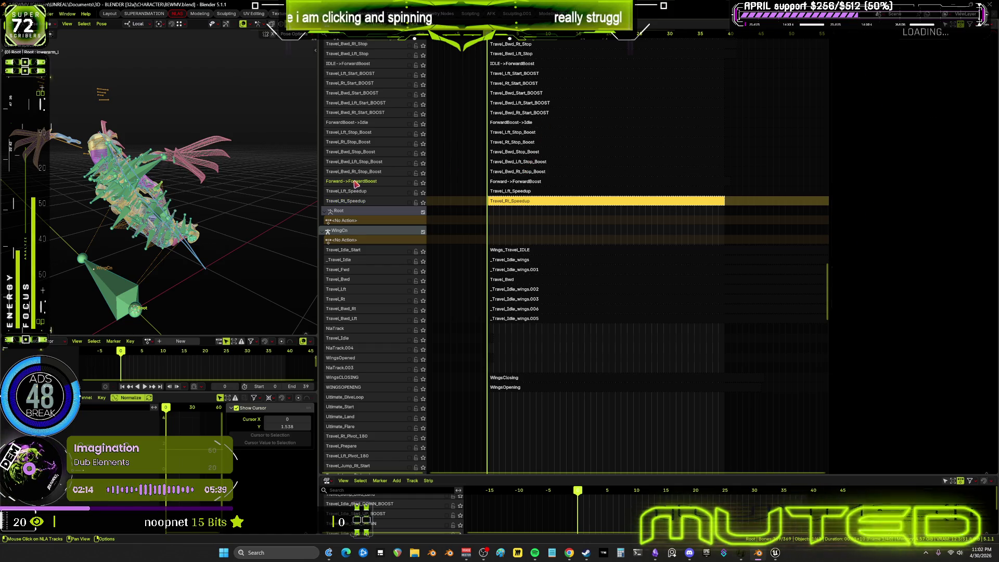
mouse_move(559, 81)
middle_mouse_down()
mouse_move(584, 137)
mouse_move(552, 46)
mouse_move(554, 104)
mouse_move(589, 216)
mouse_move(591, 63)
middle_mouse_up()
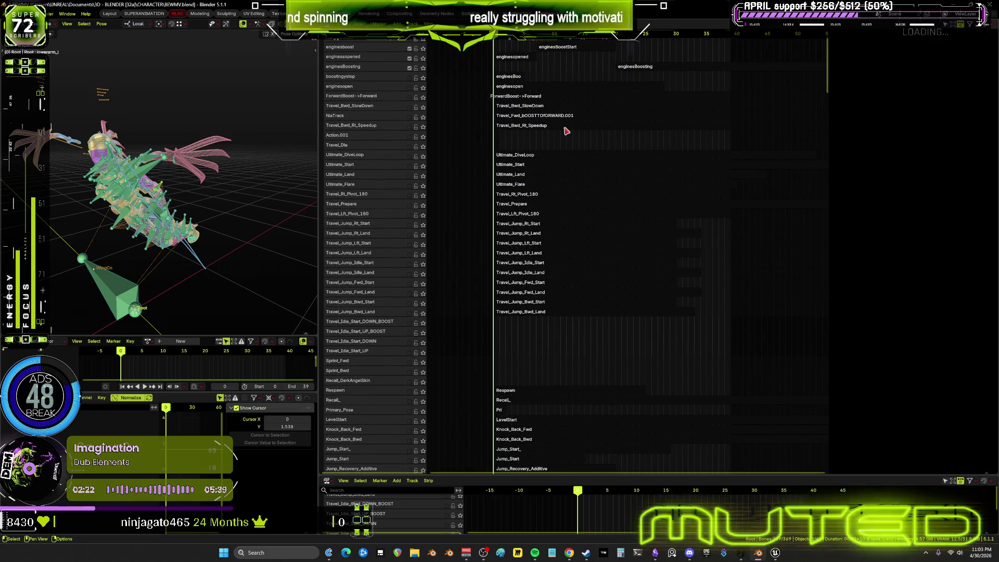
middle_click_drag(546, 78, 537, 133)
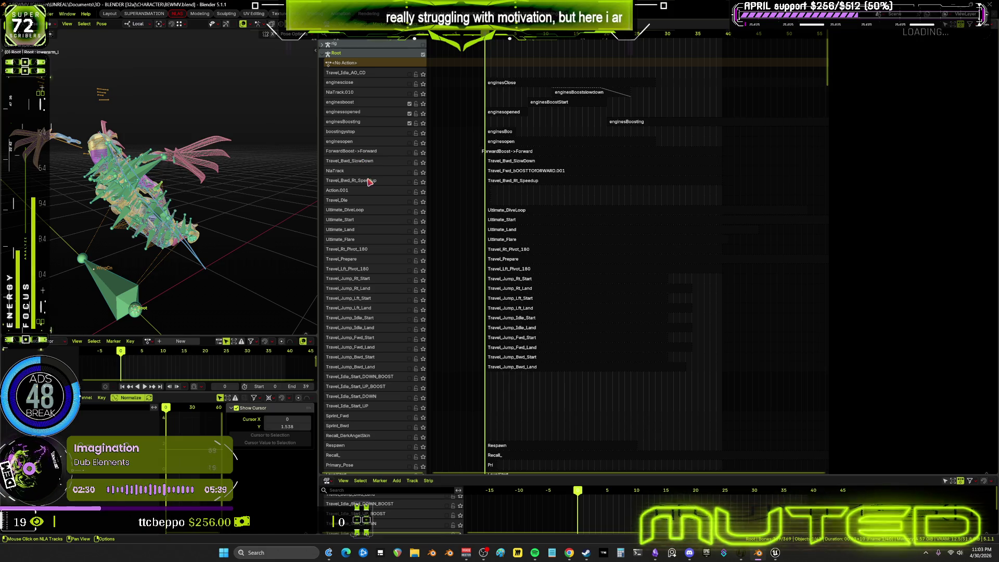
- Solo the Travel_Bwd_Rt_Speedup track and play it, orbiting to check the wing pose
left_click(423, 180)
key("space")
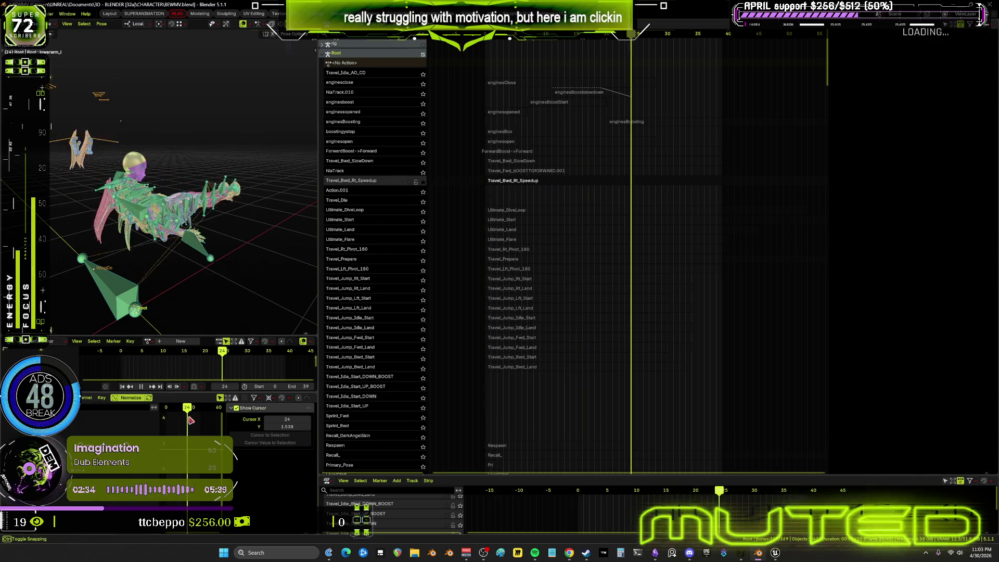
middle_click_drag(220, 280, 235, 328)
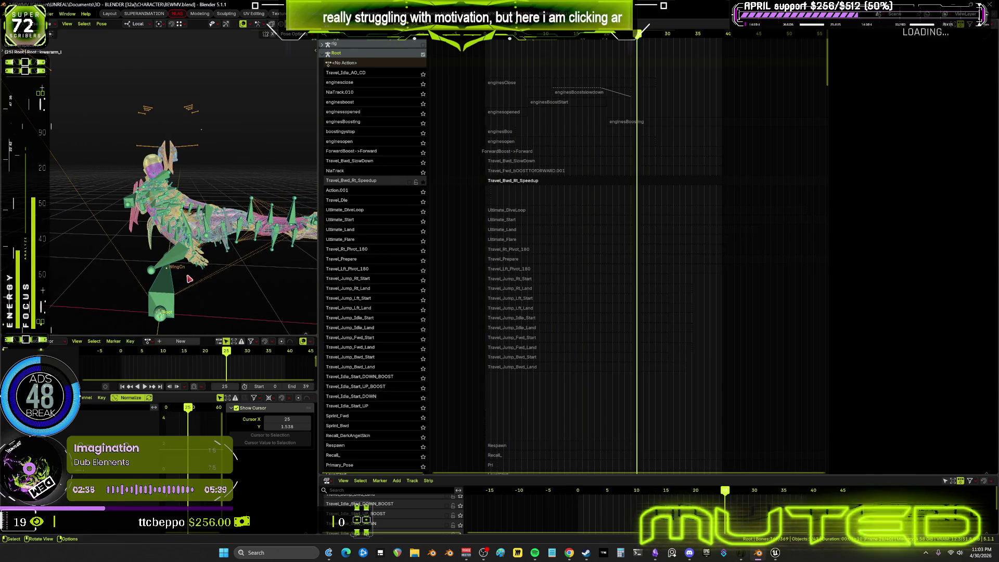
left_click_drag(238, 353, 92, 365)
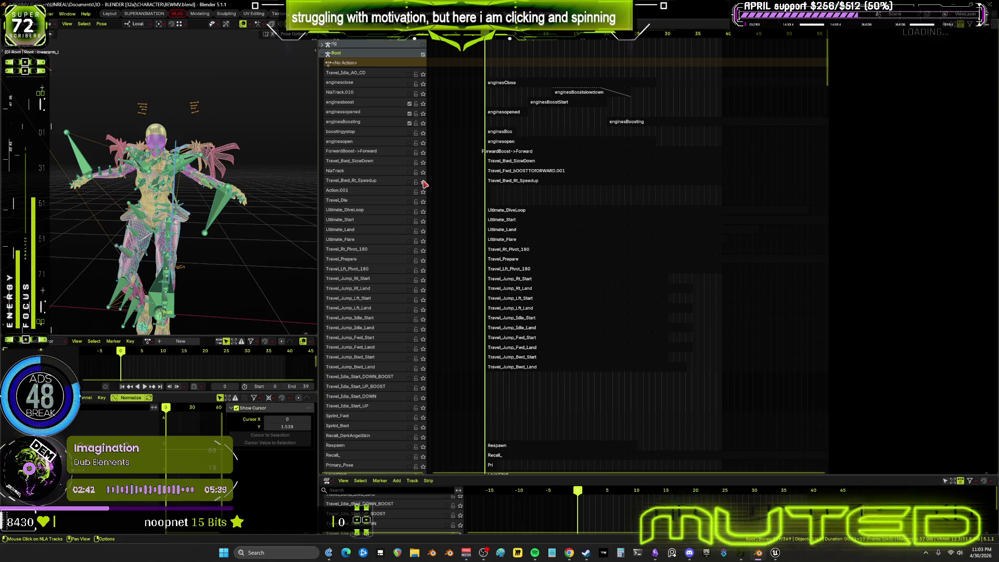
scroll(452, 191, "up", 2)
scroll(609, 208, "up", 3)
scroll(624, 209, "up", 2)
scroll(547, 207, "up", 3)
scroll(537, 205, "down", 2)
scroll(502, 212, "up", 3)
scroll(557, 209, "down", 2)
scroll(587, 211, "up", 3)
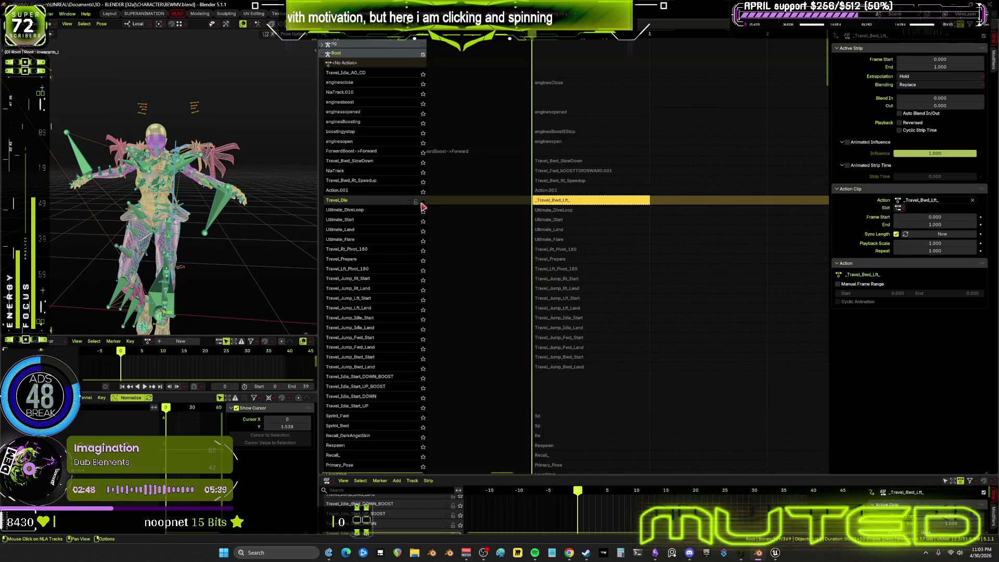
- Briefly play the animation, then select the ForwardBoost->Forward strip to show its properties
key("space")
key("Escape")
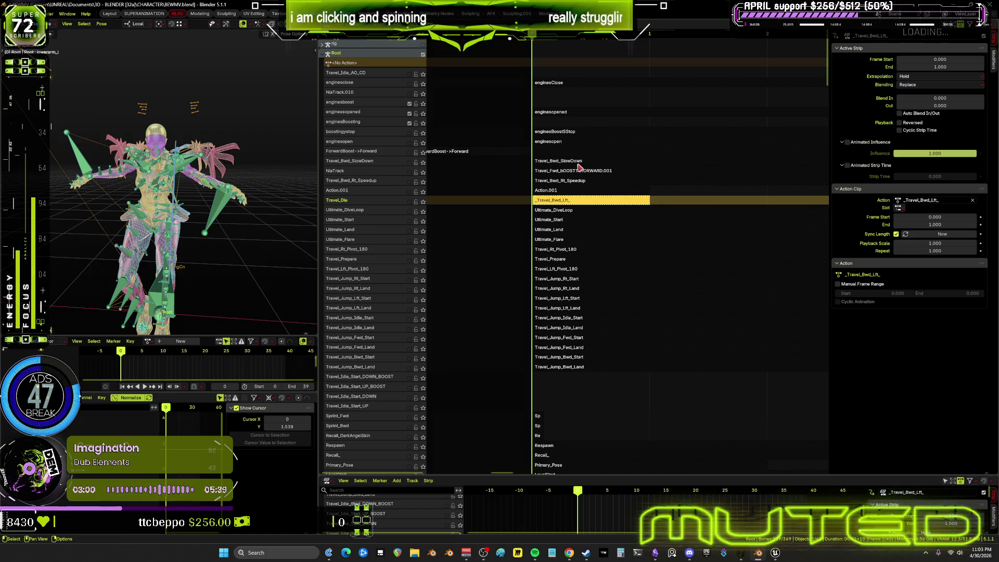
scroll(492, 160, "left", 3, "ctrl")
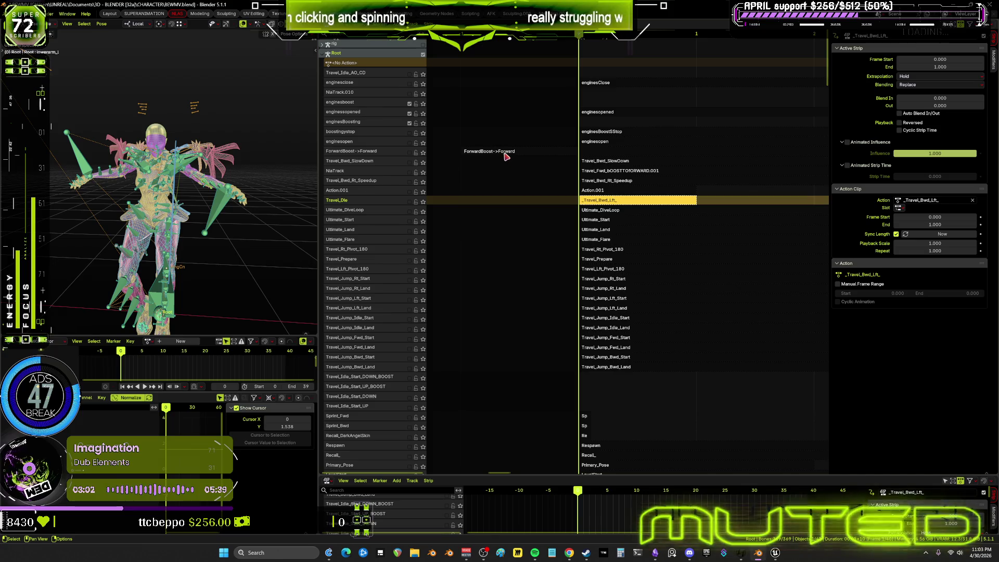
left_click(506, 154)
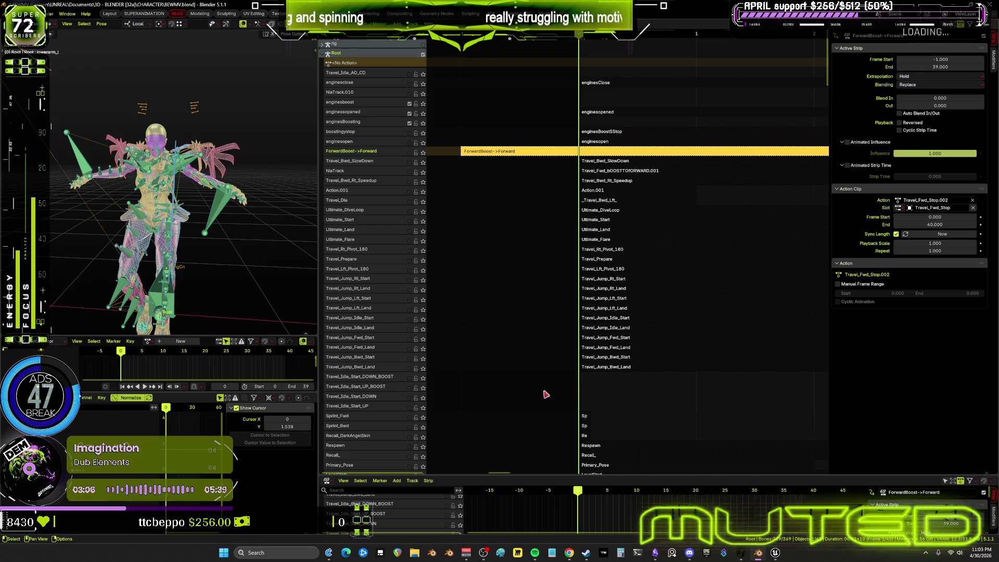
middle_click_drag(645, 414, 651, 241)
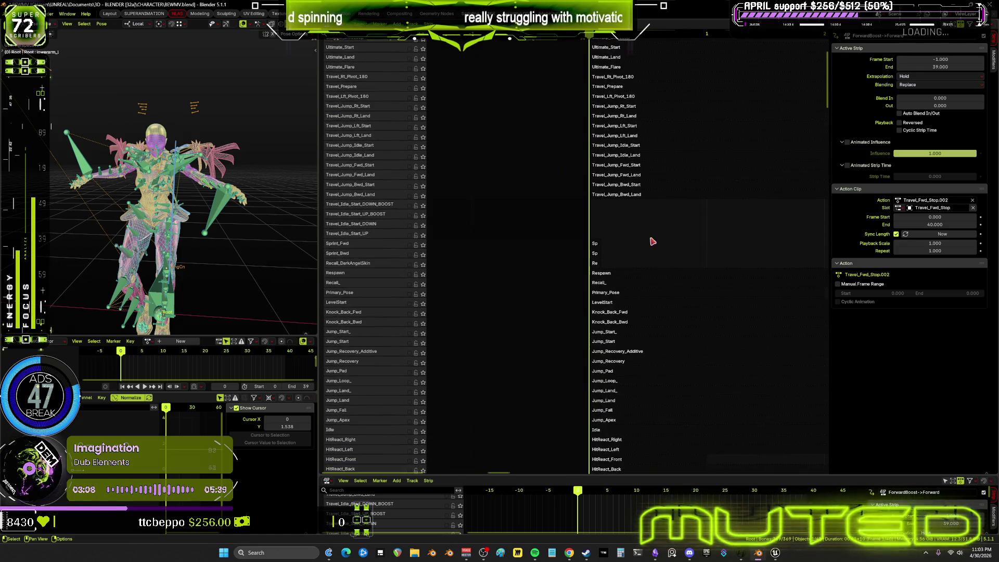
scroll(641, 241, "right", 3, "ctrl")
scroll(596, 268, "left", 3, "ctrl")
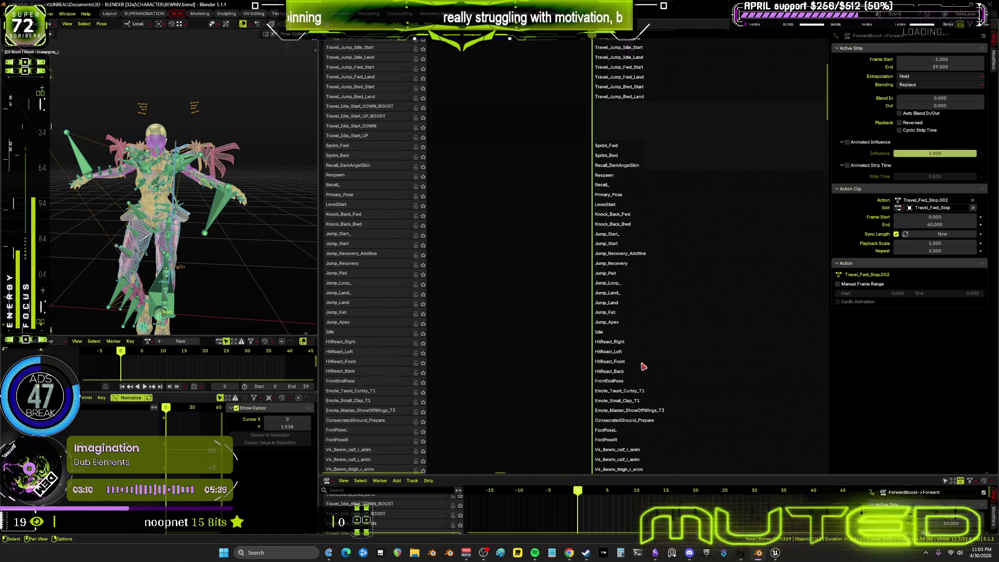
scroll(608, 297, "down", 10)
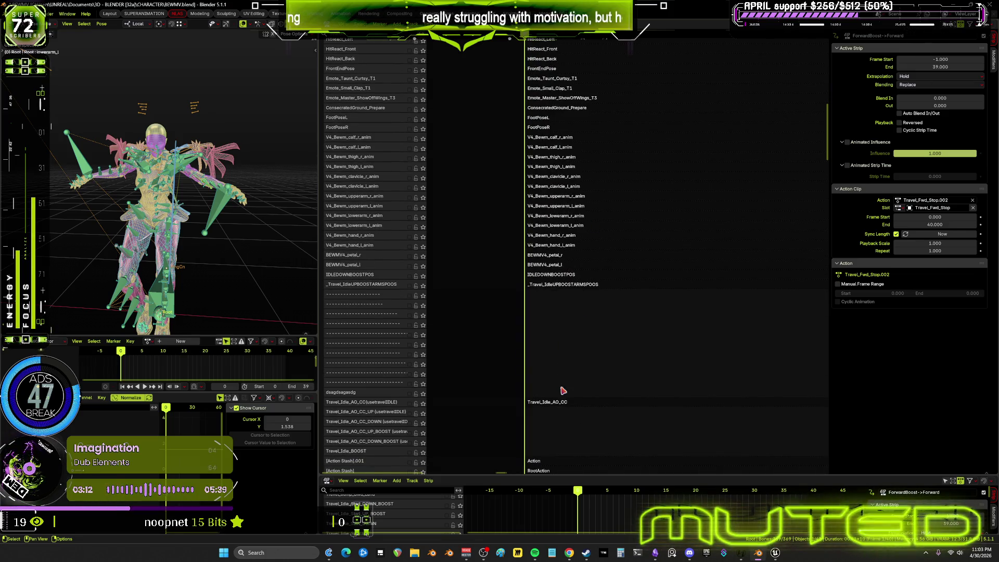
scroll(561, 417, "down", 5)
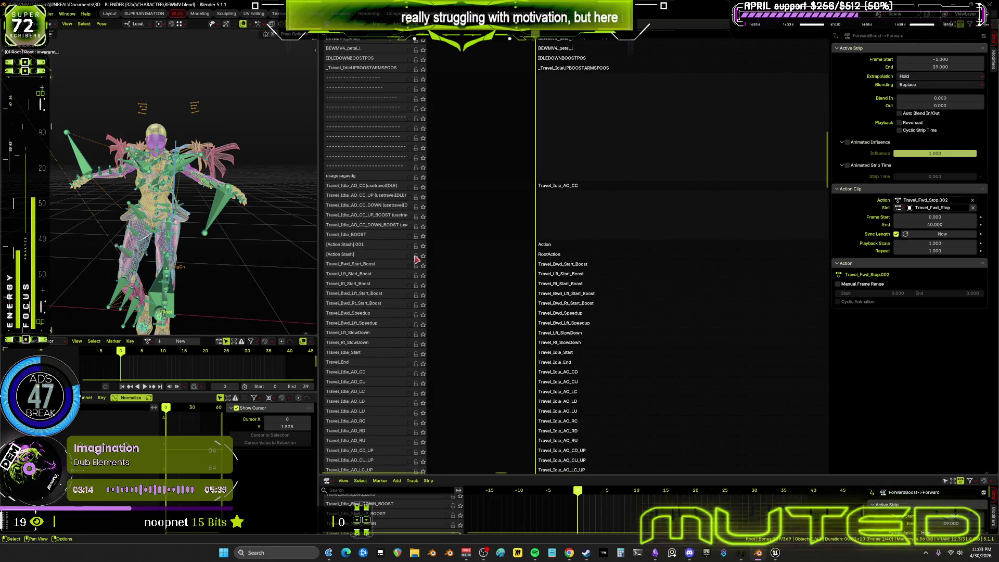
scroll(359, 258, "down", 5)
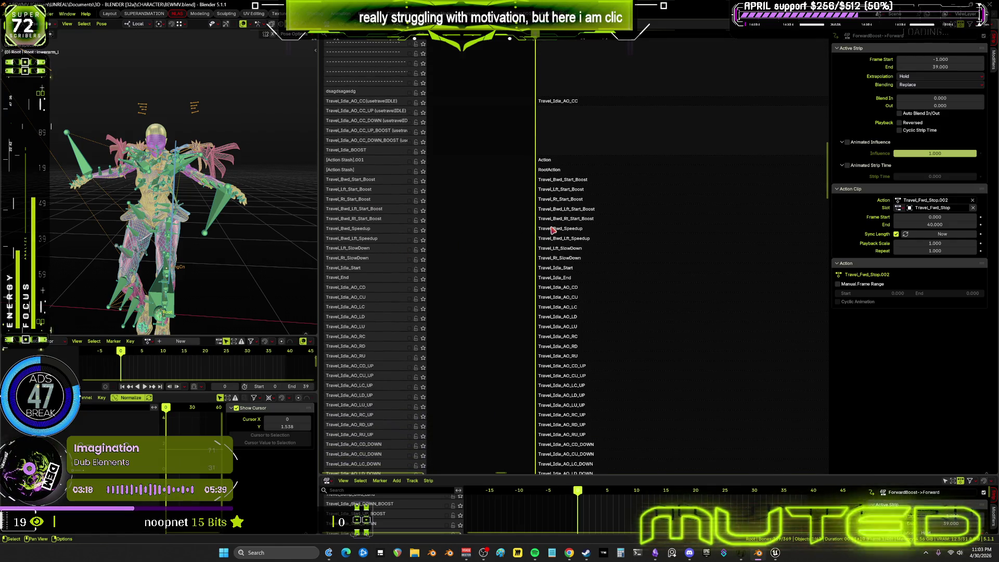
- Select the Travel_Bwd_Speedup strip and preview its motion, scrubbing to about frame 6
left_click(553, 230)
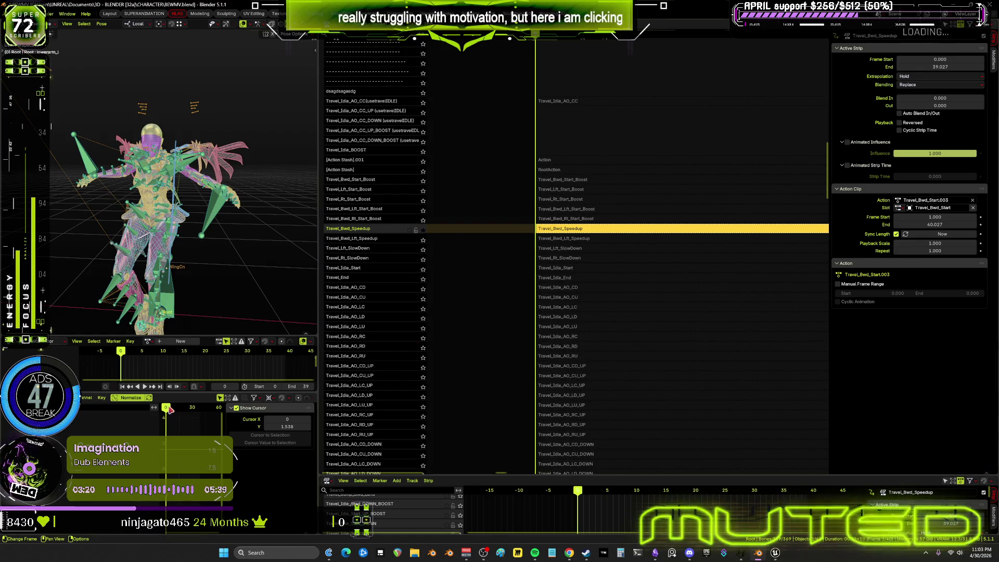
key("space")
key("Escape")
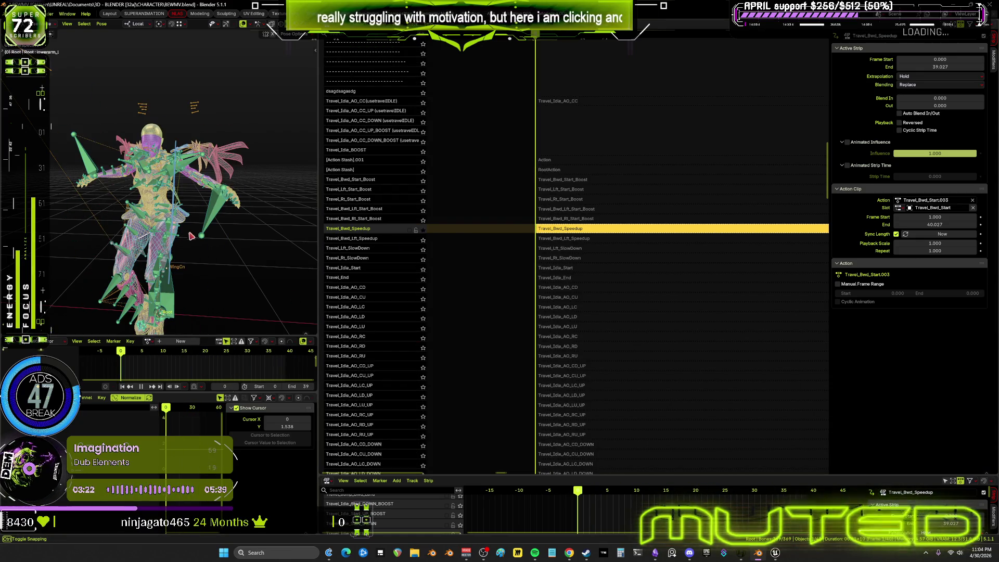
middle_click_drag(194, 240, 213, 273)
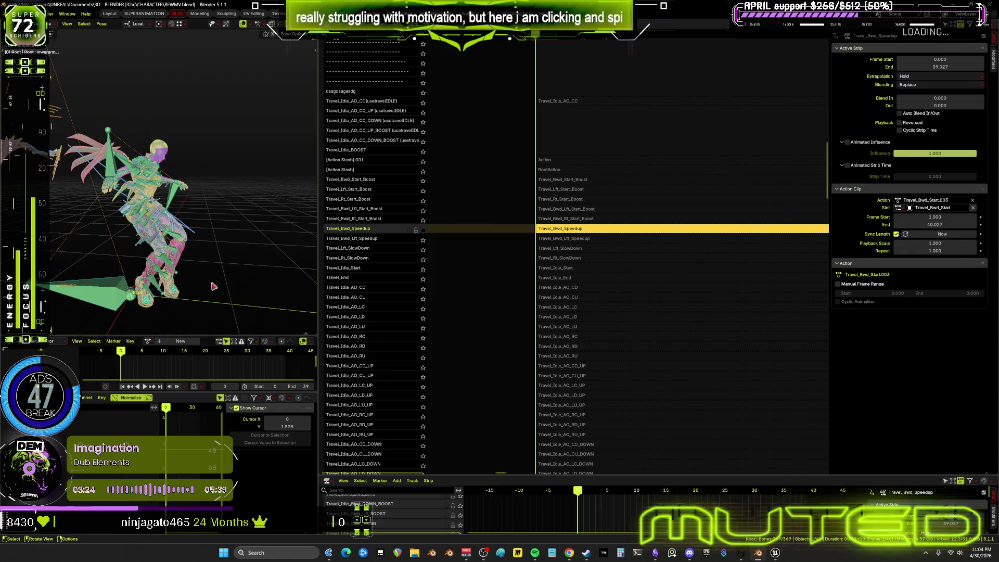
mouse_move(121, 355)
left_mouse_down()
mouse_move(277, 372)
mouse_move(95, 353)
left_mouse_up()
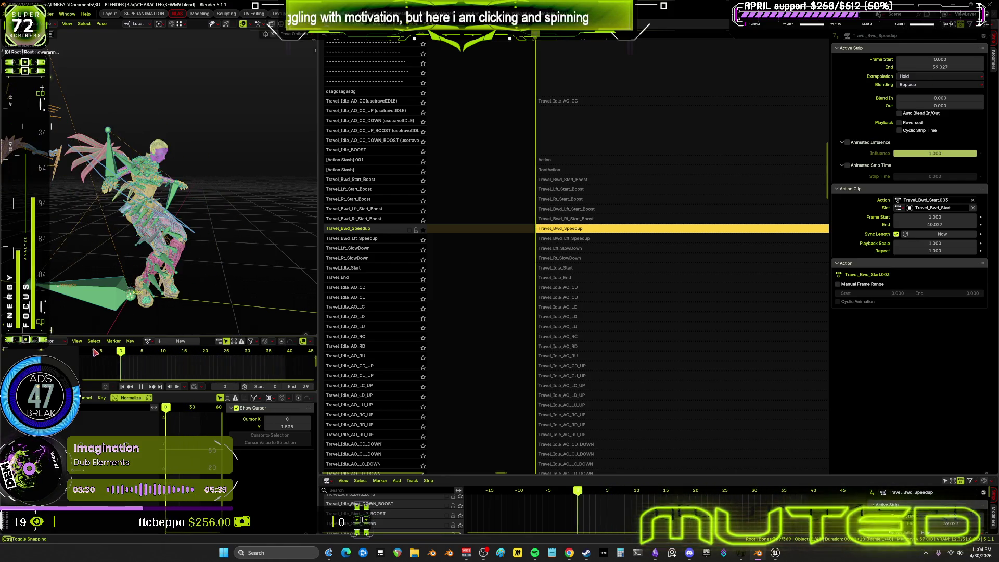
mouse_move(281, 234)
middle_mouse_down()
mouse_move(109, 210)
mouse_move(172, 207)
middle_mouse_up()
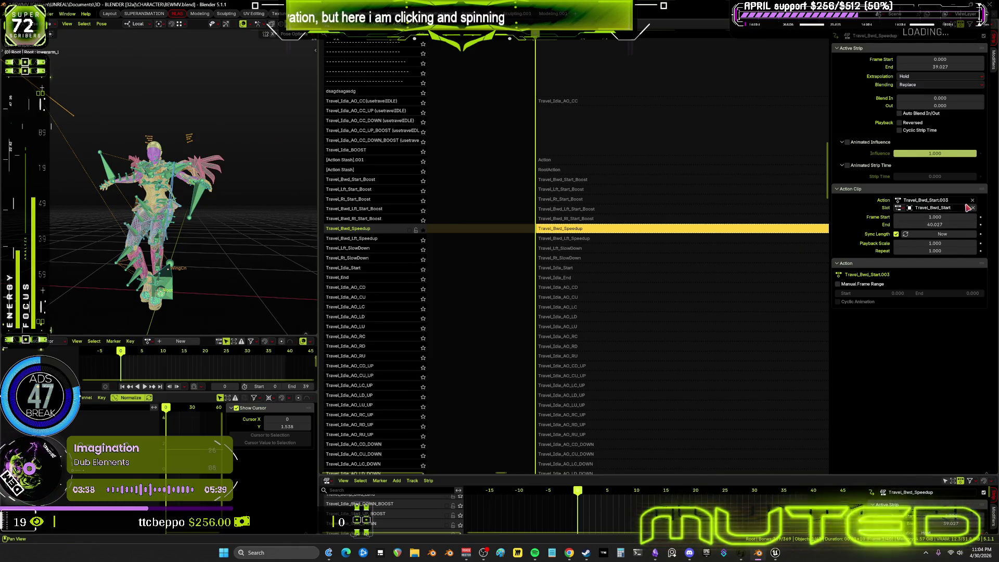
- Check the strip's Action dropdown, then make Travel_Bwd_Start_Boost the active strip
left_click(965, 203)
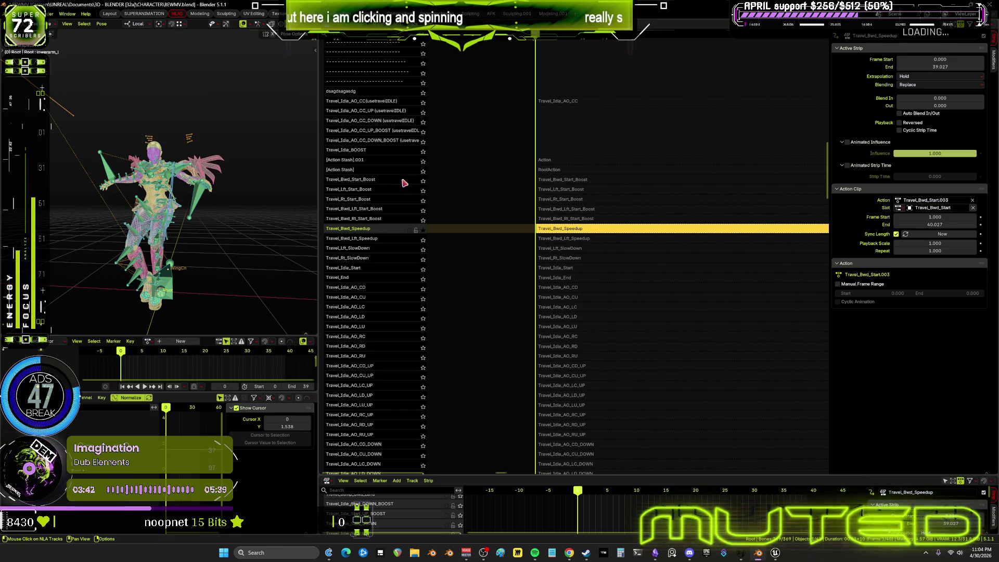
left_click(424, 182)
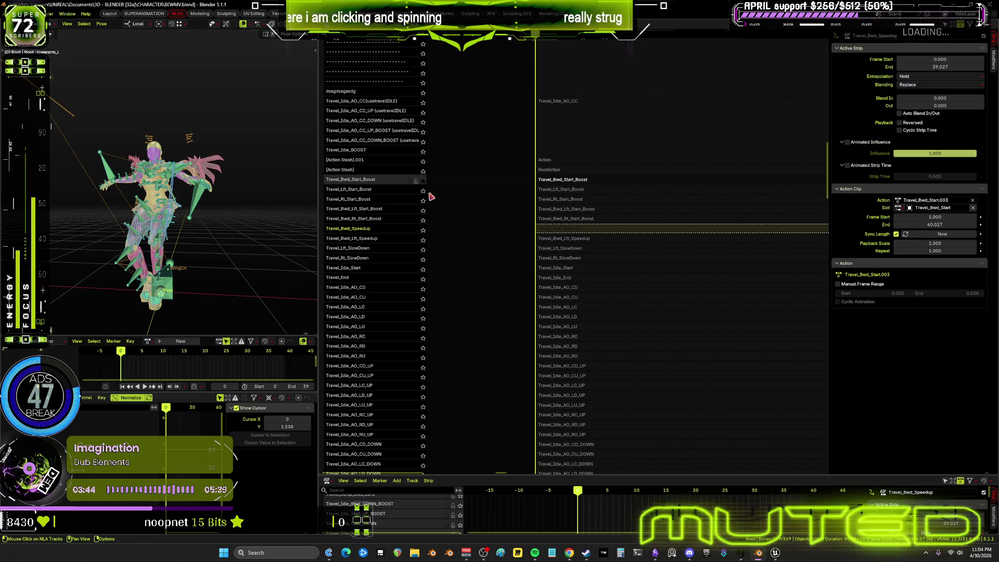
left_click(167, 409)
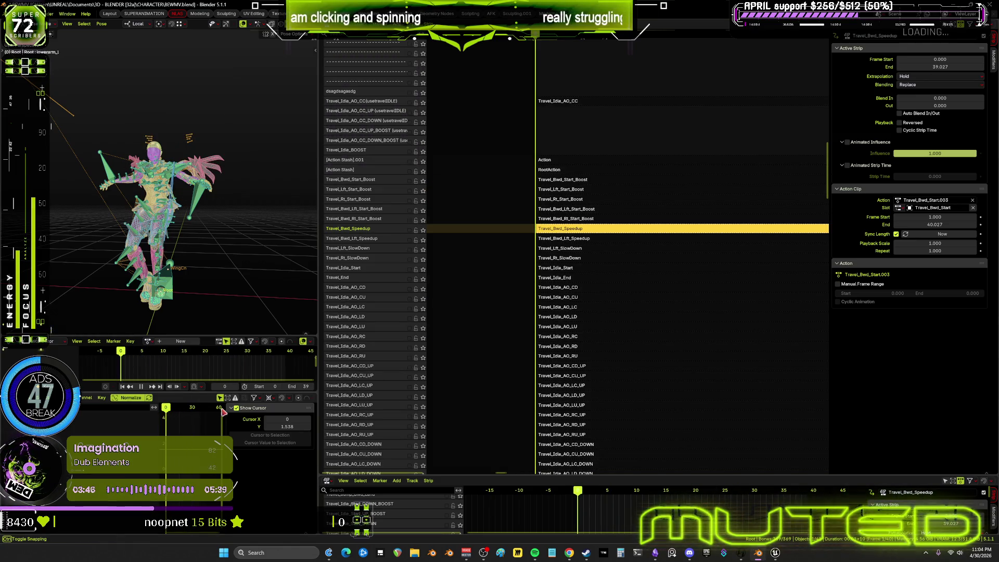
left_click(577, 180)
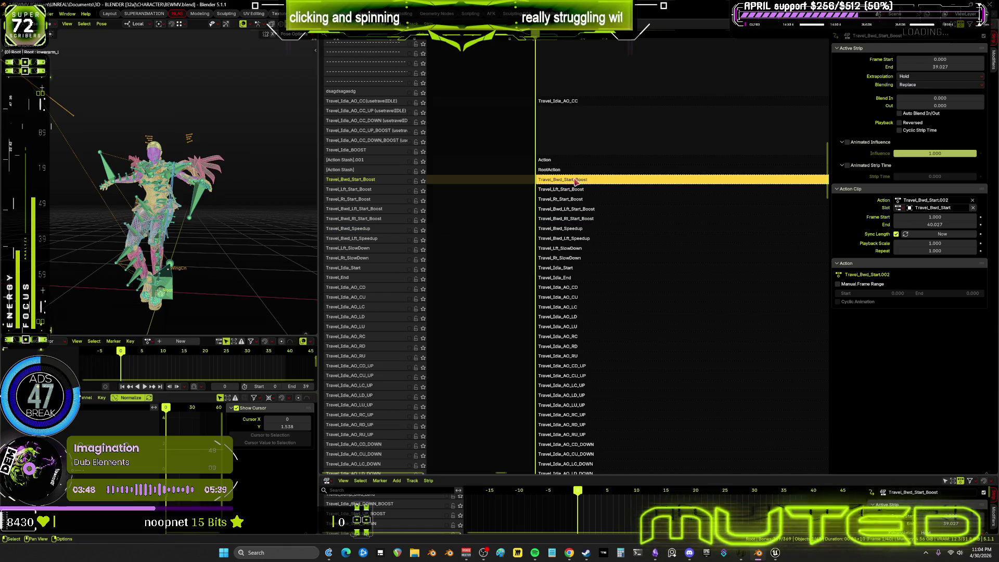
- Check the pose at frame 16, then re-solo only the Travel_Bwd_Speedup track
left_click(179, 415)
mouse_move(179, 414)
left_mouse_down()
mouse_move(163, 414)
mouse_move(211, 422)
left_mouse_up()
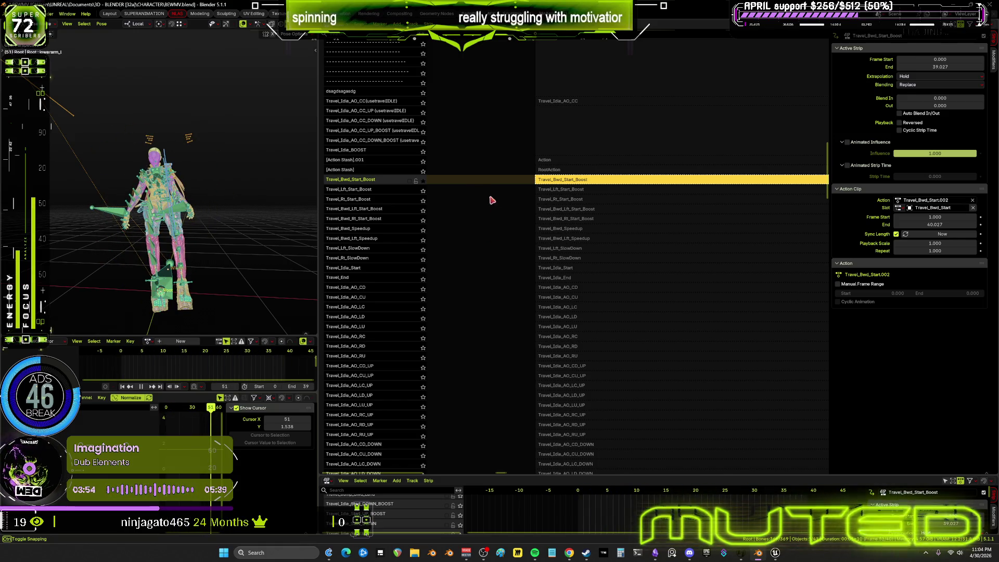
left_click(424, 184)
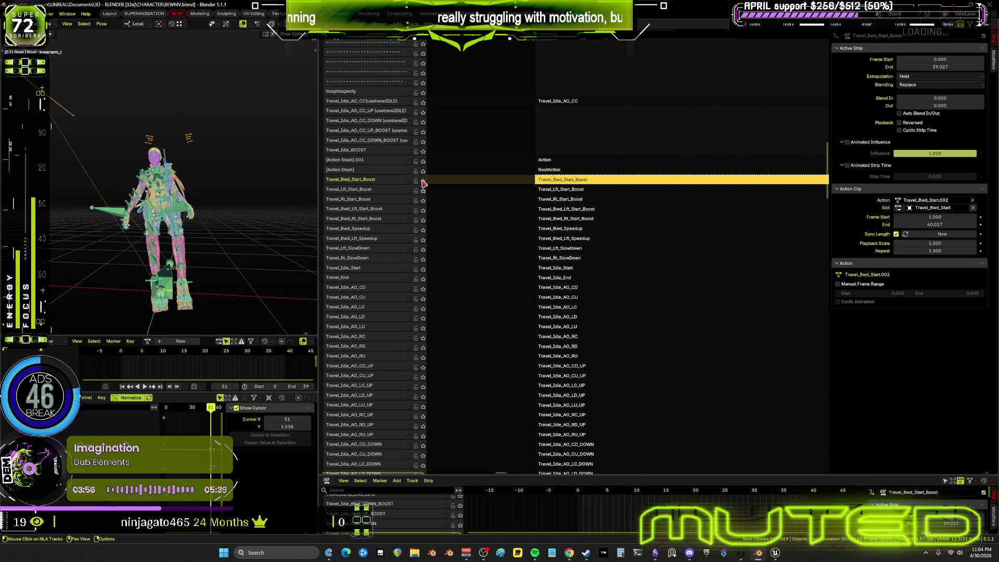
left_click(571, 229)
left_click(423, 229)
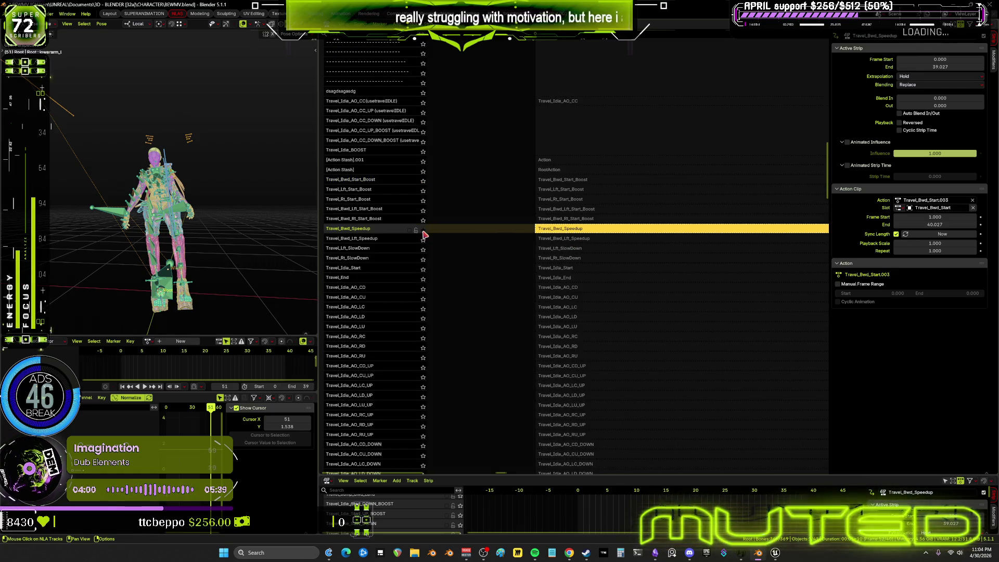
- Play the soloed animation from frame 0, then select the Travel_Bwd_Lft_Speedup track
key("shift+Left")
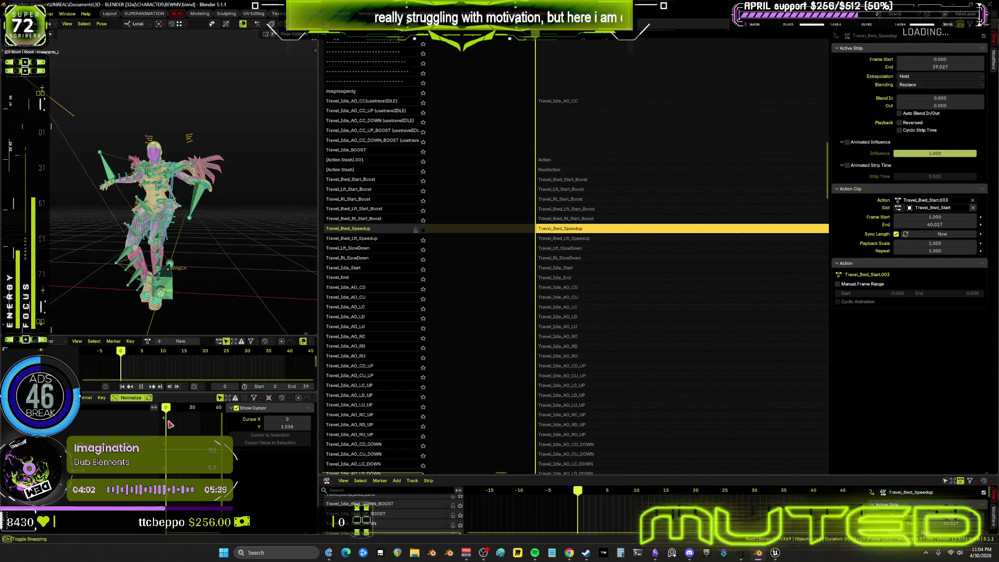
key("space")
key("Escape")
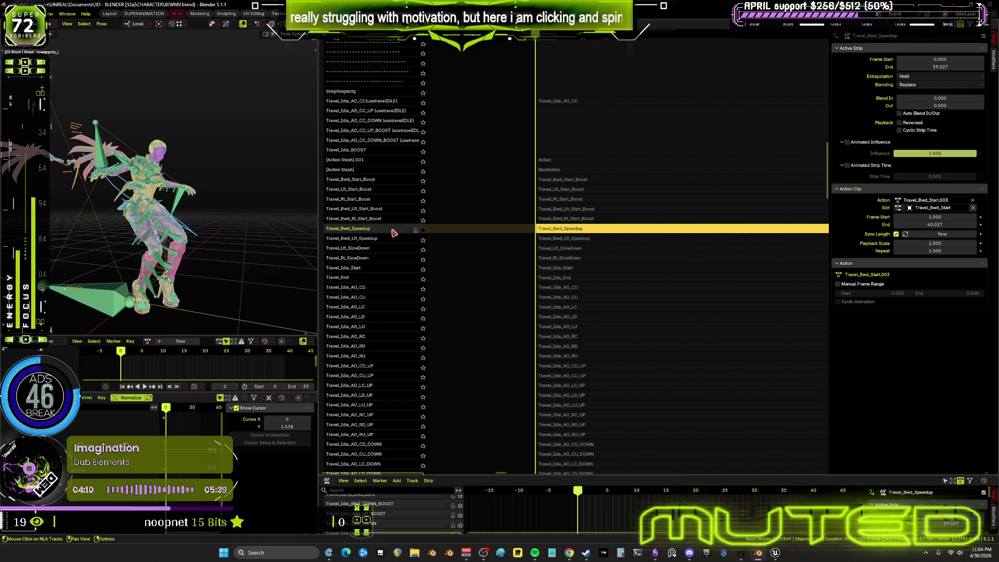
left_click(422, 240)
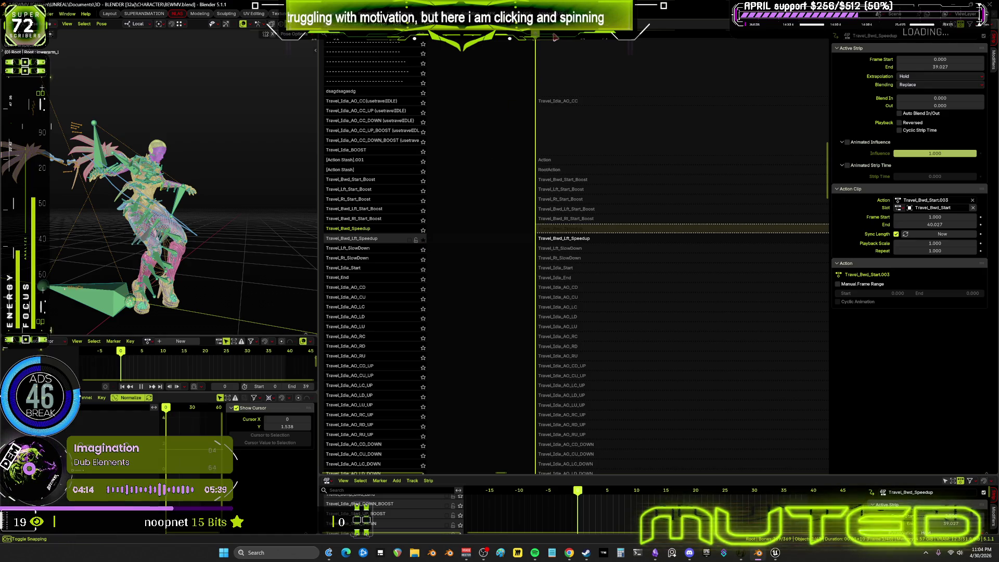
- Select the Travel_Bwd_Lft_Speedup strip and scrub through its poses
left_click(549, 240)
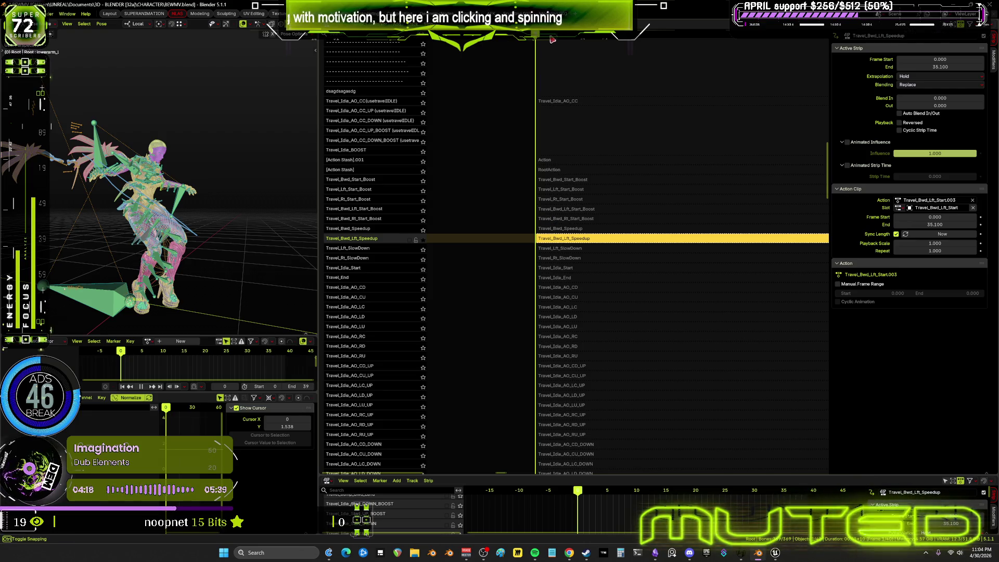
scroll(624, 199, "down", 2)
scroll(656, 205, "down", 2)
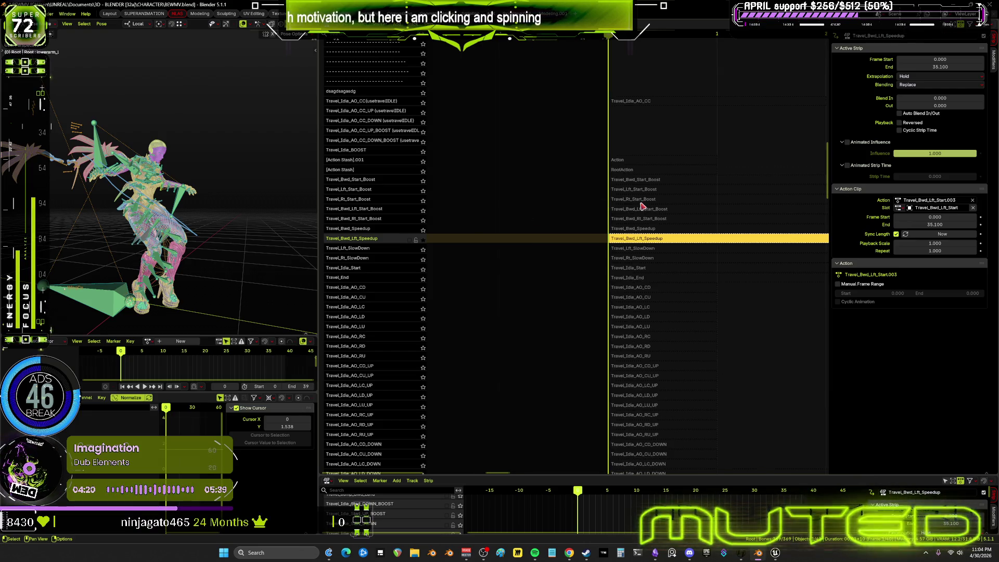
middle_click_drag(712, 190, 633, 242)
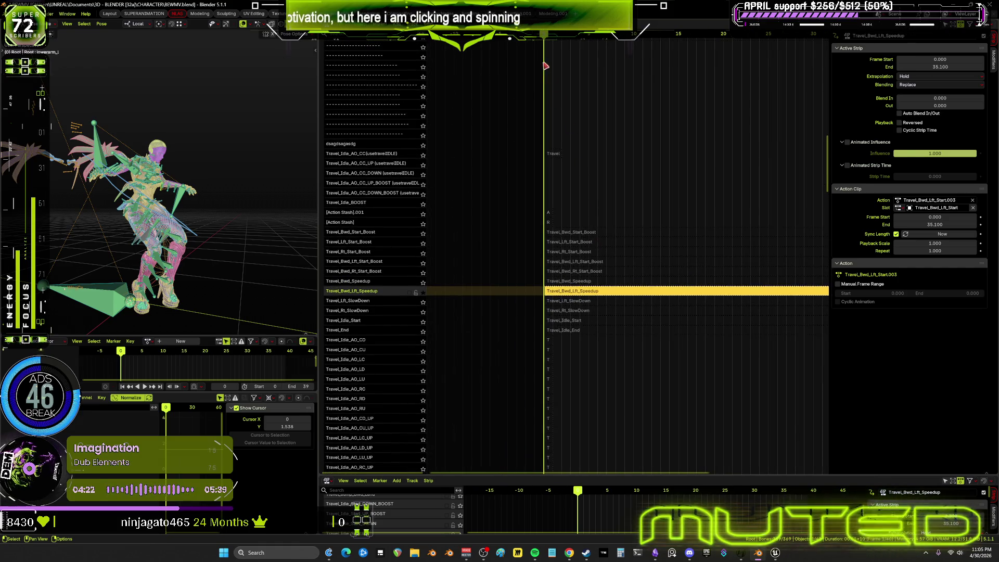
mouse_move(563, 36)
left_mouse_down()
mouse_move(597, 70)
mouse_move(534, 93)
left_mouse_up()
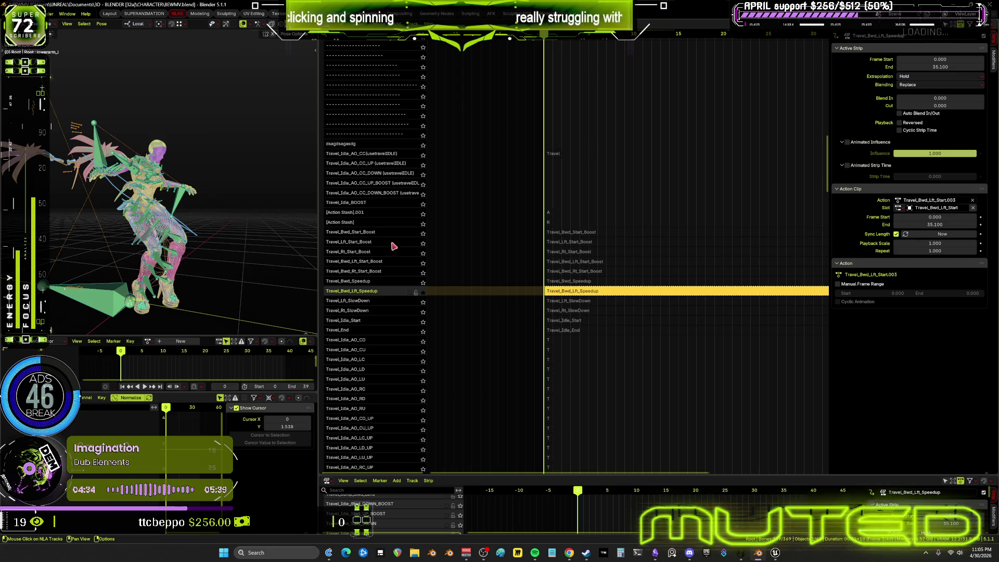
scroll(394, 289, "up", 3)
scroll(401, 324, "up", 3)
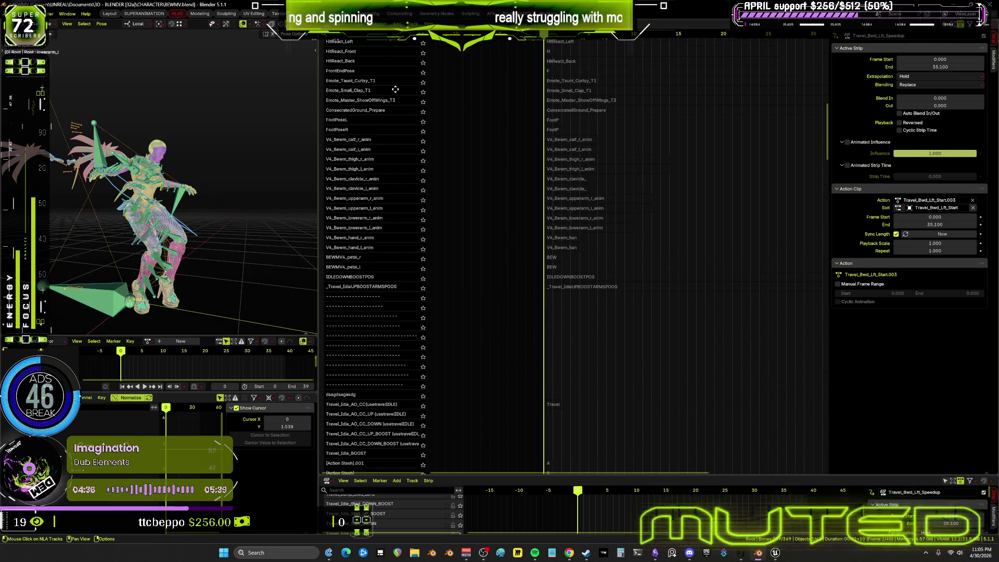
- Solo the Travel_Bwd_Rt_Speedup track at the top of the list and scrub to about frame 8
middle_click_drag(395, 89, 404, 358)
scroll(404, 358, "up", 3)
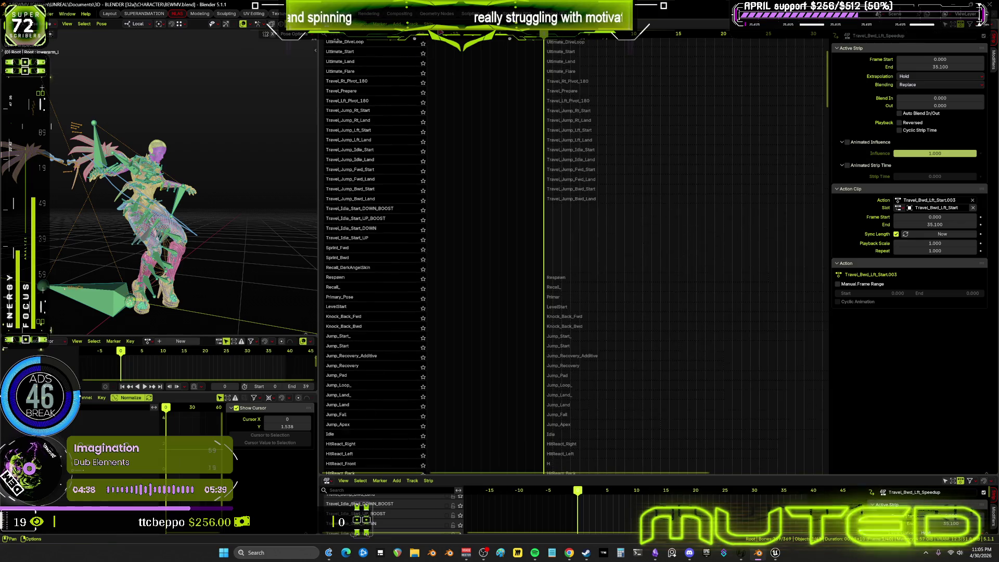
middle_click_drag(409, 104, 411, 232)
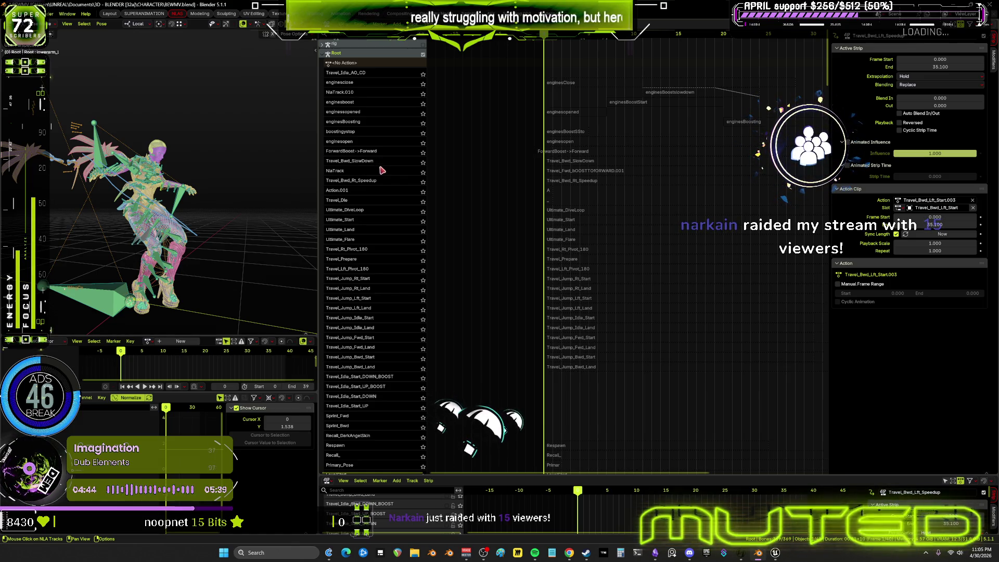
left_click(413, 180)
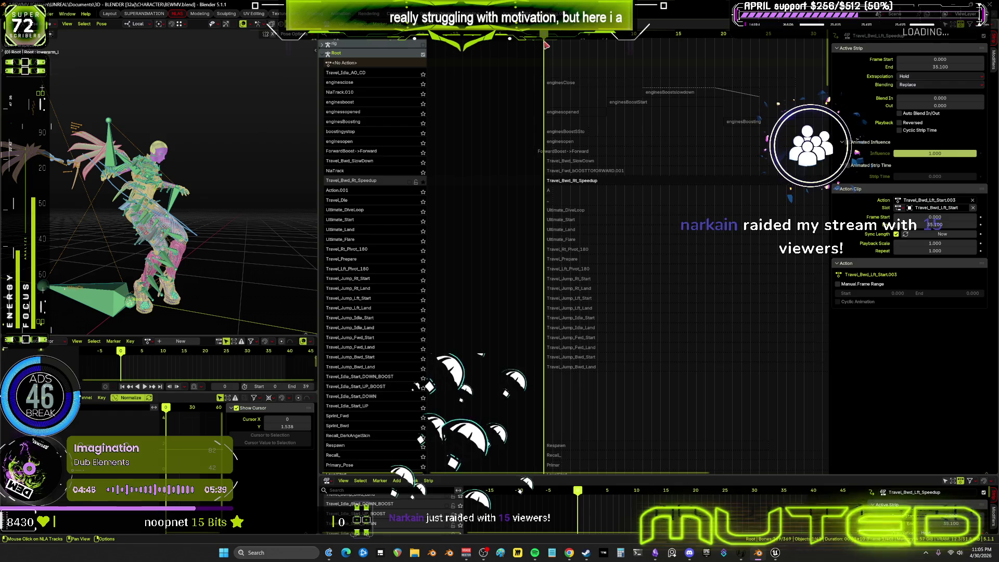
mouse_move(566, 35)
left_mouse_down()
mouse_move(782, 118)
mouse_move(528, 354)
left_mouse_up()
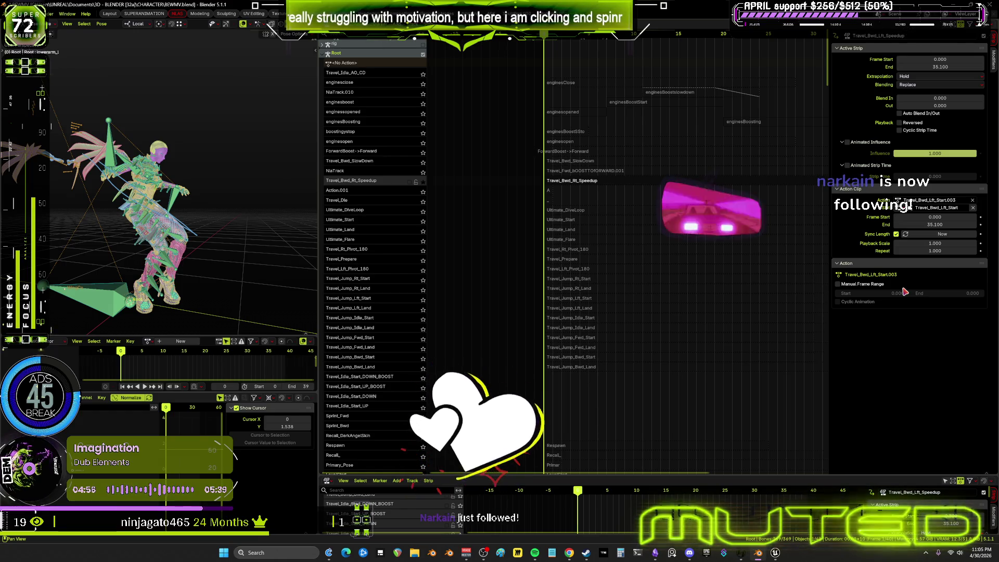
left_click_drag(319, 264, 500, 264)
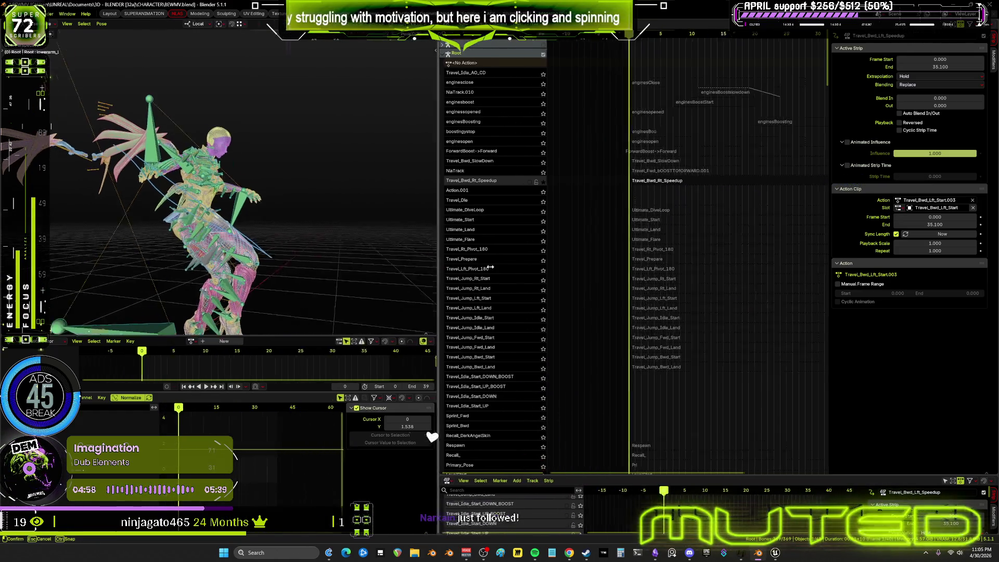
- Orbit closer to the character, then switch to the animation flow chart in Obsidian
middle_click_drag(437, 250, 323, 239)
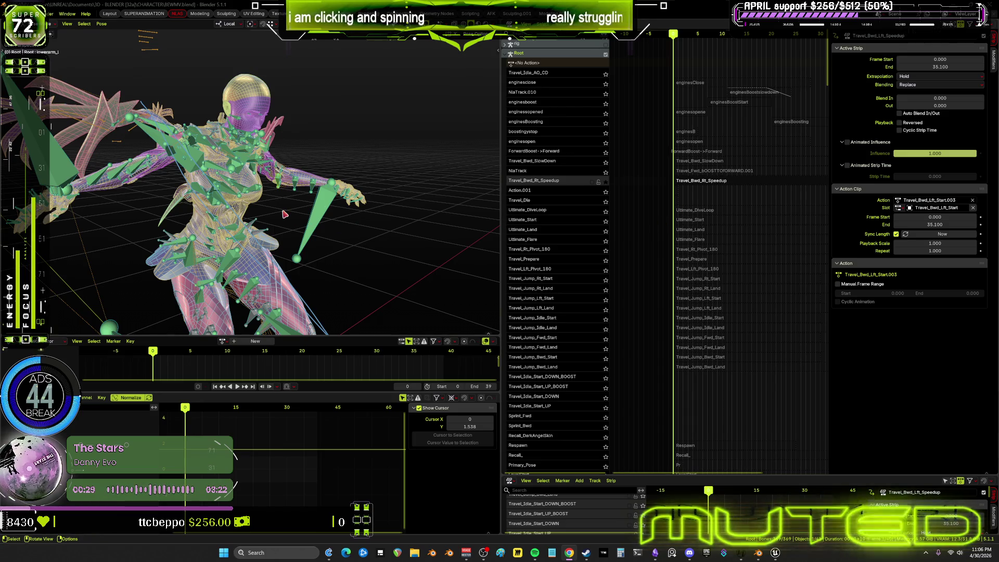
middle_click_drag(428, 282, 287, 249)
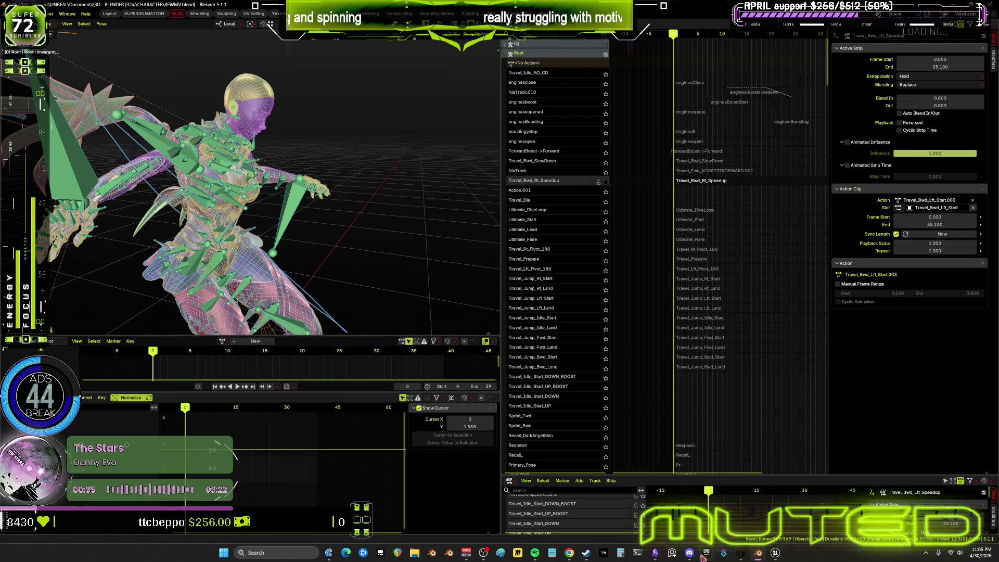
left_click(655, 552)
left_click_drag(560, 294, 559, 302)
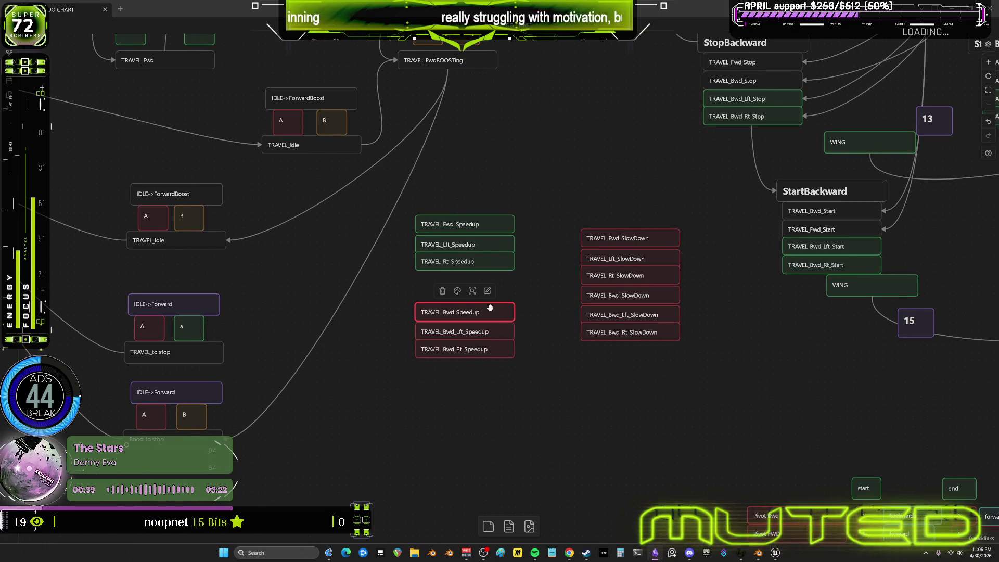
- Box-select the three TRAVEL_Bwd speedup nodes, then return to Blender
left_click_drag(424, 382, 469, 301)
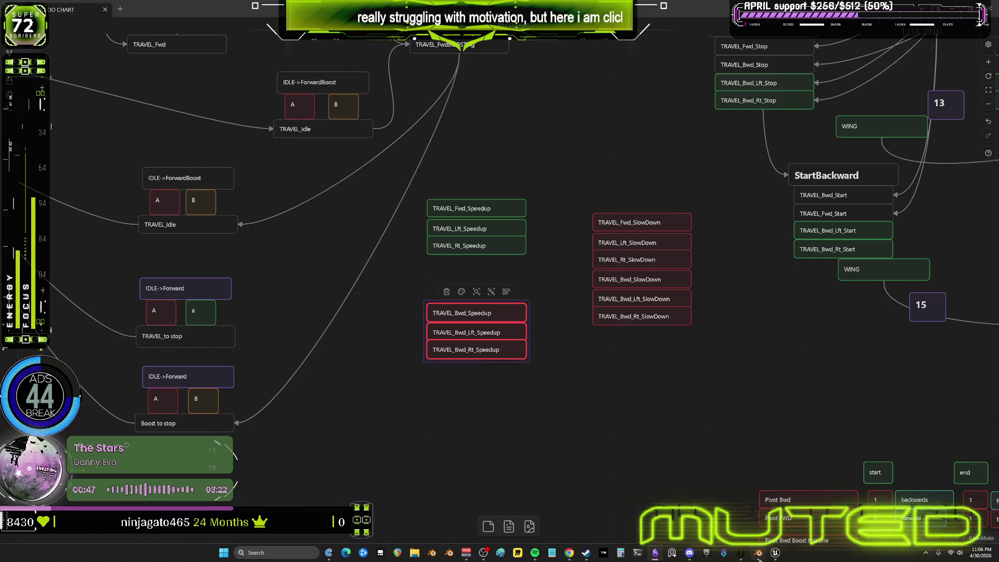
left_click(758, 552)
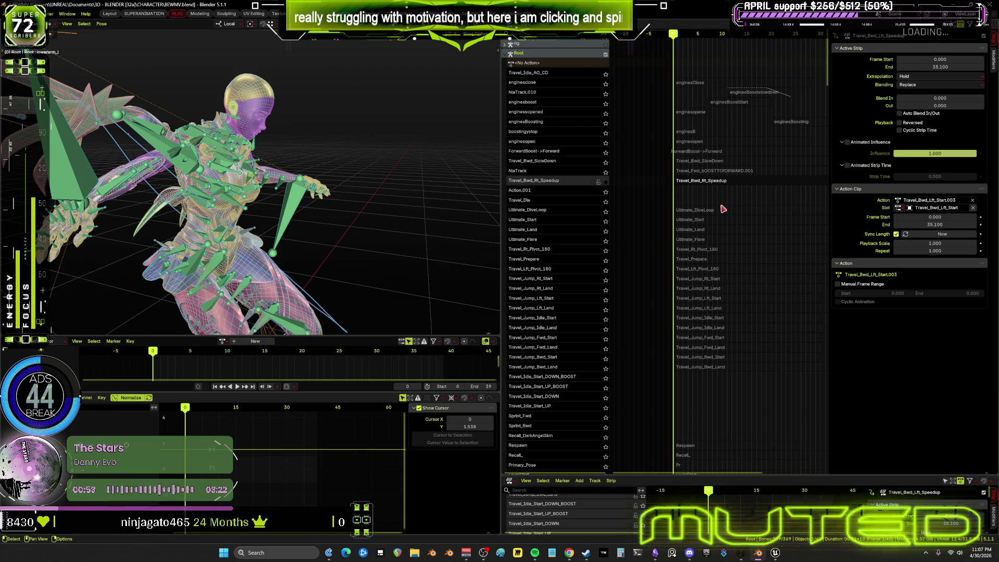
- Turn off solo on Travel_Bwd_Rt_Speedup and make its strip active
mouse_move(733, 228)
middle_mouse_down()
mouse_move(732, 245)
mouse_move(711, 221)
mouse_move(701, 248)
mouse_move(708, 329)
mouse_move(680, 214)
middle_mouse_up()
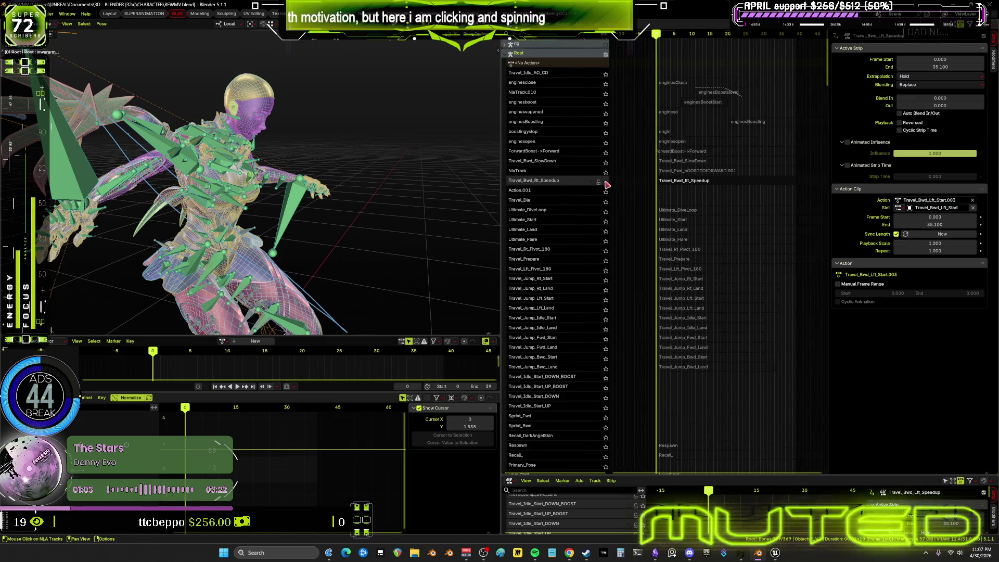
left_click(606, 182)
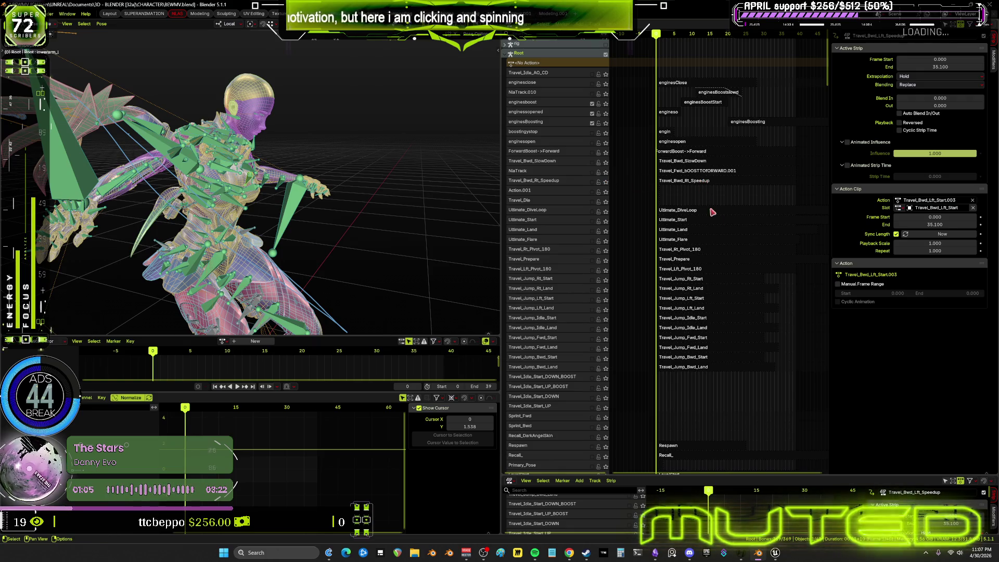
left_click(706, 180)
scroll(687, 235, "up", 1, "ctrl")
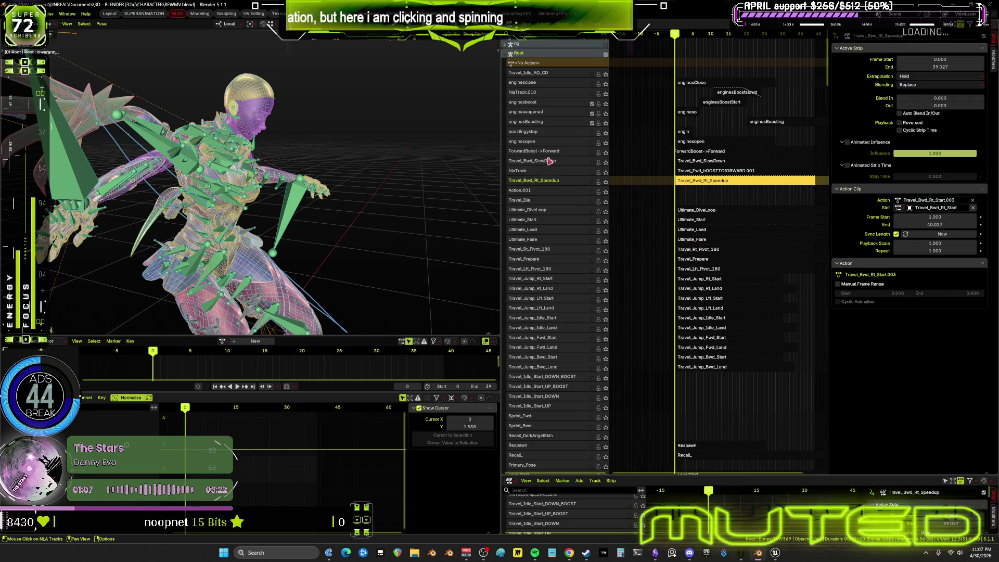
- Pan past the Travel_Jump tracks and recentre on the Travel_Bwd rows
middle_click_drag(726, 380, 728, 138)
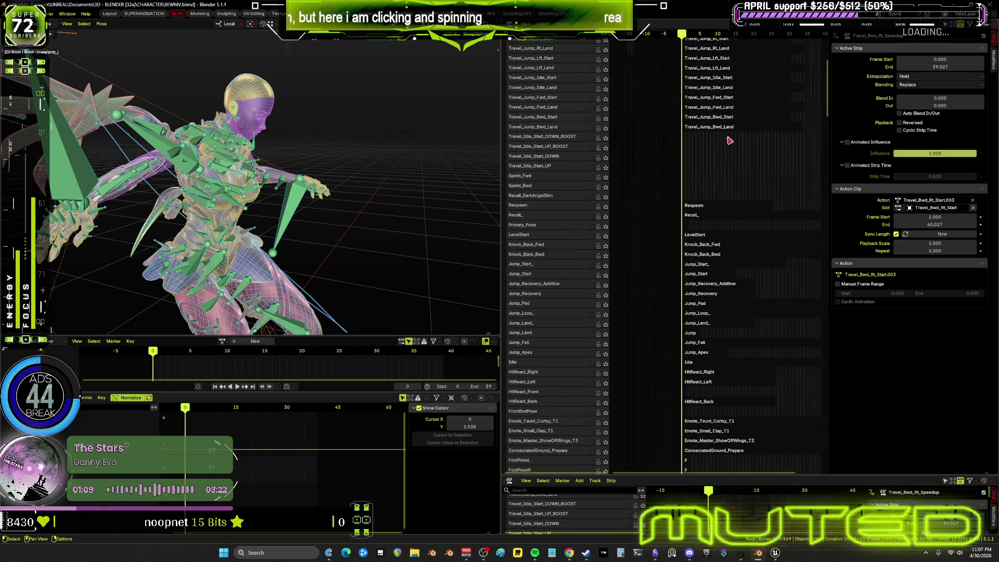
scroll(724, 188, "down", 5)
scroll(719, 237, "down", 5)
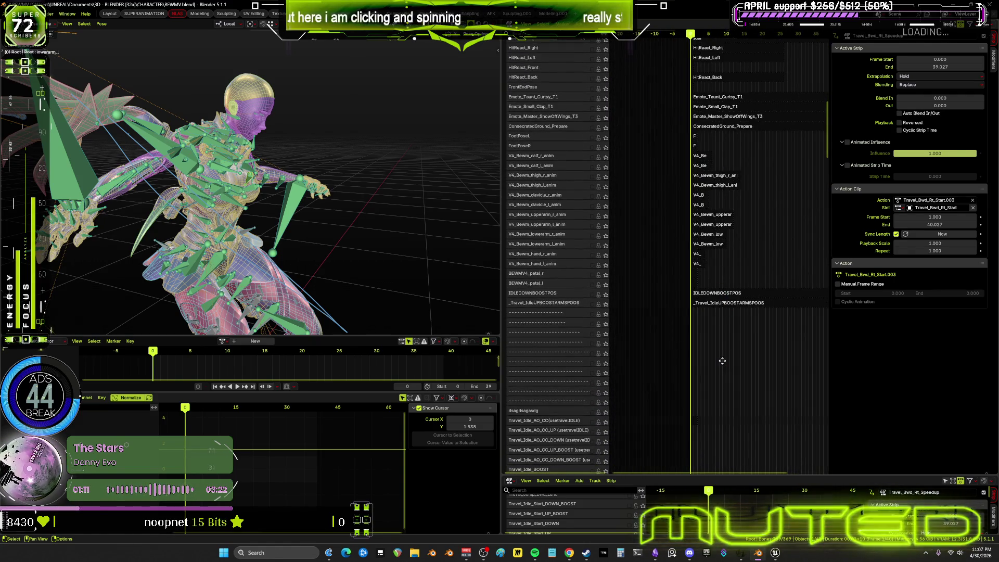
middle_click_drag(721, 361, 706, 287)
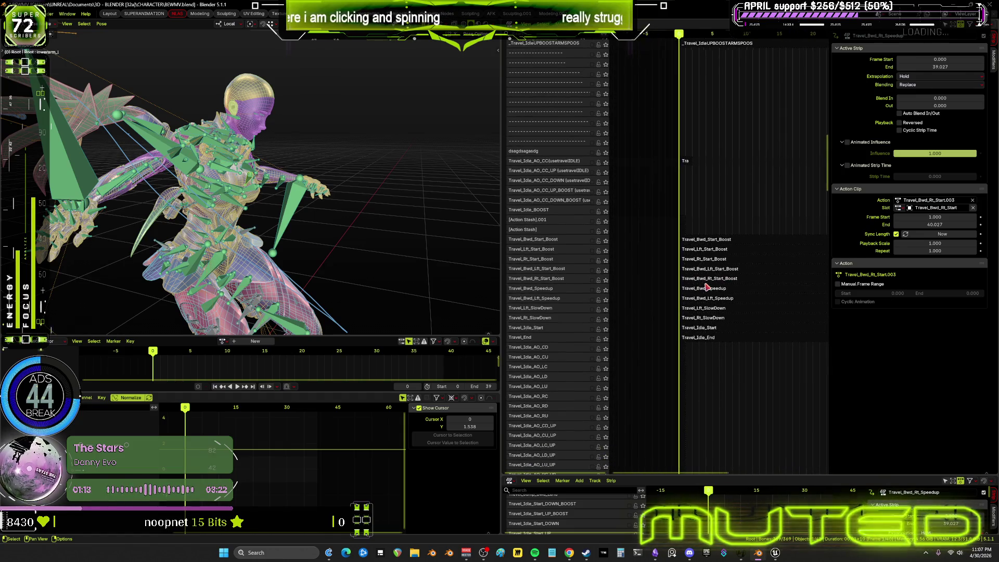
scroll(707, 296, "up", 5)
scroll(723, 324, "down", 2, "shift")
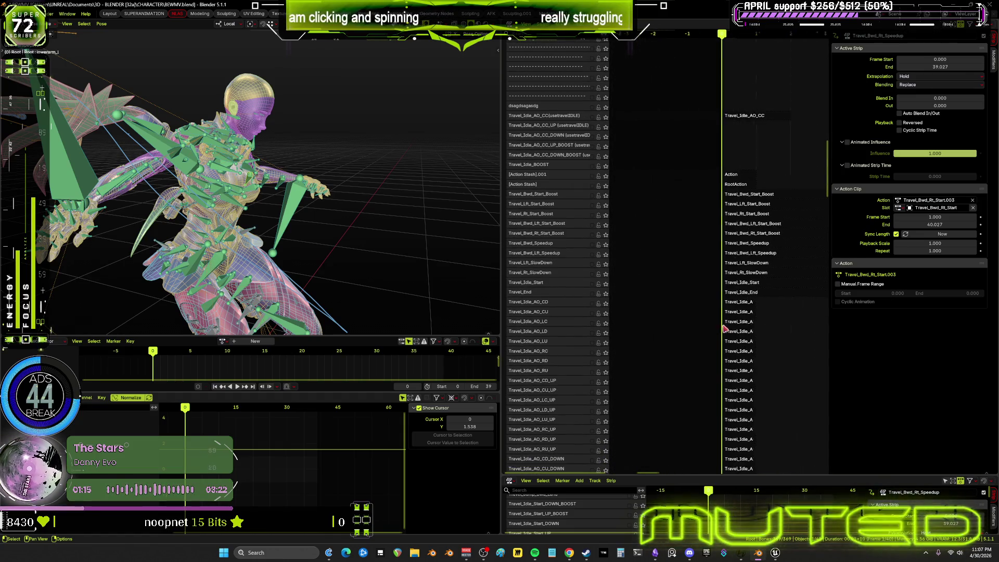
middle_click_drag(724, 329, 664, 241)
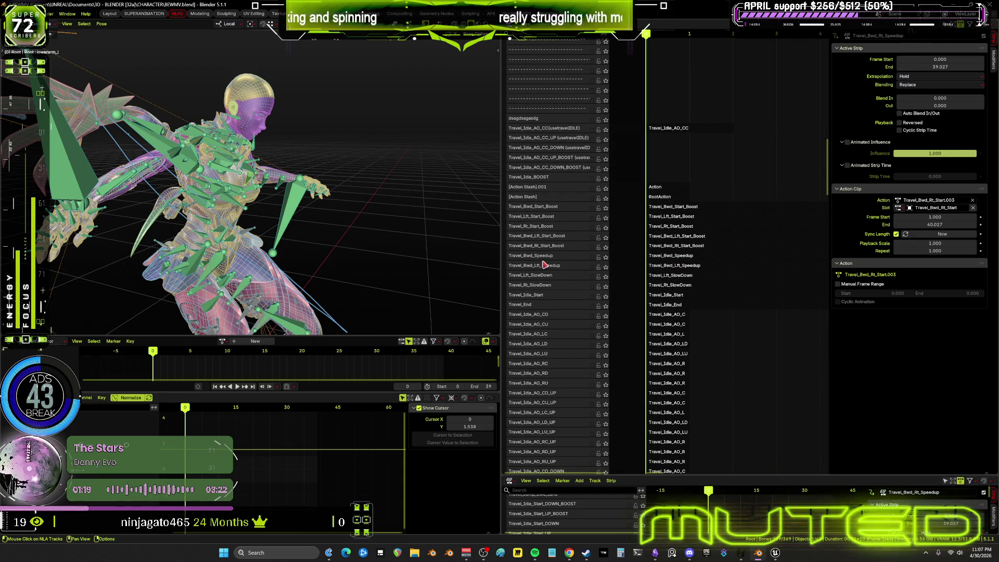
- Send tracks to the bottom of the NLA stack via Track Ordering > To Bottom
right_click(568, 261)
mouse_move(541, 229)
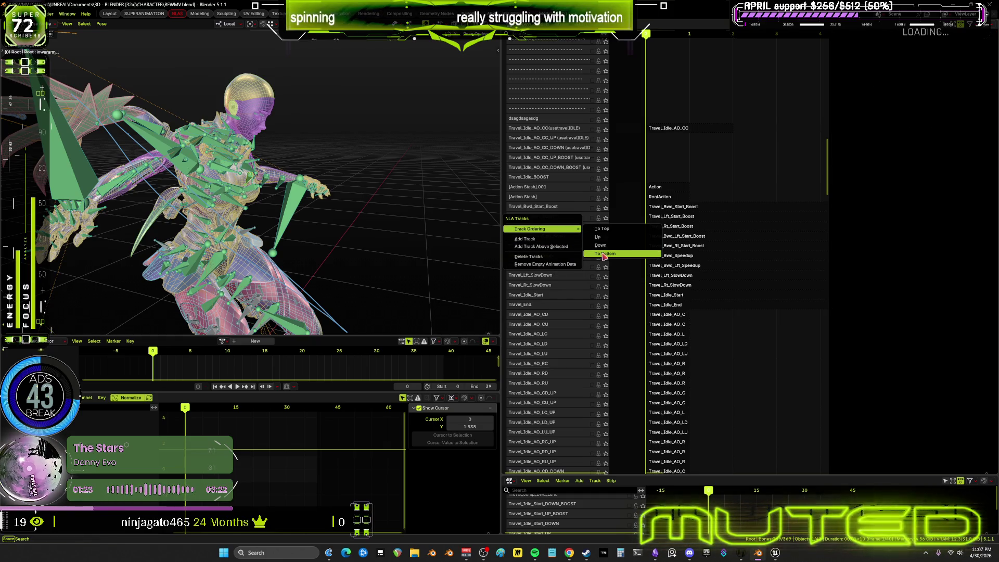
left_click(618, 255)
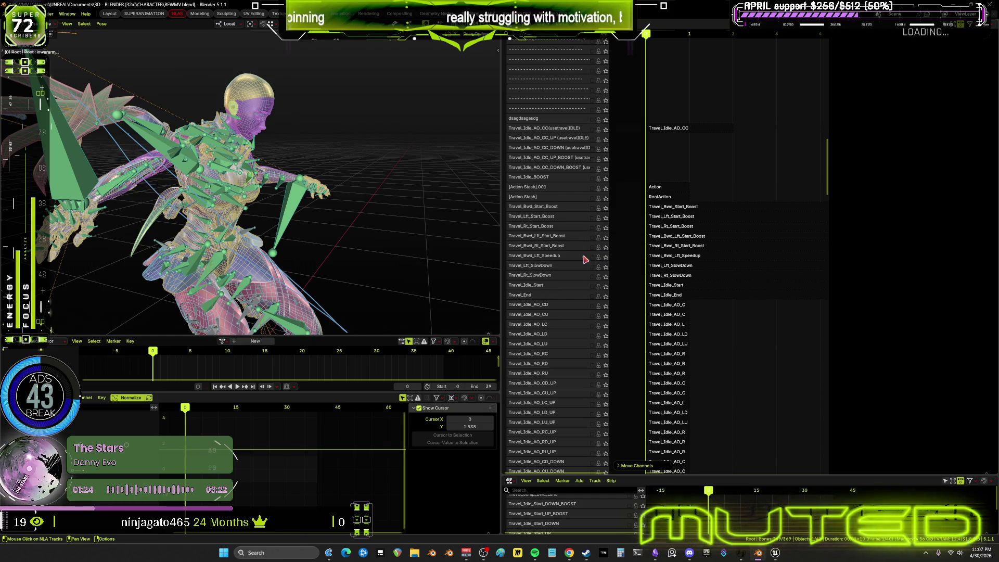
right_click(570, 260)
mouse_move(544, 257)
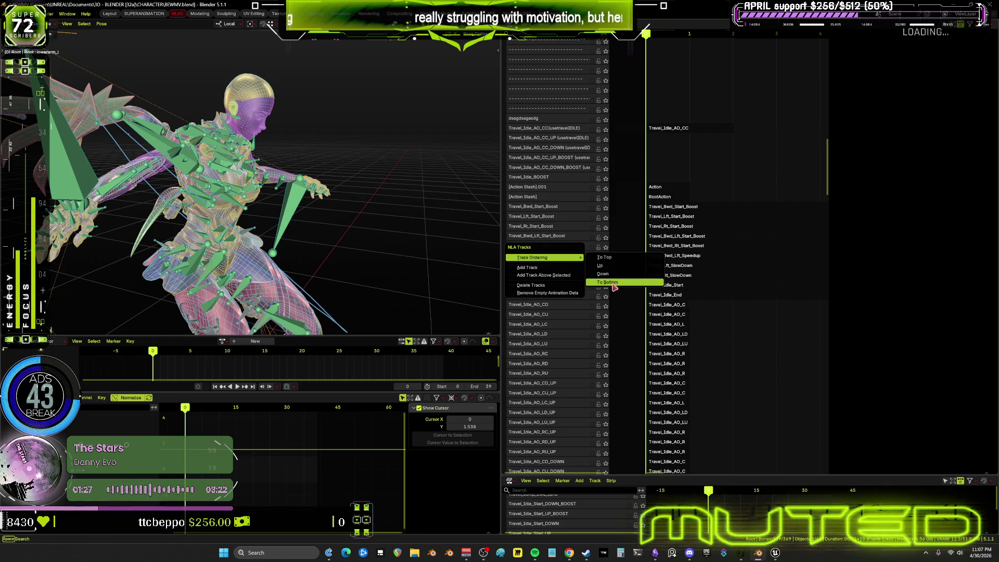
left_click(615, 287)
scroll(567, 146, "up", 5)
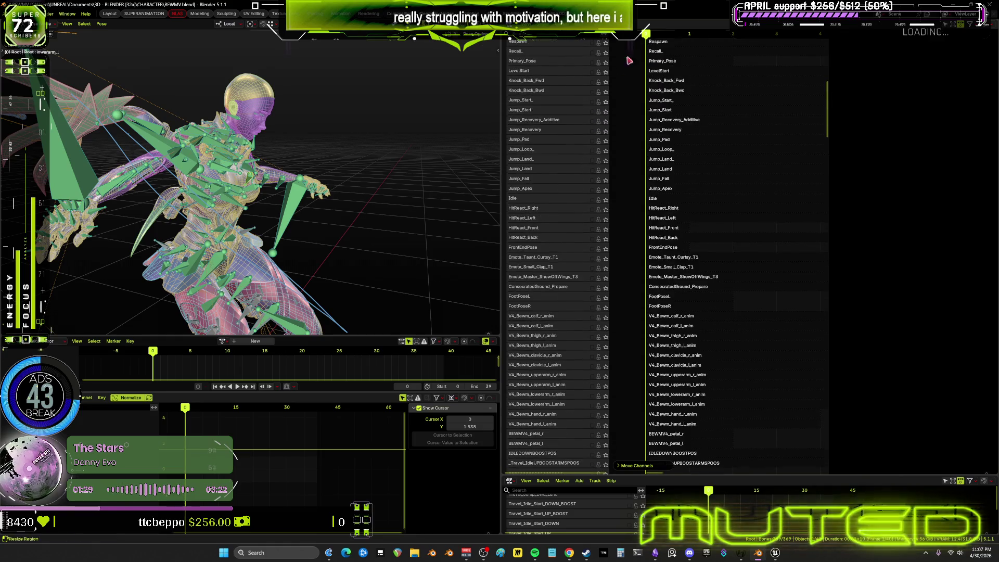
scroll(567, 146, "up", 10)
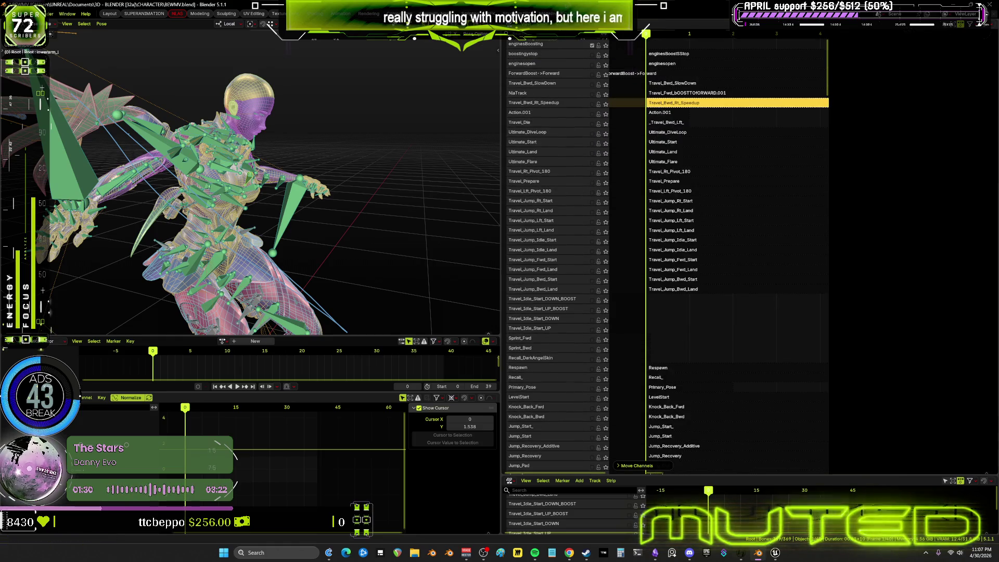
- Show strip properties and send Travel_Bwd_Rt_Speedup to the bottom below Travel_Bwd_Lft_Speedup
key("n")
right_click(573, 104)
mouse_move(545, 103)
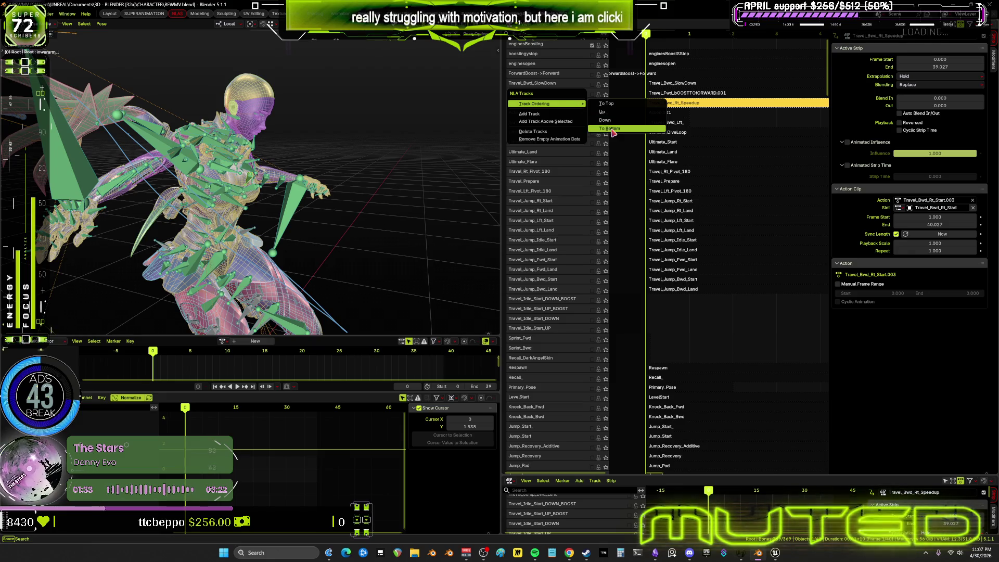
key("Return")
scroll(662, 304, "down", 5)
scroll(703, 289, "down", 5)
scroll(735, 271, "down", 5)
scroll(734, 272, "down", 5)
scroll(726, 273, "up", 2)
scroll(717, 277, "up", 2)
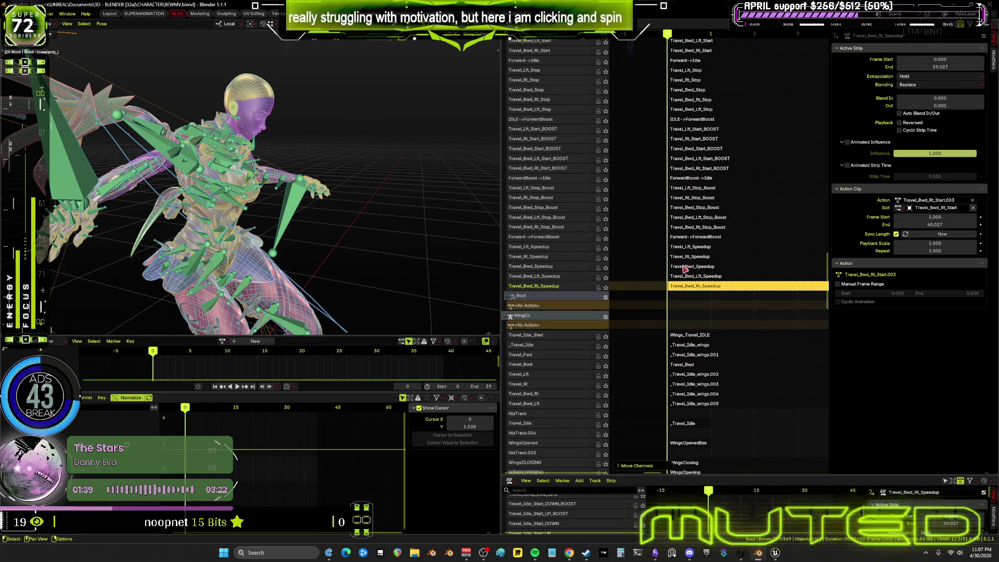
- Select the Travel_Bwd_Speedup track and preview its current animation briefly
left_click(607, 268)
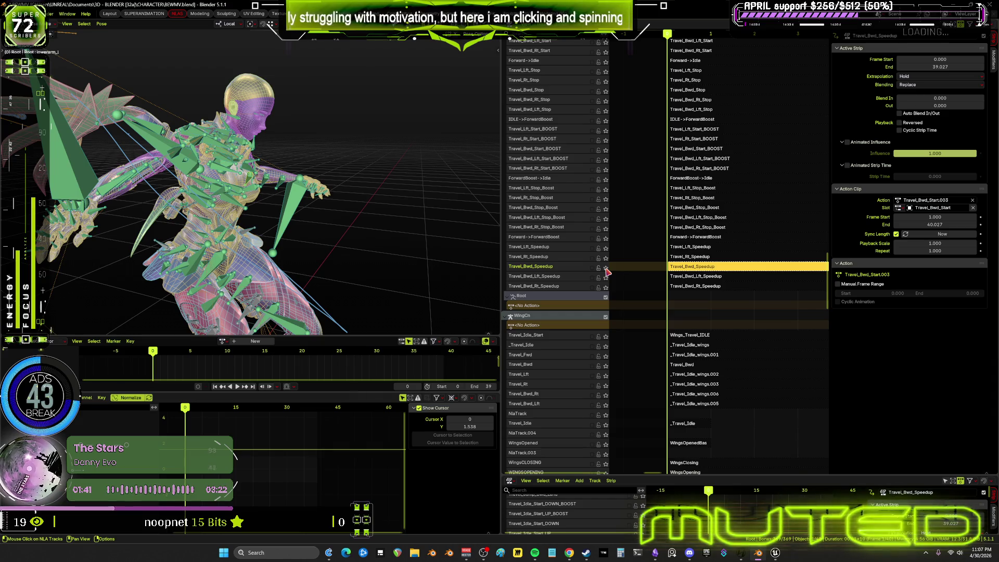
key("space")
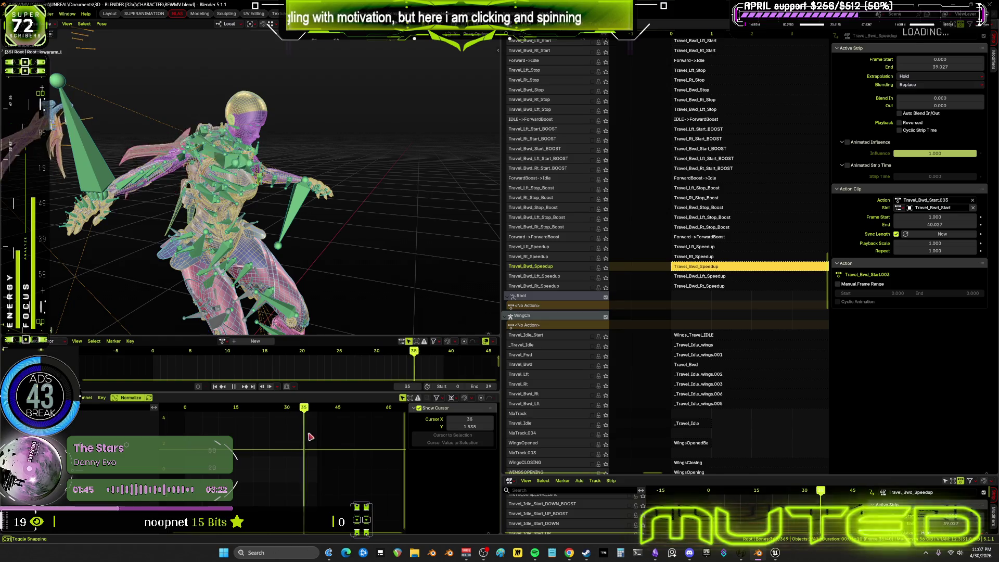
key("Escape")
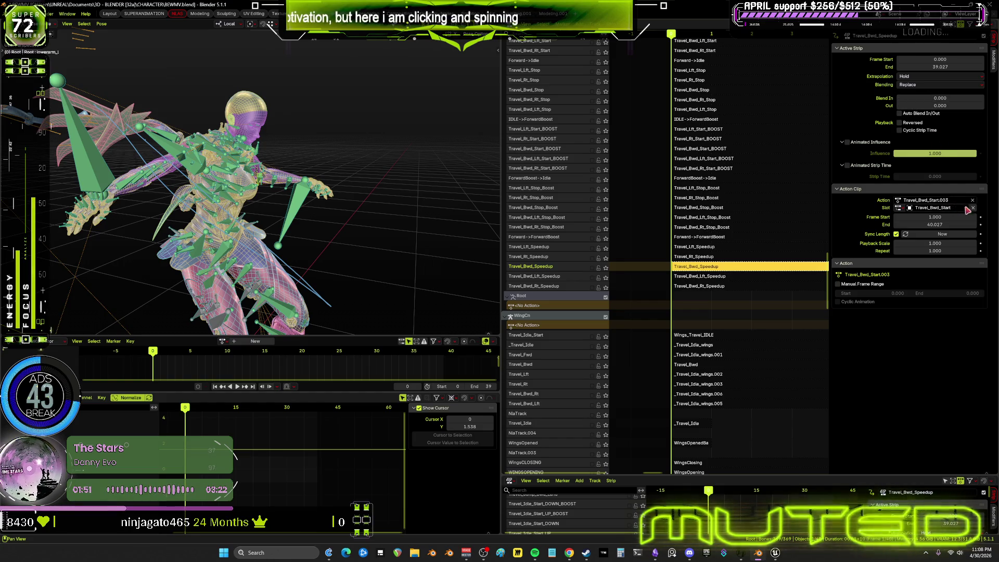
- Change the strip's action from Travel_Bwd_Start.003 to Travel_Bwd_Start.002 and play it back
left_click(964, 207)
key("End")
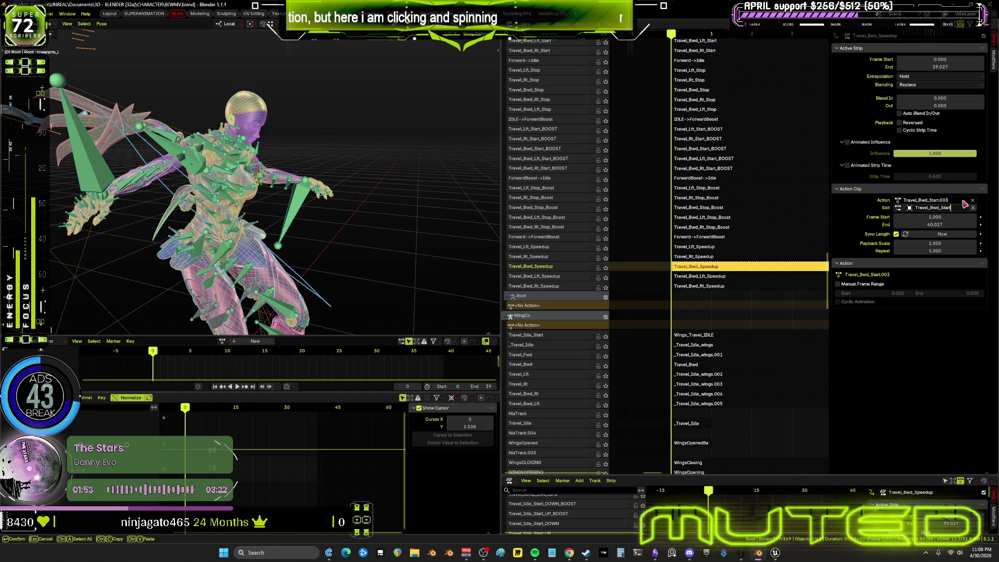
left_click(956, 200)
key("End")
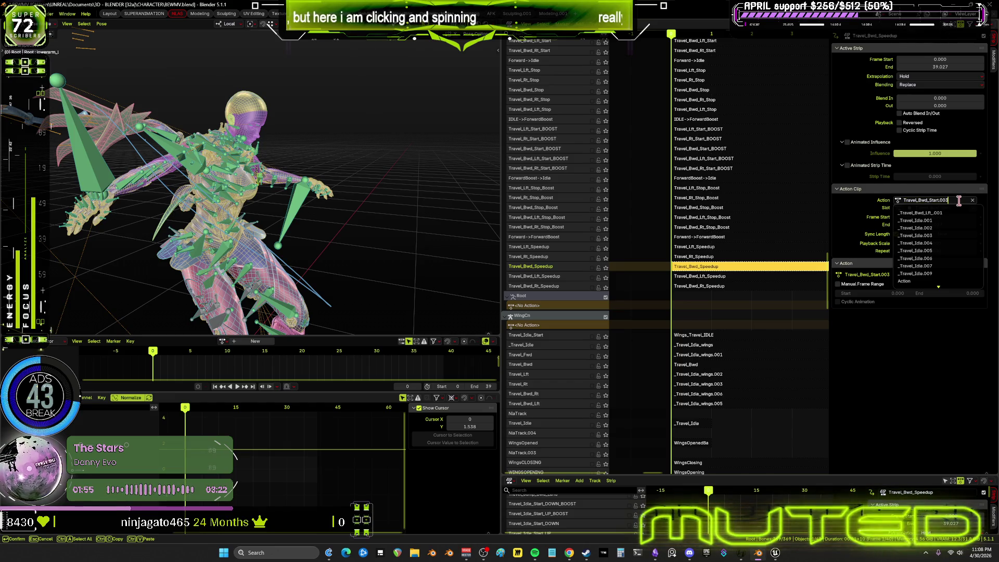
key("BackSpace")
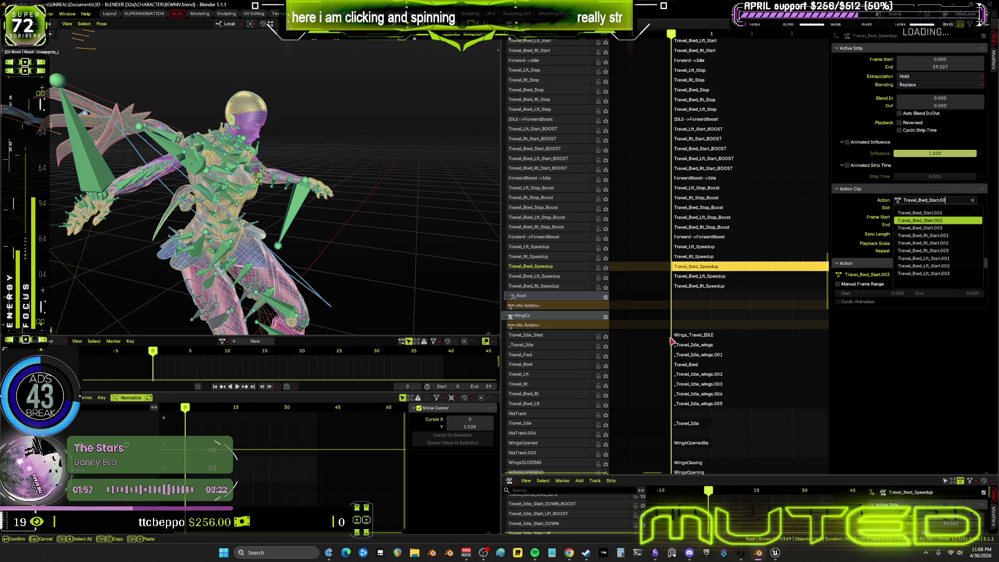
key("Return")
key("space")
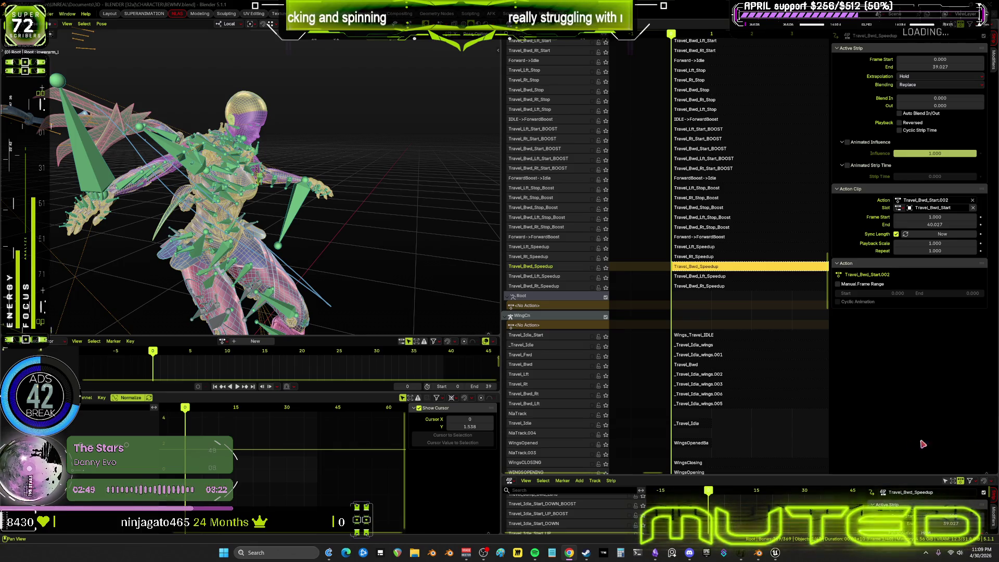
left_click(775, 553)
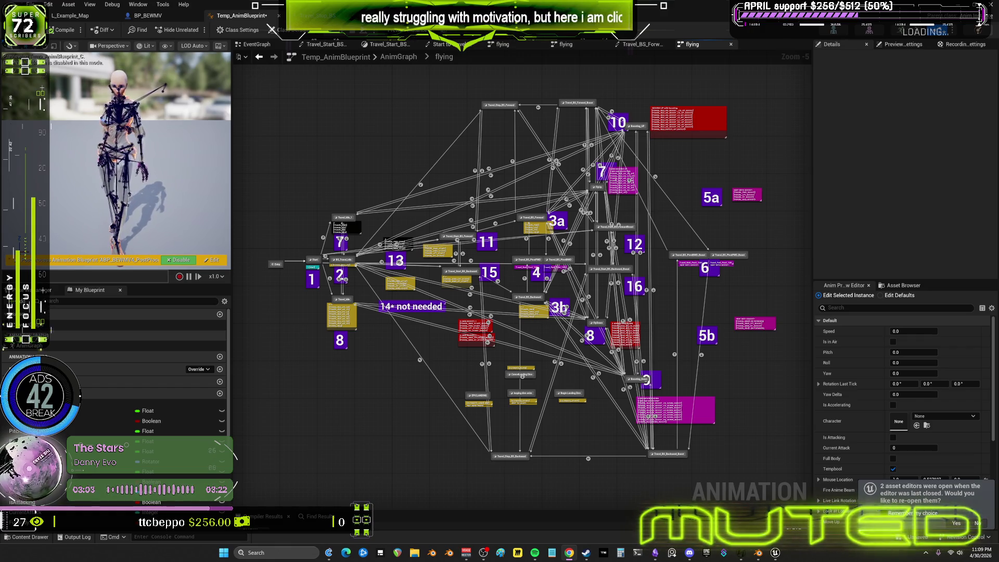
scroll(492, 173, "up", 3)
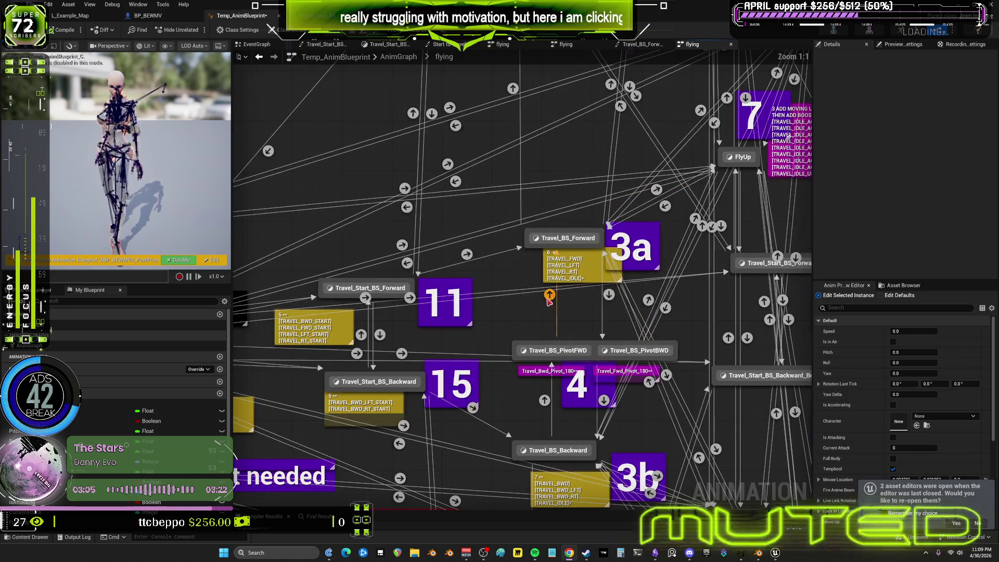
- Start a test play, hit the Blueprint Compilation Errors warning and open BFL_HelpfulFunctions from it
right_click_drag(602, 333, 601, 184)
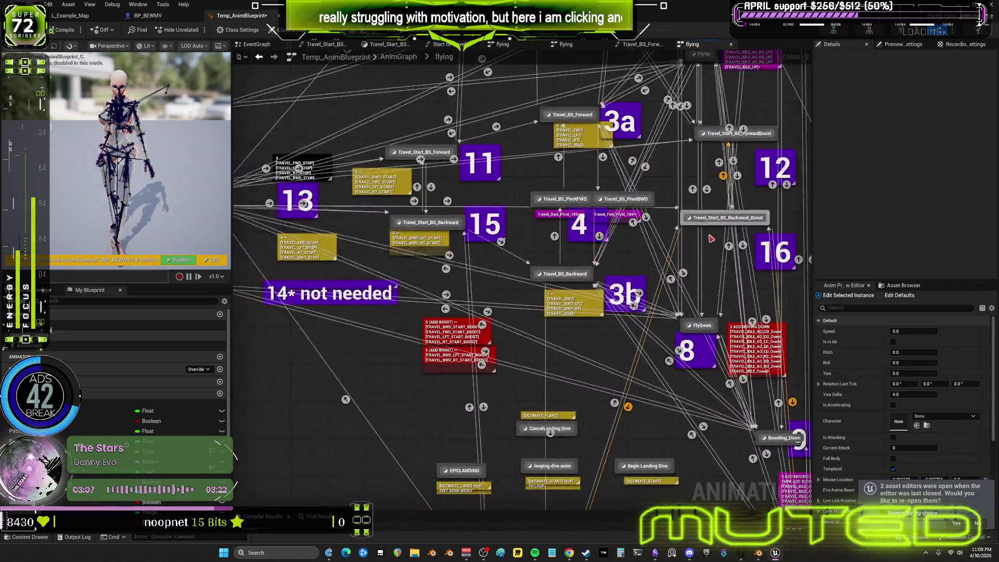
scroll(700, 233, "down", 2)
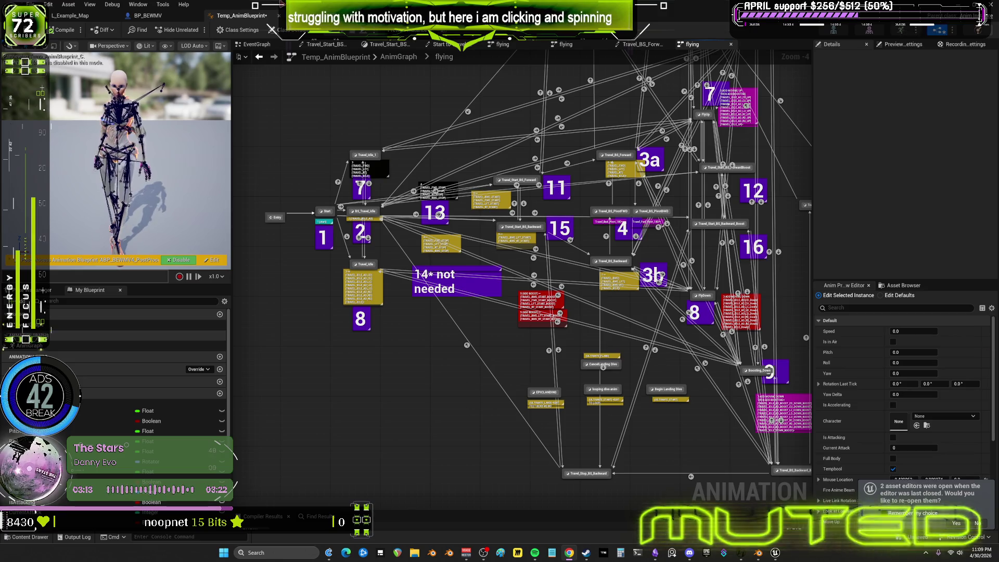
left_click(404, 30)
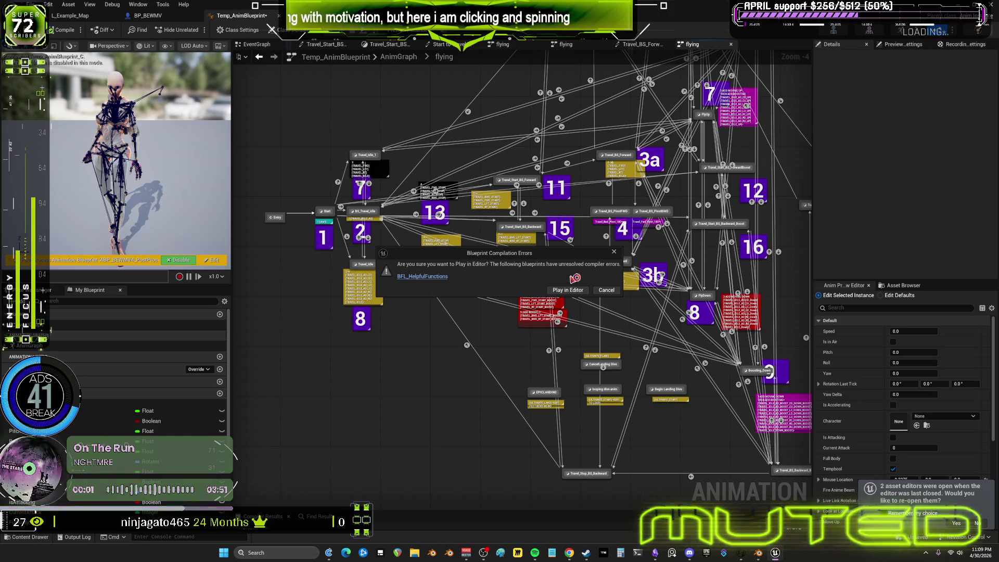
left_click(417, 279)
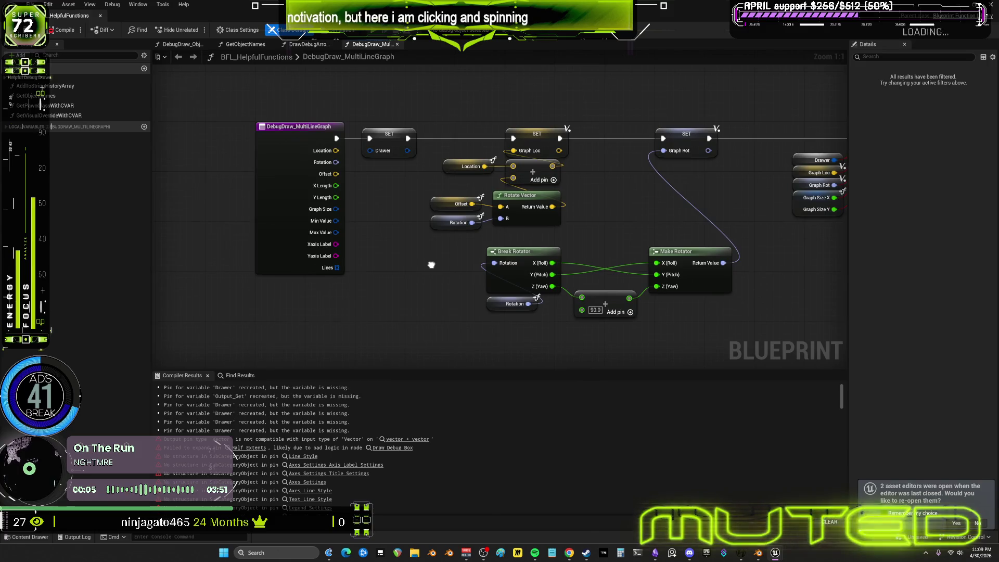
- Select and delete every node in DebugDraw_MultiLineGraph, then undo to restore them
right_click_drag(447, 253, 69, 261)
scroll(535, 220, "down", 3)
scroll(535, 219, "down", 2)
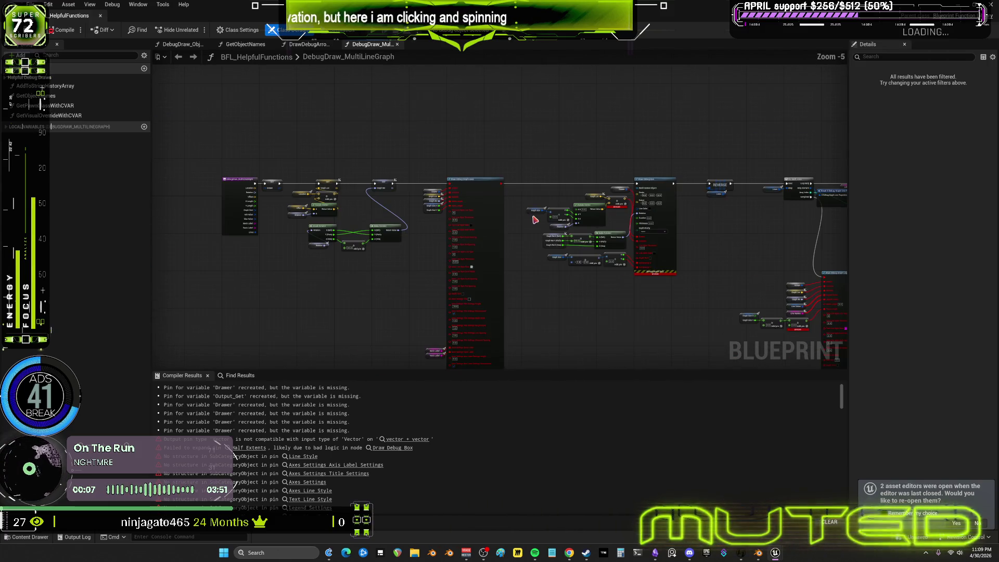
scroll(532, 218, "up", 1)
right_click_drag(532, 218, 84, 196)
right_click_drag(702, 203, 602, 208)
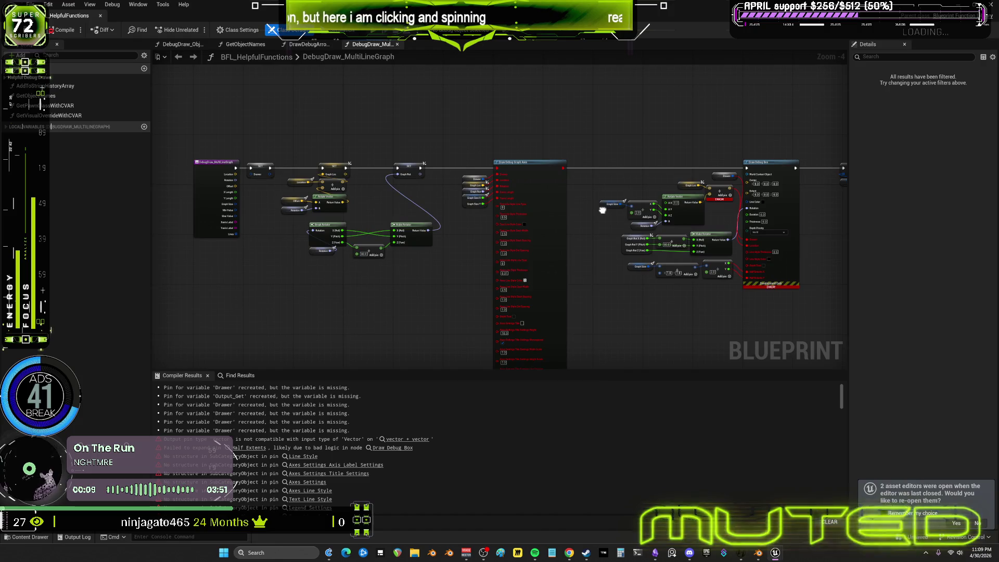
scroll(703, 146, "down", 2)
scroll(704, 146, "down", 3)
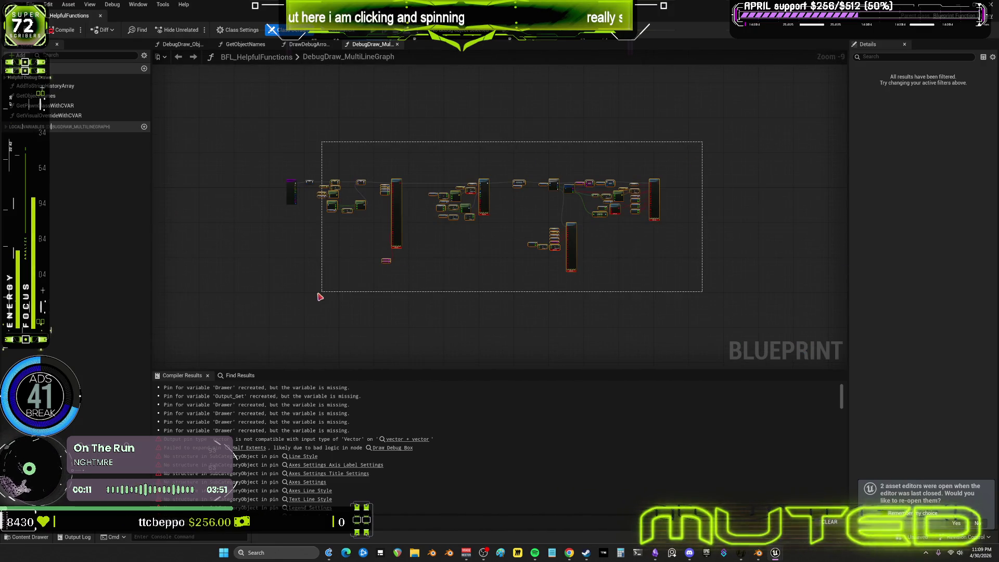
left_click_drag(704, 146, 313, 299)
key("Delete")
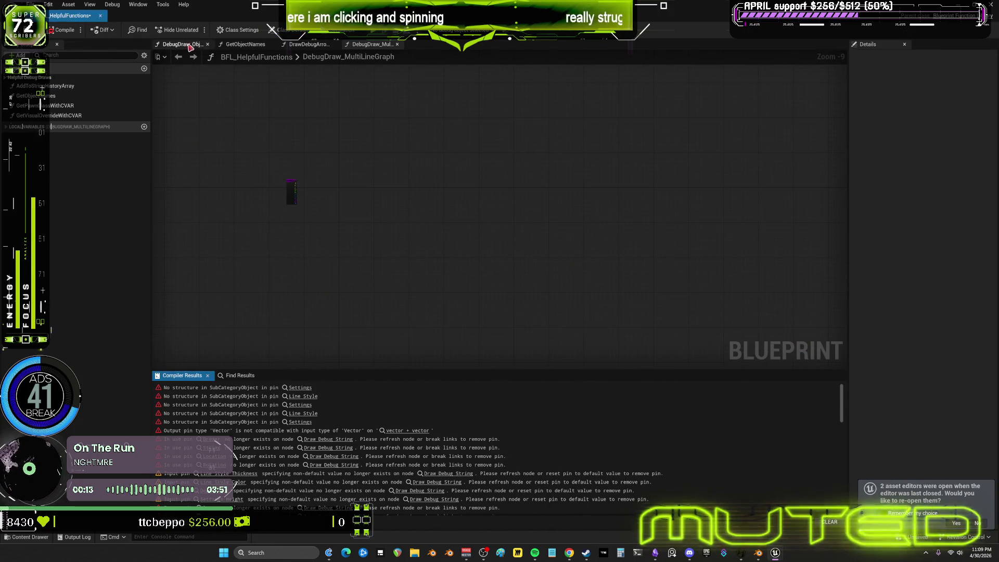
scroll(329, 239, "up", 2)
scroll(320, 234, "up", 5)
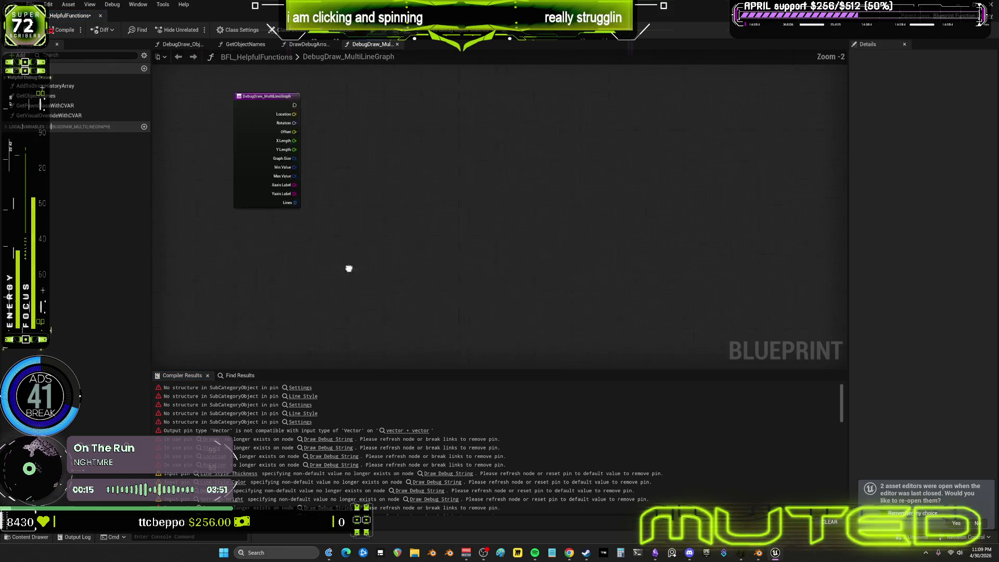
scroll(321, 233, "up", 3)
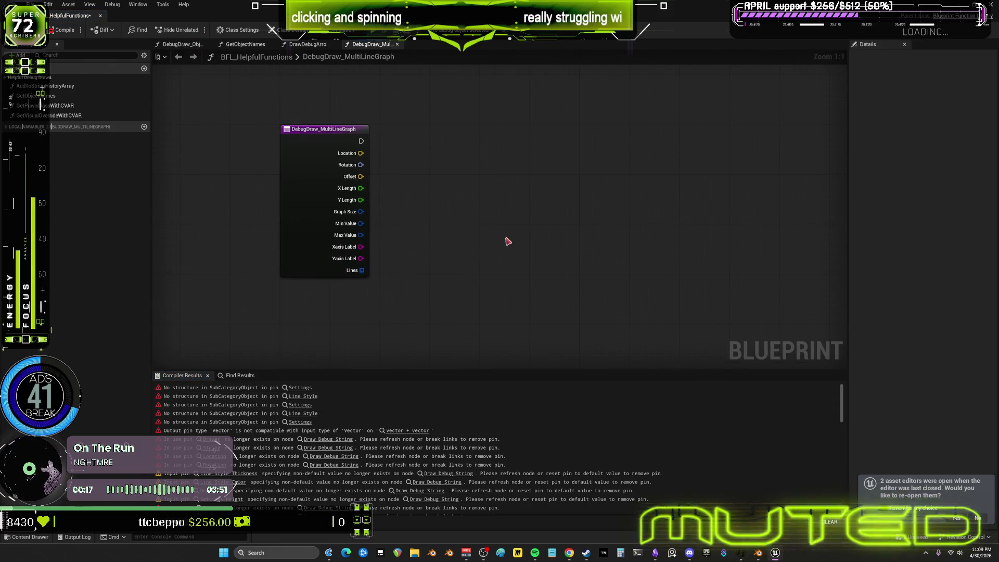
key("ctrl+z")
scroll(448, 256, "down", 3)
- Delete the Draw Debug Box and Draw Debug Graph Axes nodes and wire SET straight to REVERSE
right_click_drag(532, 124, 374, 151)
scroll(398, 183, "down", 1)
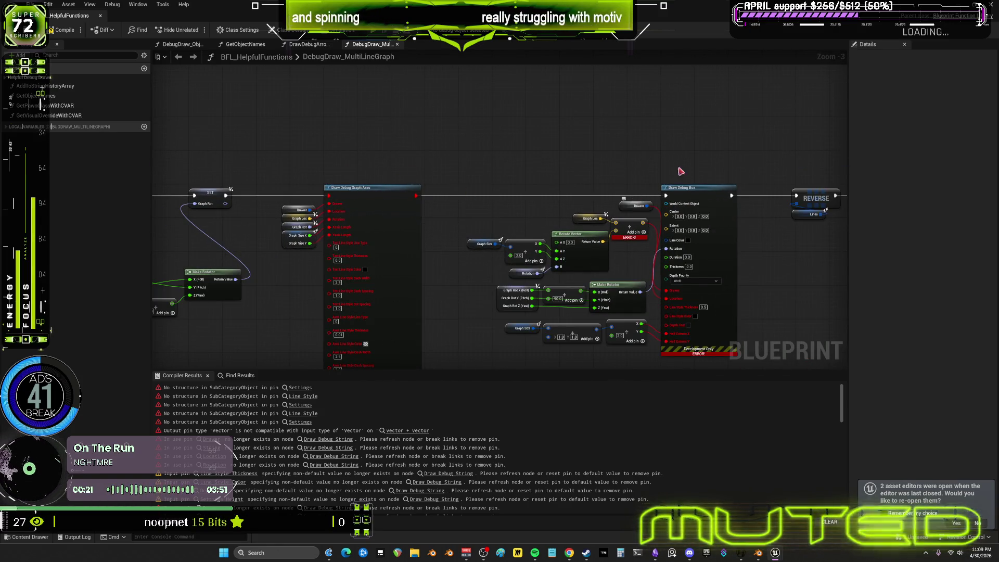
right_click(712, 196)
key("Escape")
key("Delete")
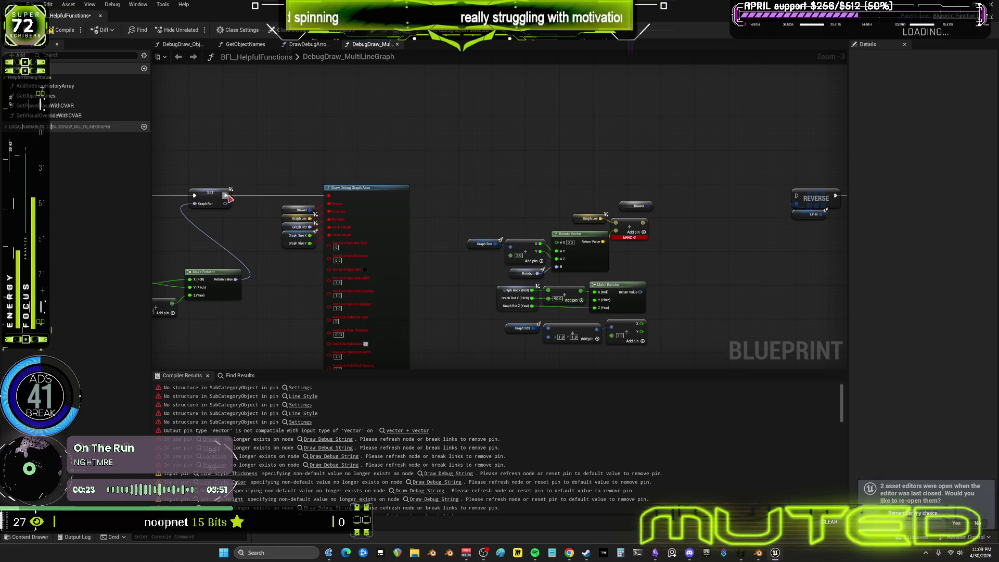
left_click_drag(228, 194, 796, 197)
left_click(379, 245)
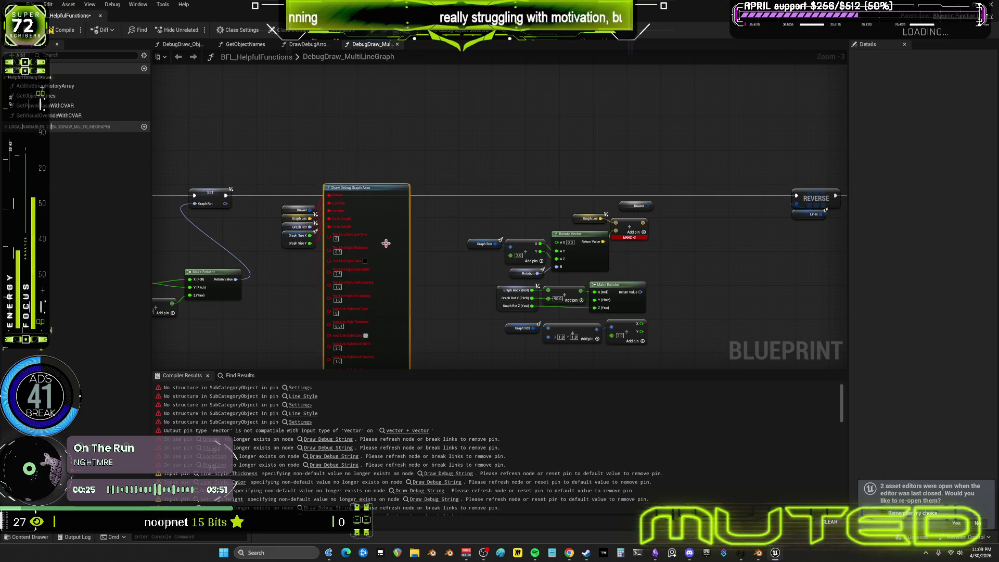
key("Delete")
- Delete the Rotate Vector group, Draw Debug Graph Line and the leftover loop, math and debug nodes
right_click_drag(721, 165, 611, 177)
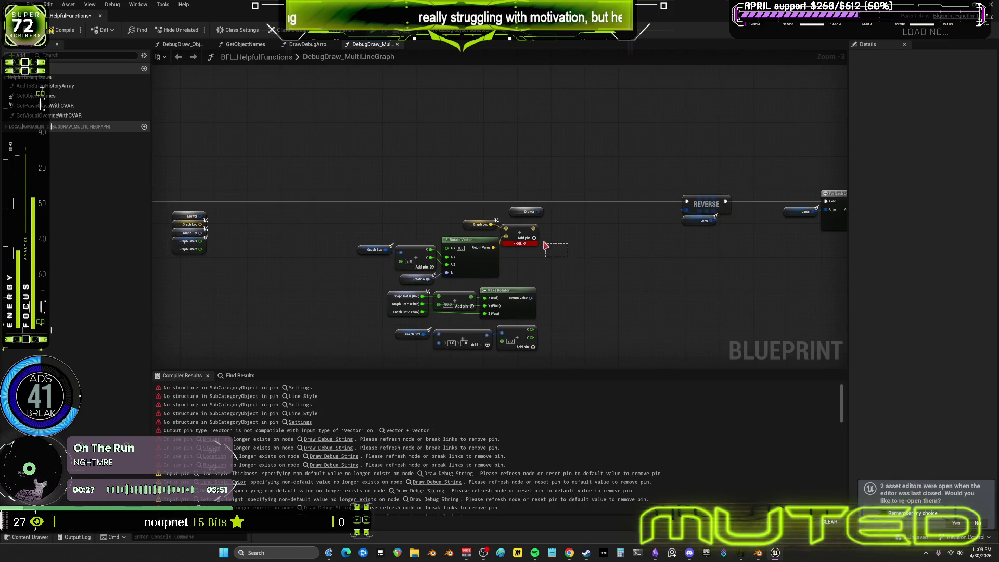
left_click_drag(491, 259, 356, 219)
key("Delete")
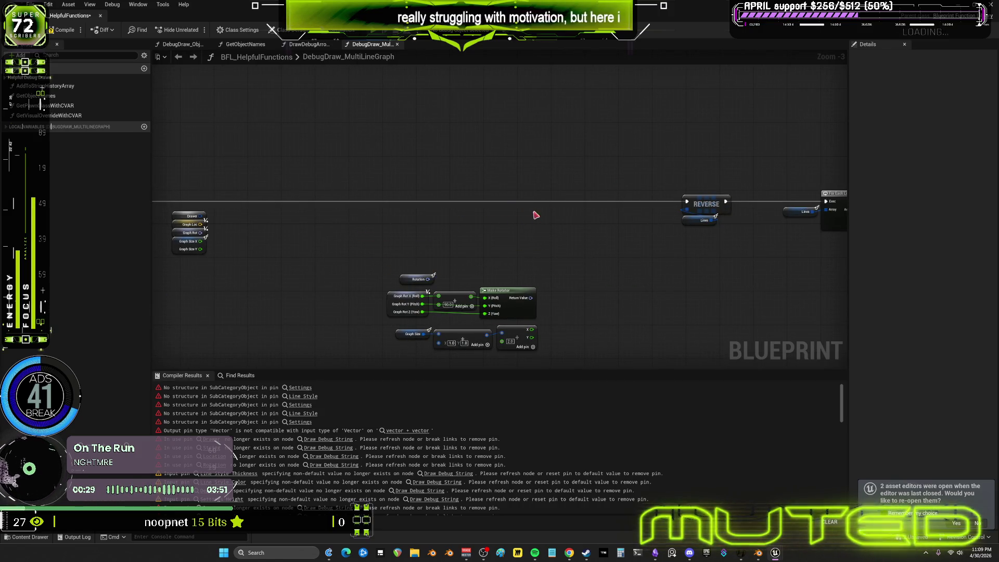
left_click_drag(487, 250, 424, 279)
right_click_drag(423, 279, 312, 239)
right_click_drag(564, 258, 778, 141)
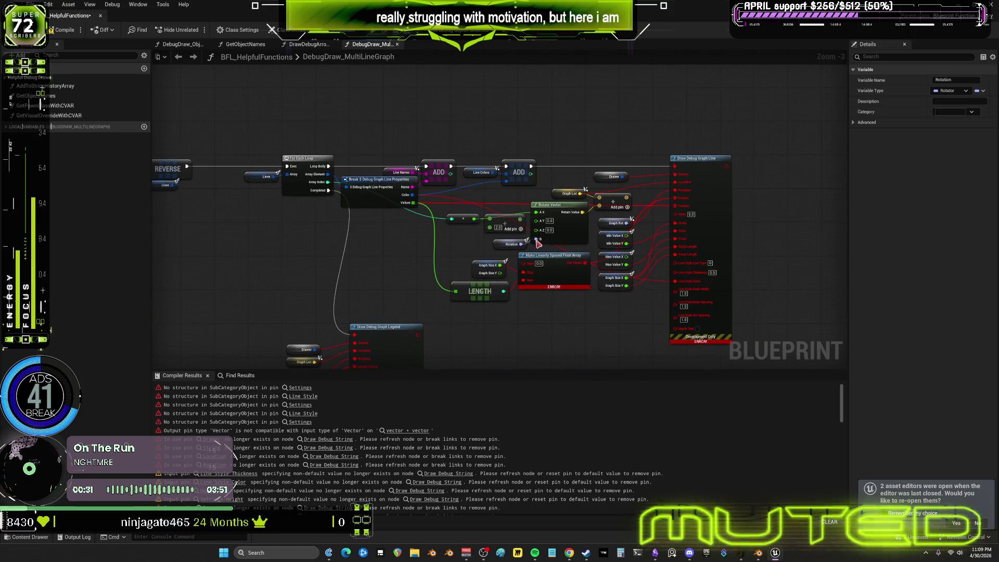
left_click_drag(779, 142, 674, 258)
key("Delete")
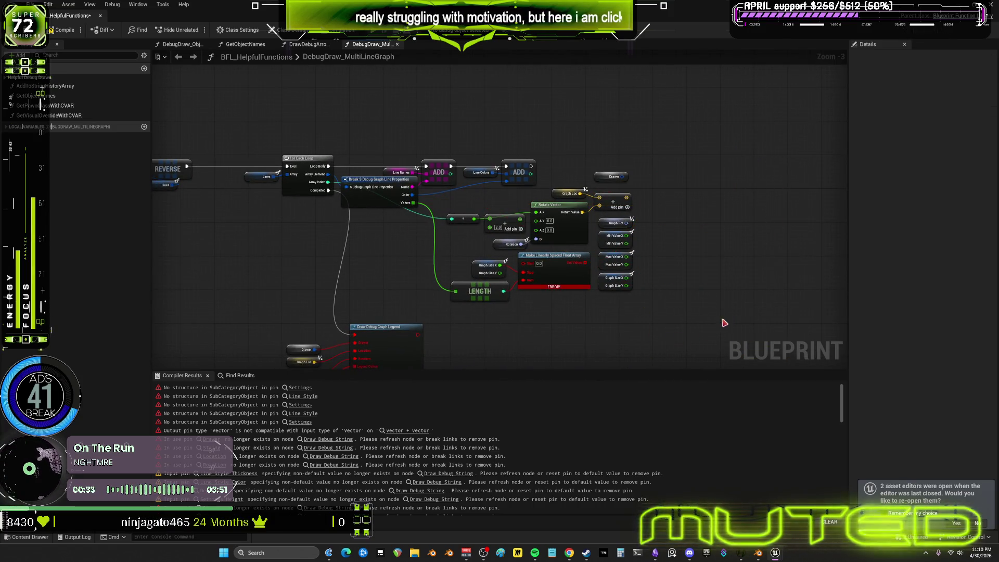
scroll(687, 307, "down", 3)
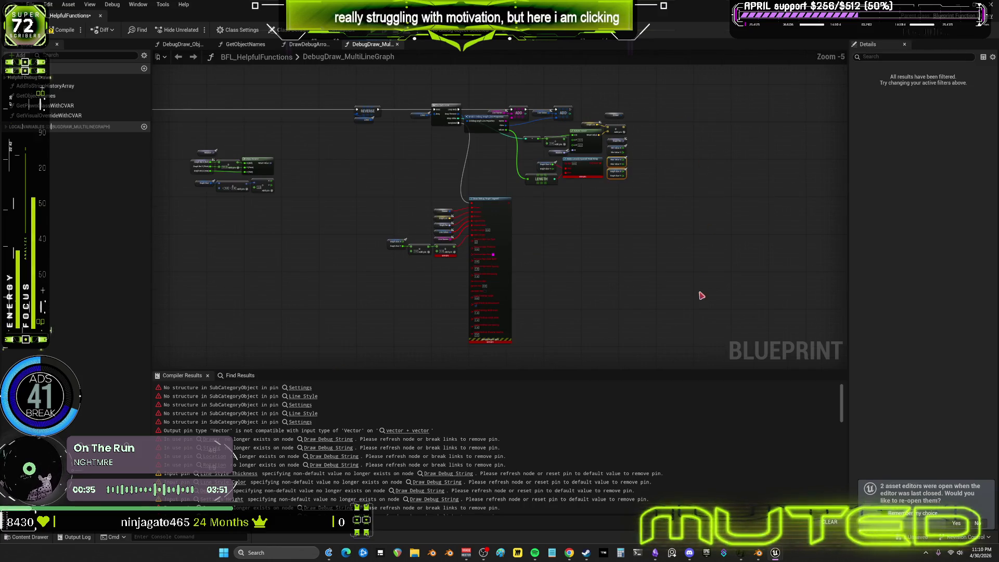
left_click_drag(694, 297, 391, 206)
key("Delete")
left_click_drag(760, 245, 487, 74)
key("Delete")
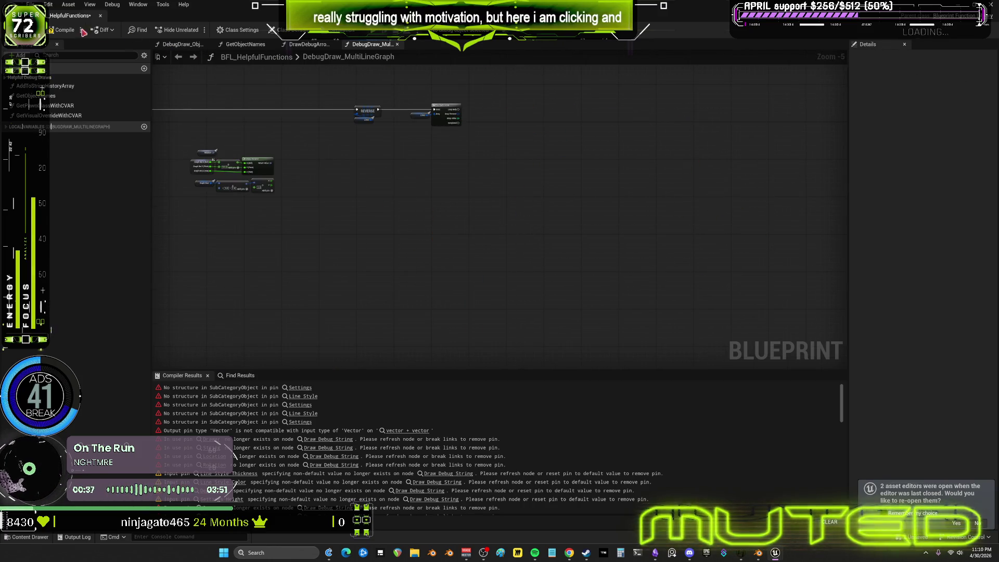
- In DebugDraw_BoolStates remove the Draw Debug String nodes, reconnect SET to Draw Debug, and return to the level editor
left_click(301, 388)
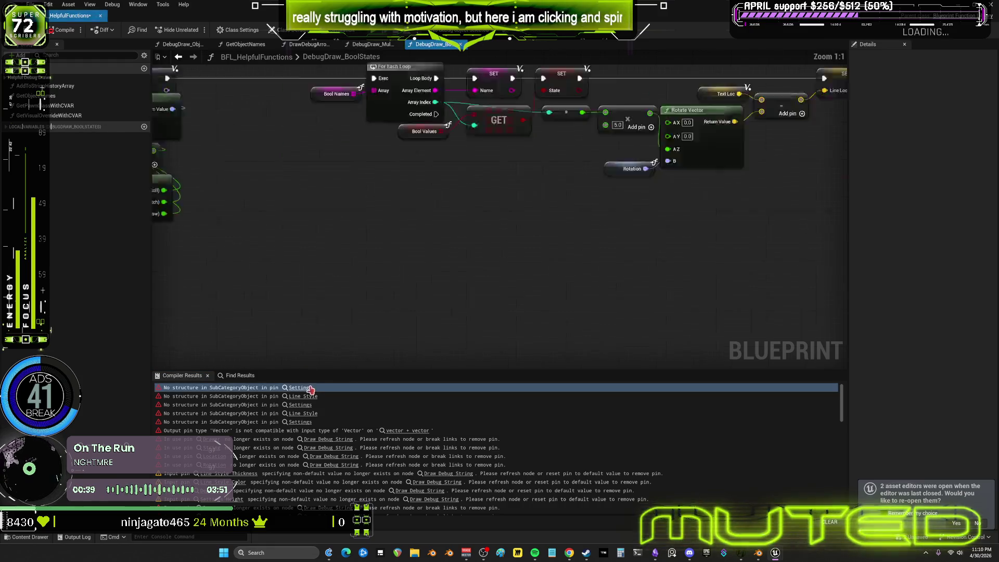
scroll(403, 313, "up", 1)
left_click(546, 196)
key("Delete")
left_click_drag(536, 318, 289, 237)
key("Delete")
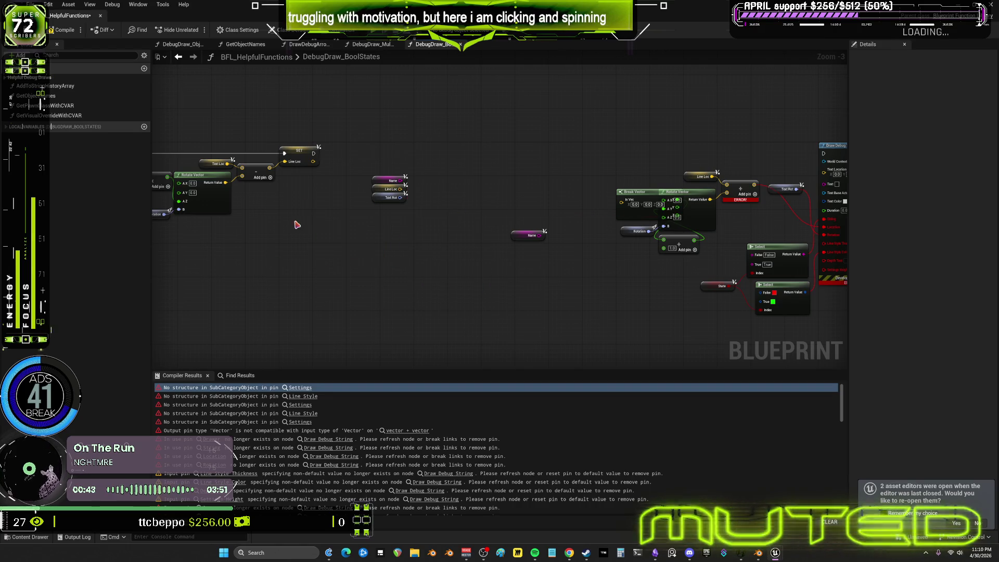
left_click_drag(315, 156, 829, 166)
left_click_drag(822, 156, 824, 153)
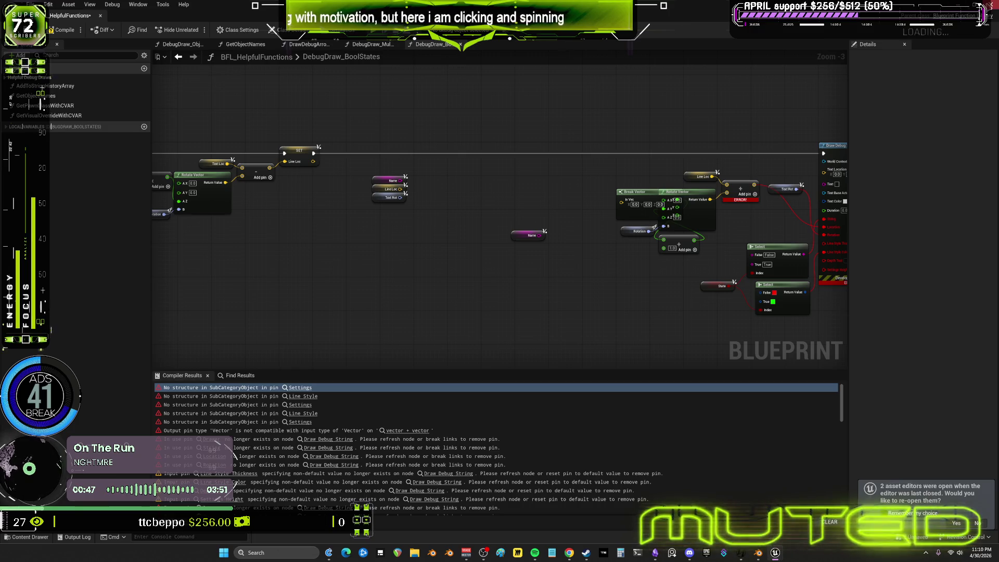
key("alt+Tab")
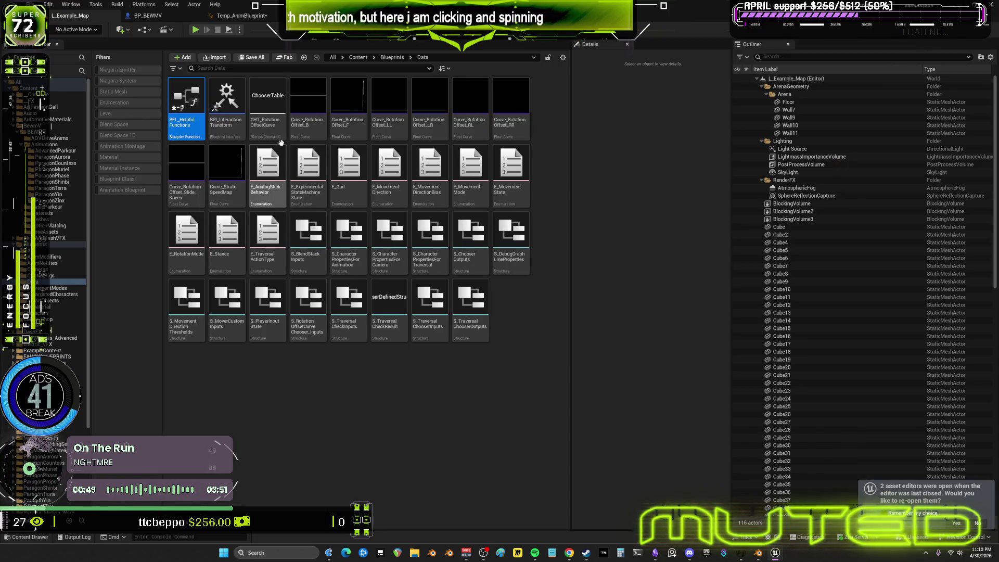
- Force-delete the BFL_HelpfulFunctions library despite its remaining references
key("Delete")
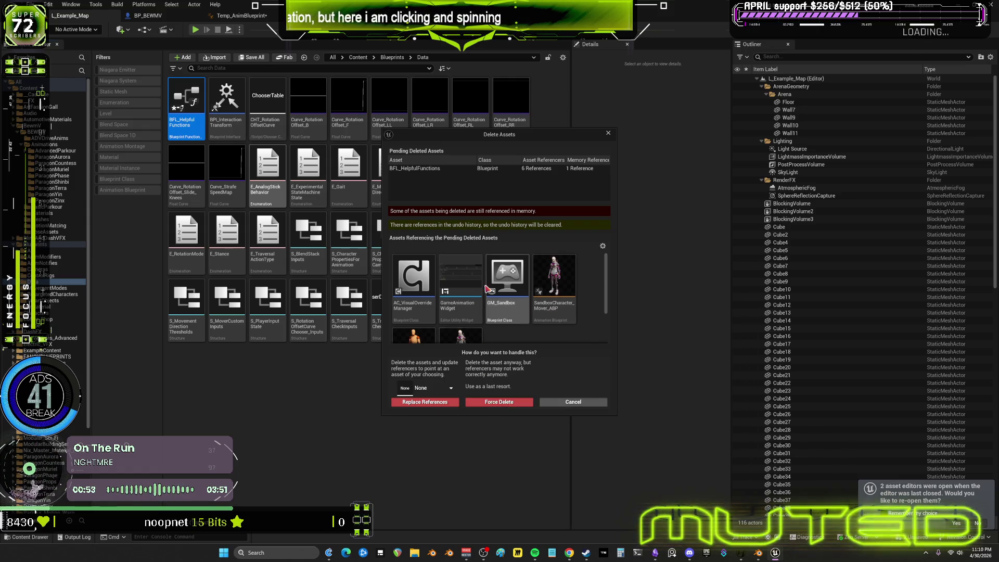
left_click(501, 403)
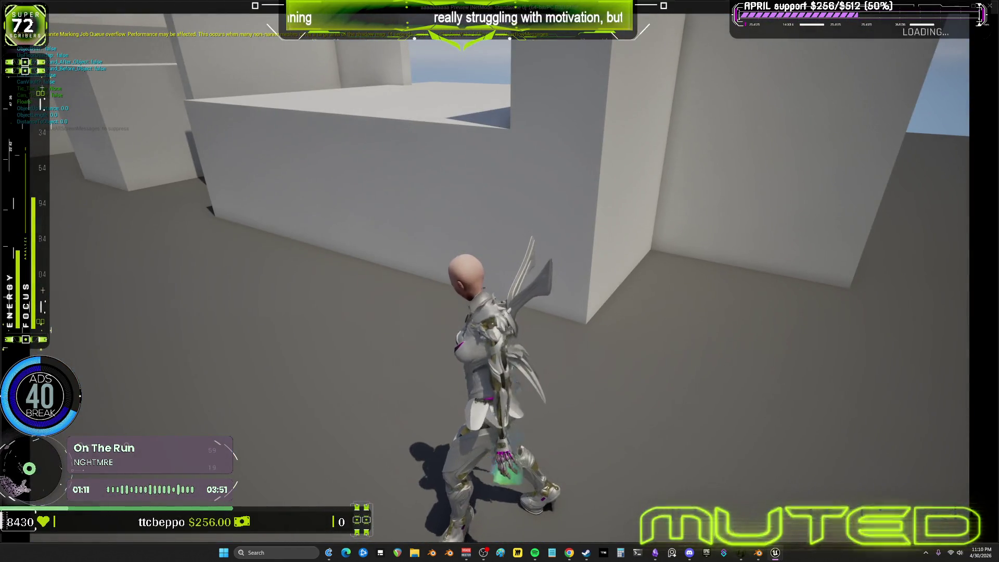
- Leave the fullscreen game view for the editor while Play In Editor keeps running
key("alt+Tab")
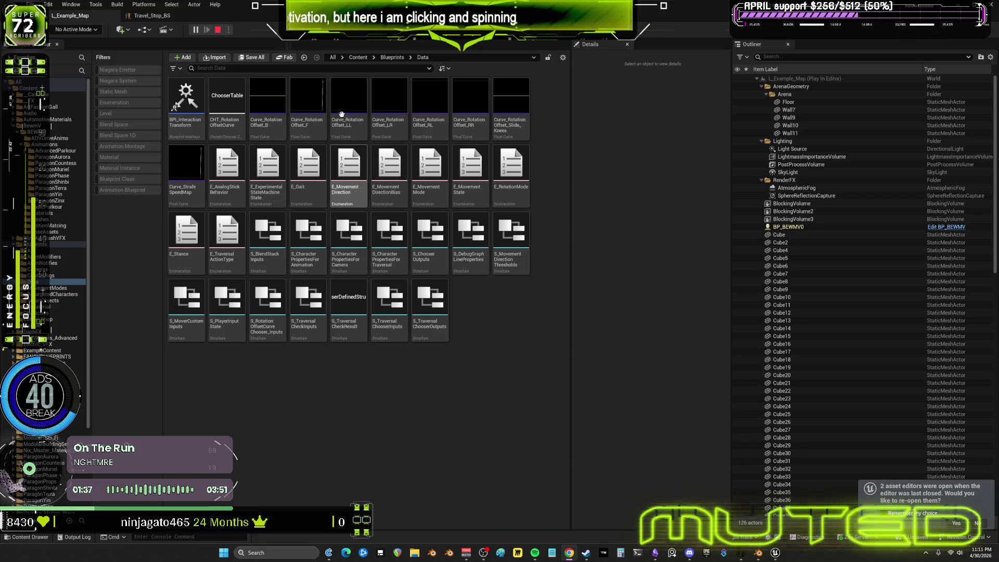
- Stop play, filter the BewmV folder to Blueprint Class assets and open BP_BEWMV
left_click(218, 29)
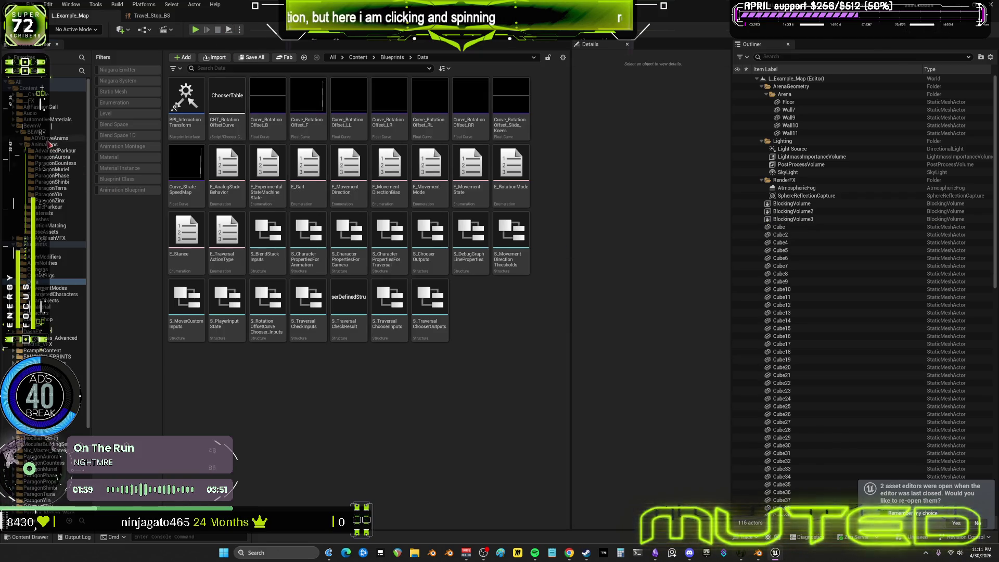
left_click(32, 126)
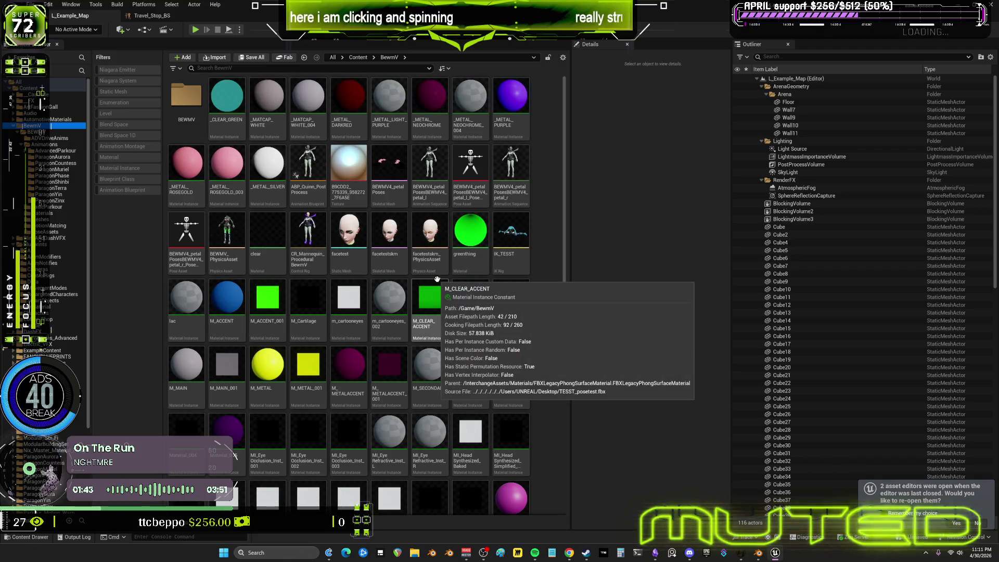
scroll(468, 320, "down", 3)
scroll(484, 344, "down", 3)
scroll(483, 343, "down", 2)
scroll(483, 343, "down", 1)
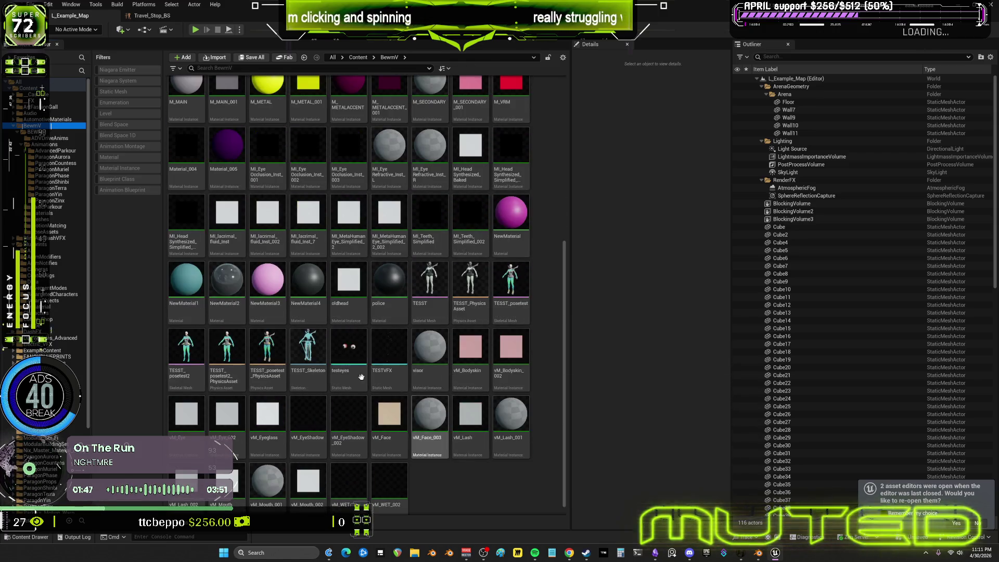
left_click(129, 179)
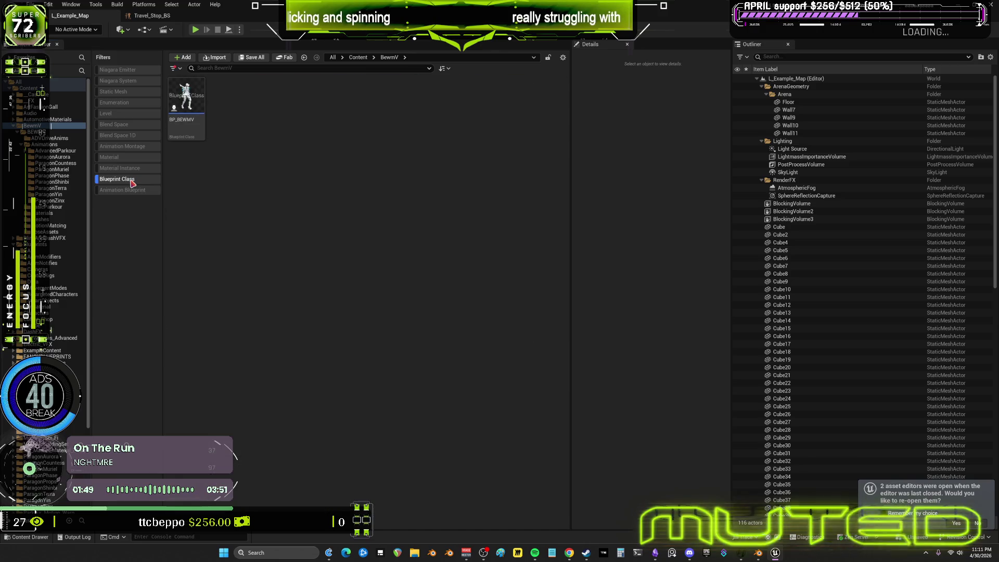
left_click(183, 94)
double_click(184, 93)
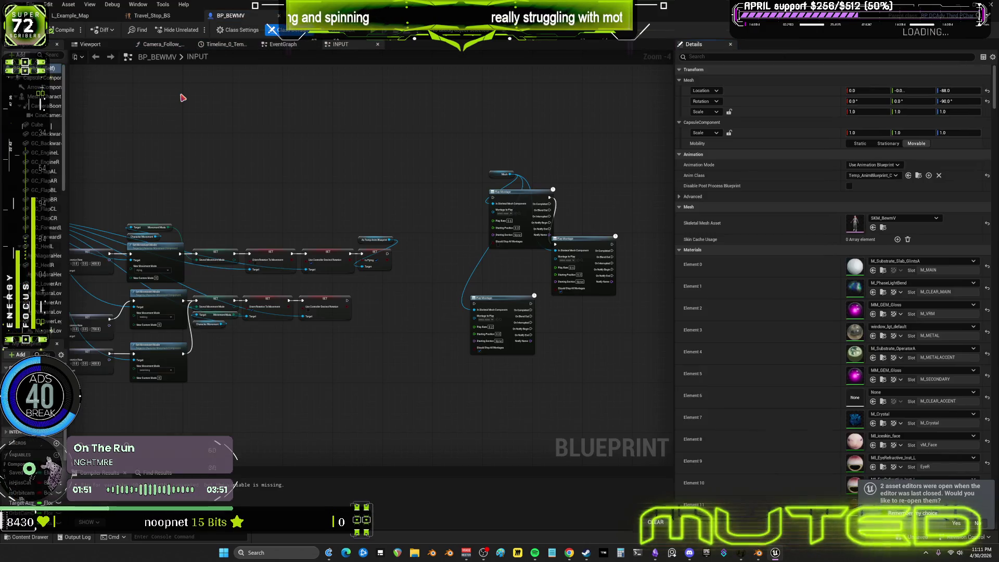
- Inspect the BEWMV character in the Viewport preview, then open its skeletal mesh from Details
left_click(94, 44)
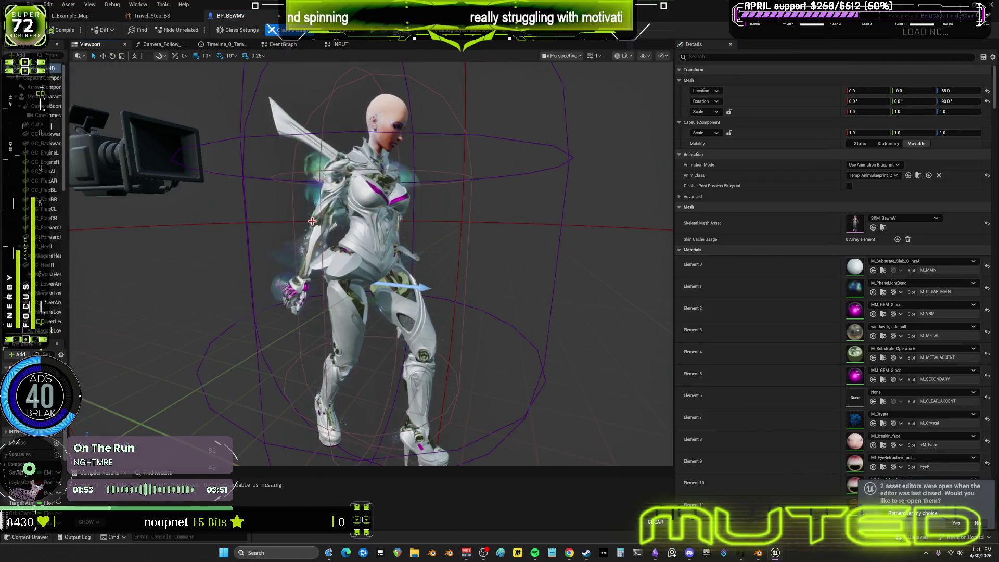
left_click_drag(375, 258, 437, 257)
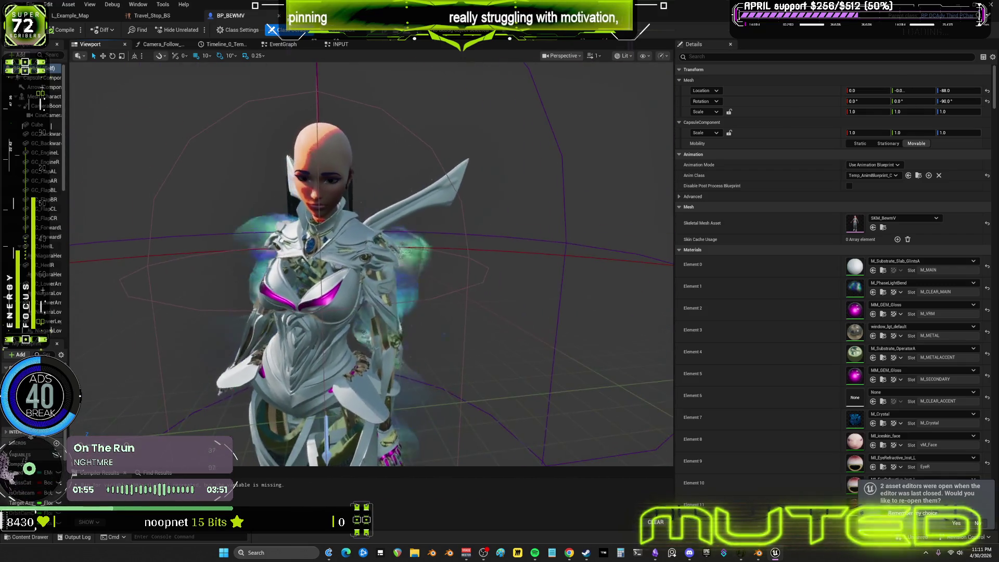
scroll(375, 258, "up", 3)
scroll(375, 257, "down", 3)
left_click_drag(376, 258, 437, 258)
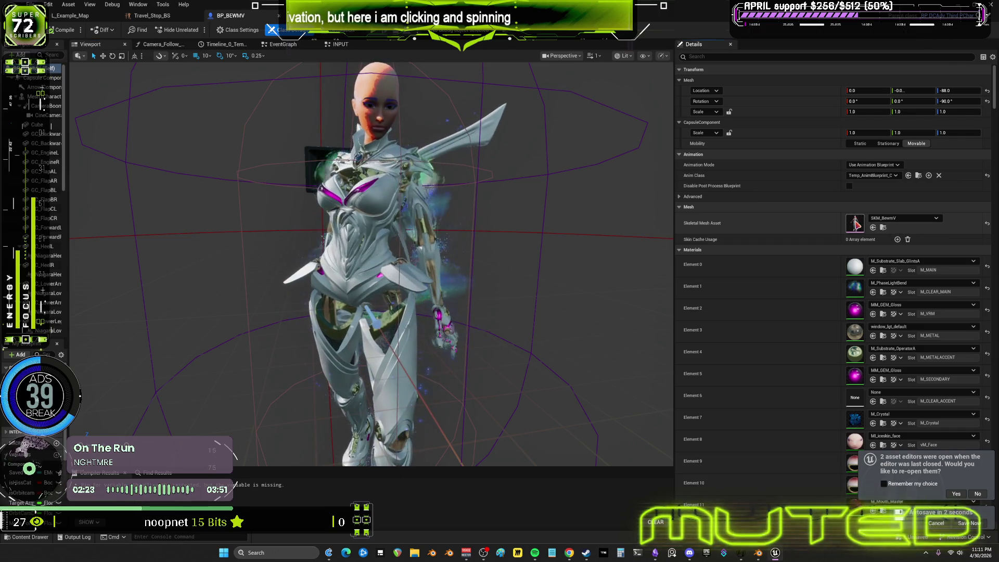
double_click(851, 225)
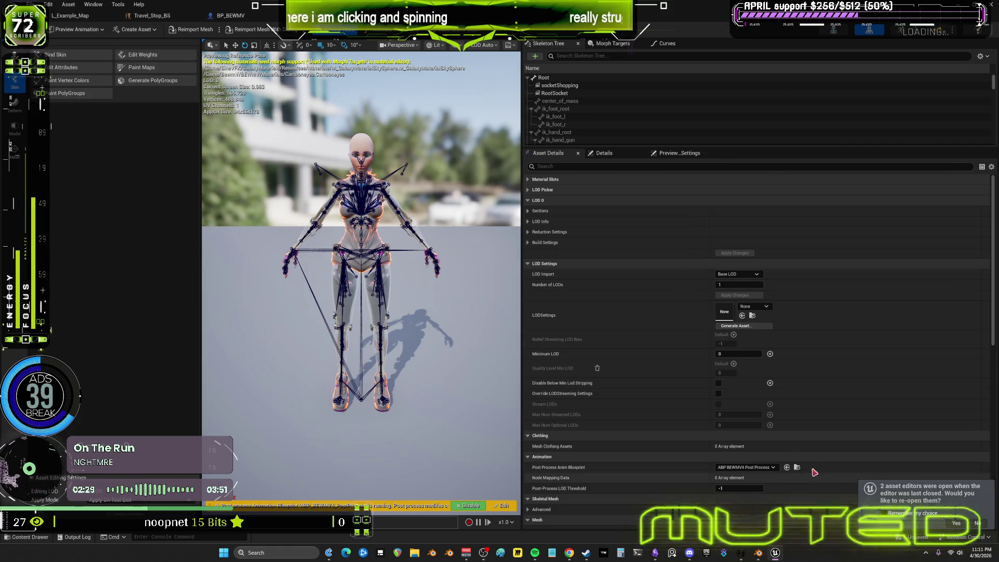
- Open ABP_BEWMV4_PostProcess, find its Control Rig node and open CR_Mannequin_ProceduralBewmV from it
key("ctrl+w")
double_click(471, 100)
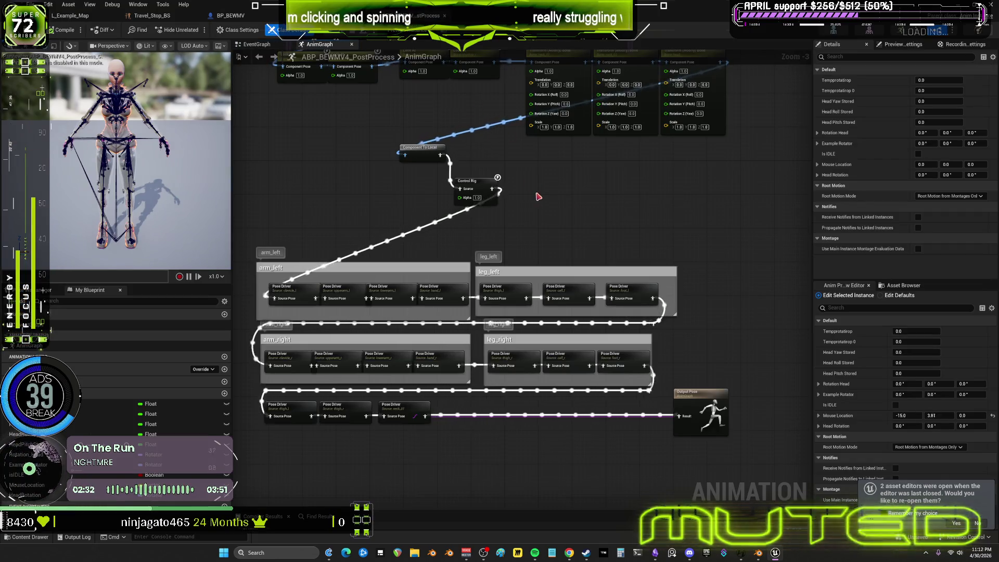
mouse_move(538, 196)
right_mouse_down()
mouse_move(640, 231)
mouse_move(644, 344)
mouse_move(646, 126)
right_mouse_up()
right_click_drag(569, 496, 508, 274)
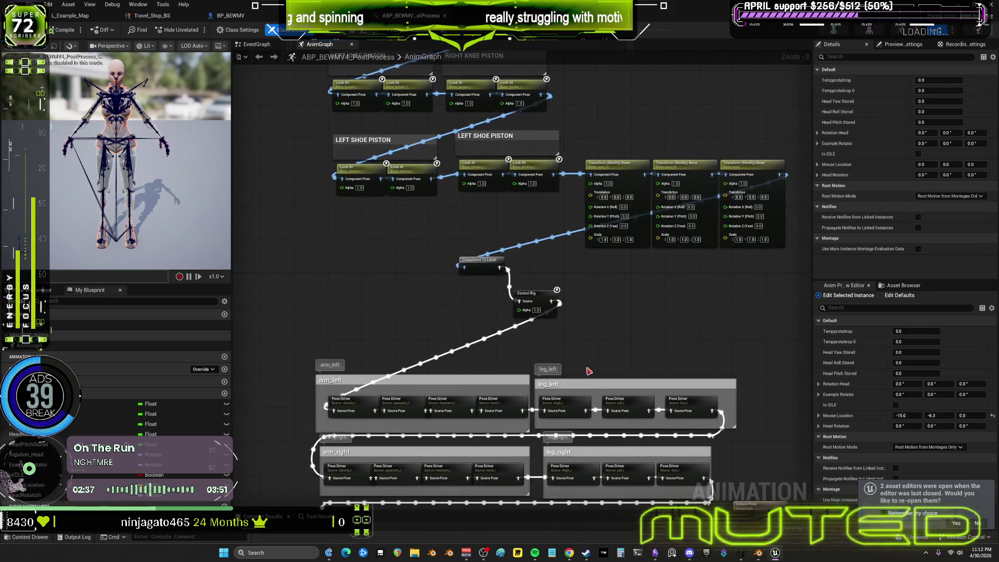
left_click(533, 296)
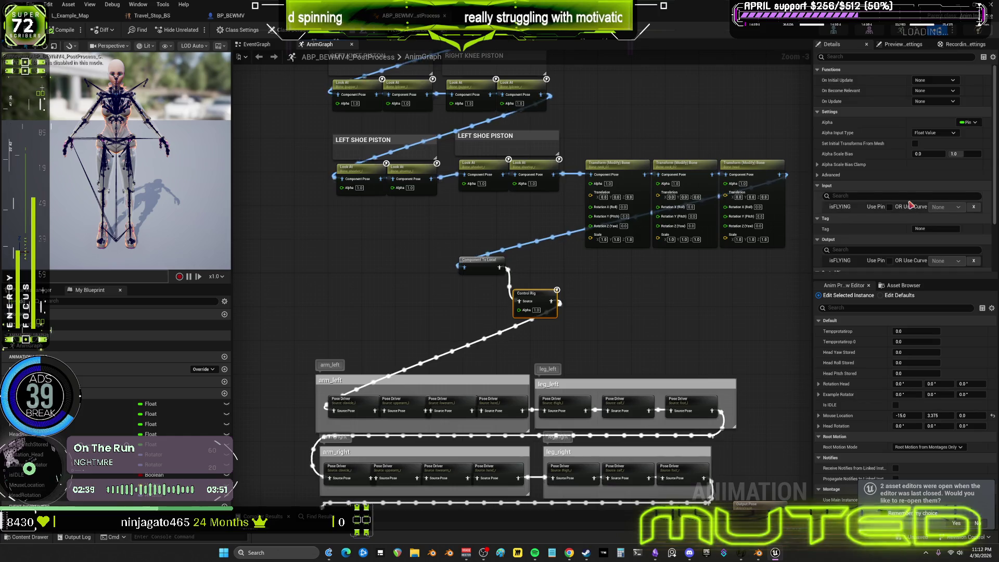
scroll(968, 234, "down", 3)
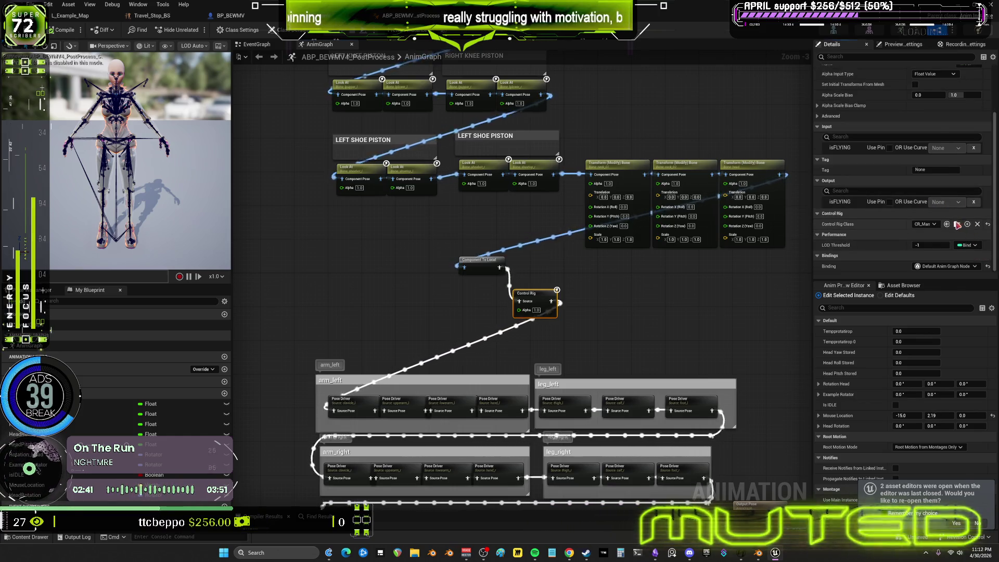
left_click(957, 224)
double_click(320, 163)
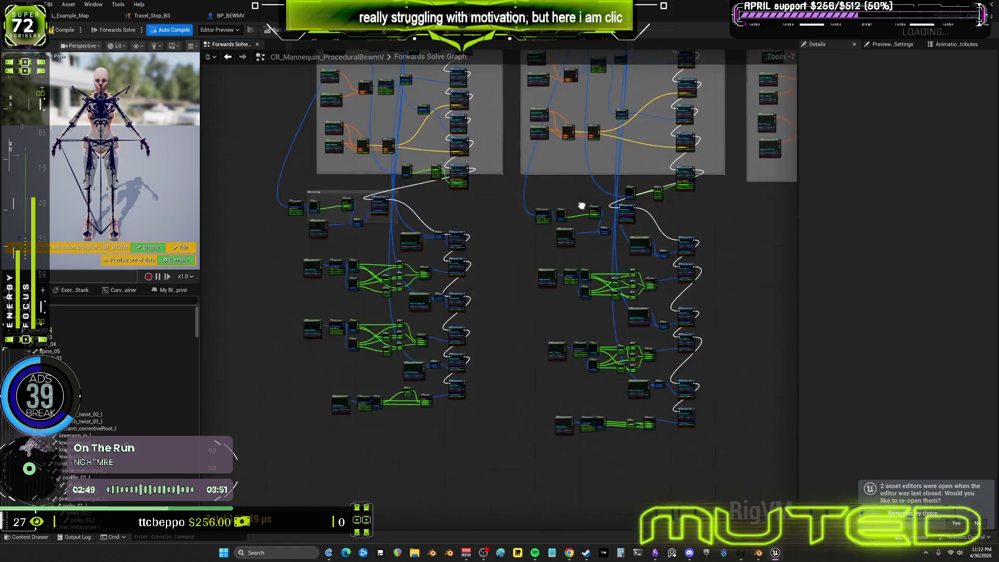
scroll(589, 287, "up", 3)
scroll(575, 356, "down", 3)
- Review the thigh and leg solve nodes, close the BP_BEWMV and Travel_Stop_BS editors, and switch back to Blender
right_click_drag(574, 357, 564, 69)
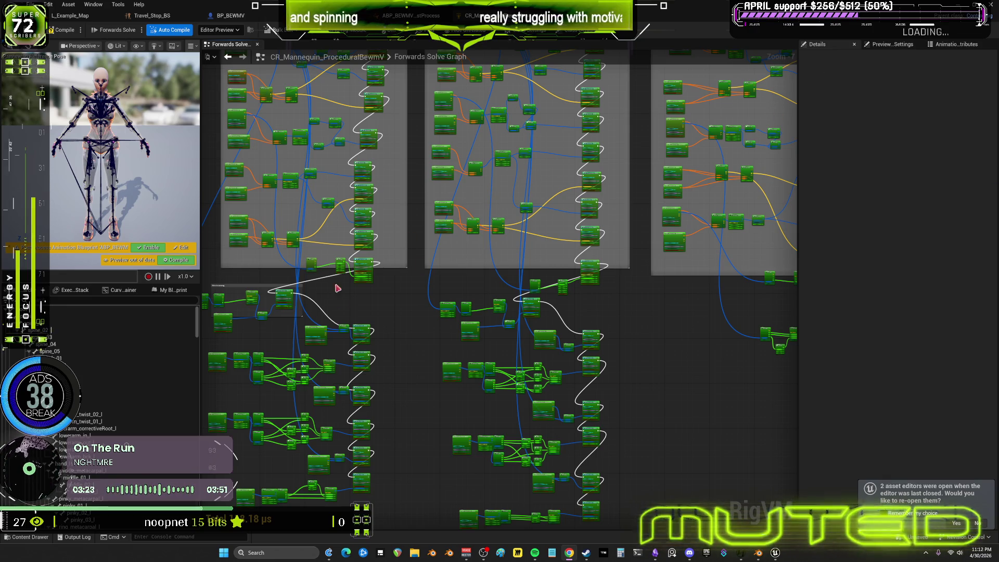
scroll(339, 297, "up", 3)
scroll(505, 211, "up", 3)
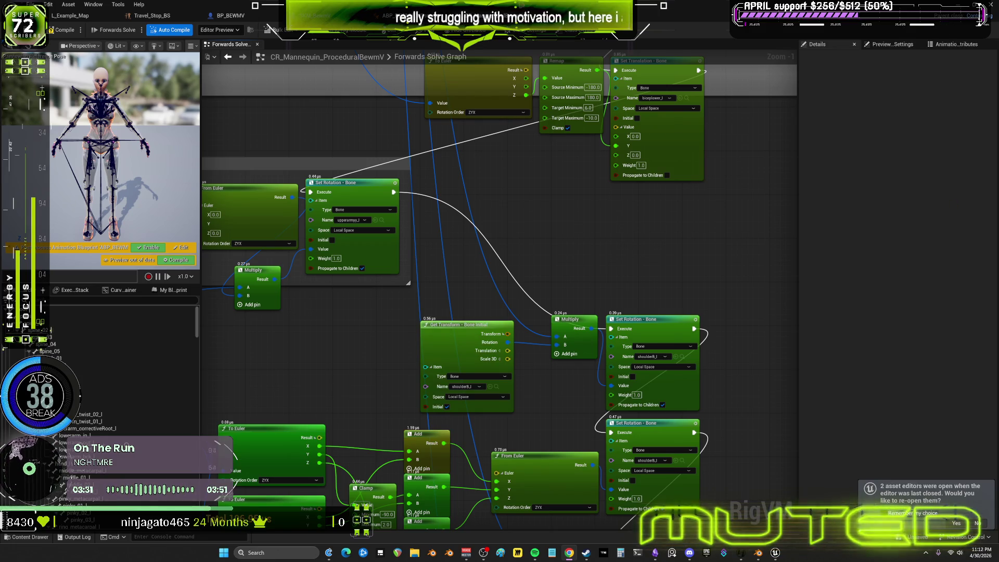
left_click(312, 16)
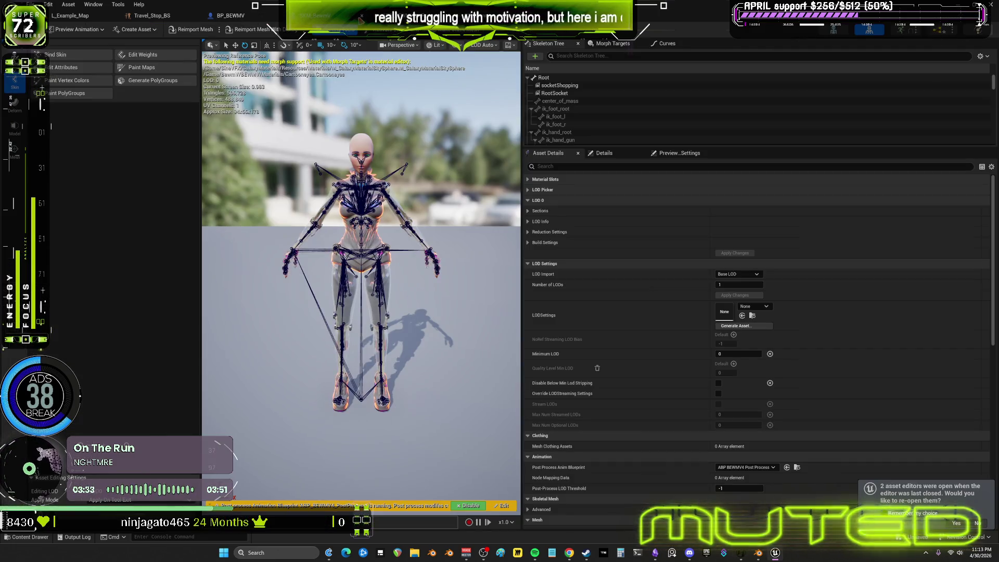
left_click(313, 16)
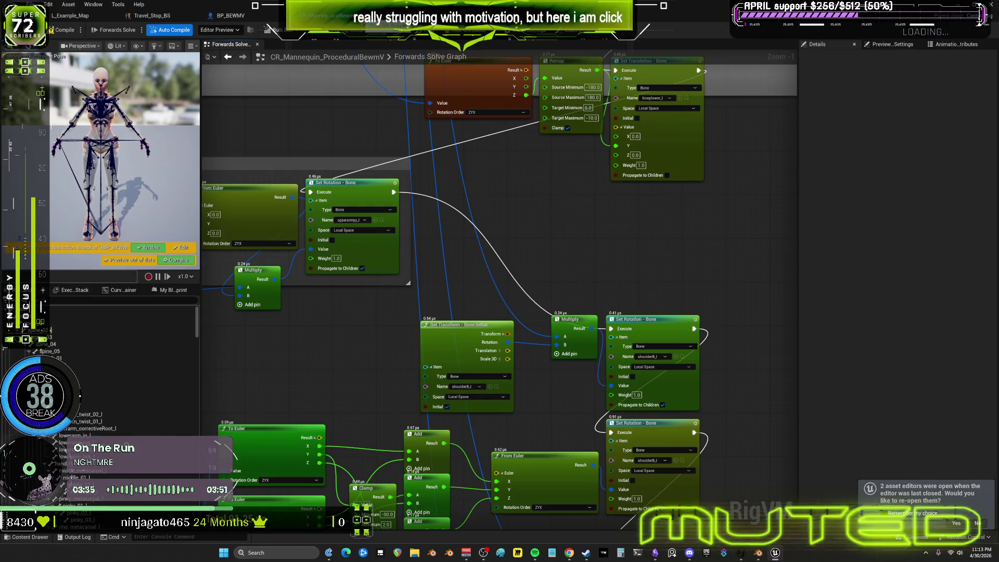
left_click(231, 16)
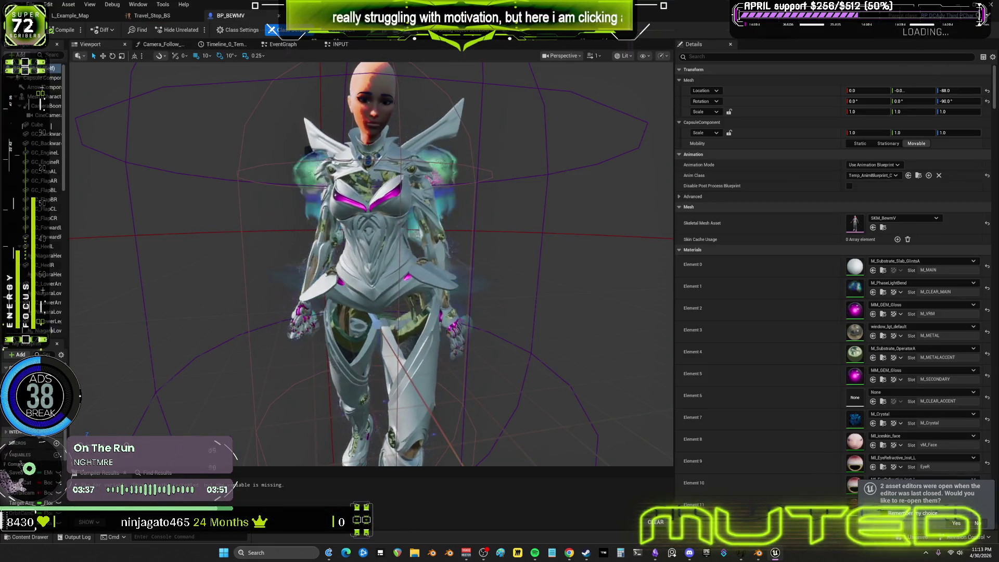
left_click(279, 15)
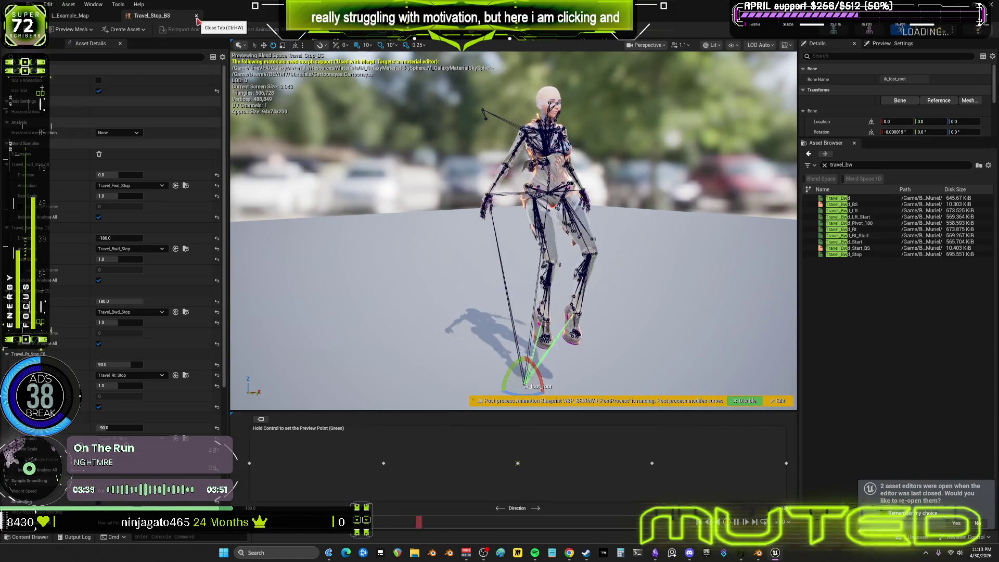
left_click(199, 17)
key("alt+Tab")
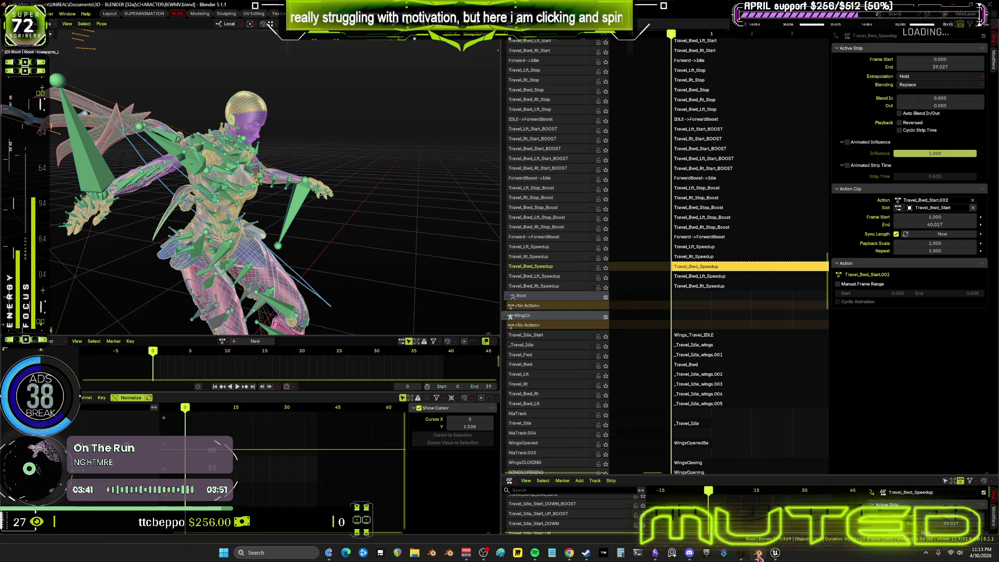
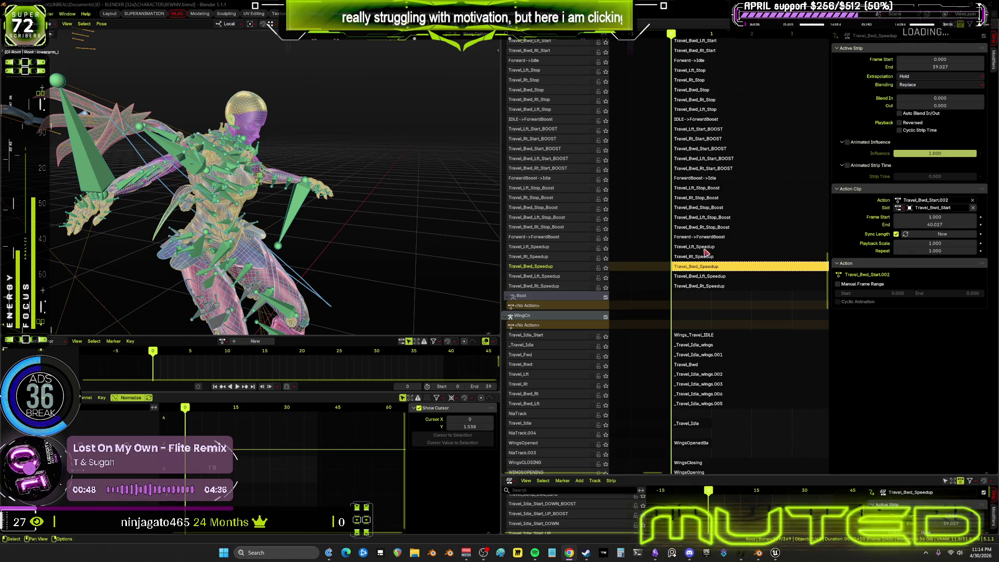
- Widen the 3D viewport and show the character from the front with bones and grid overlays hidden
left_click_drag(501, 232, 422, 234)
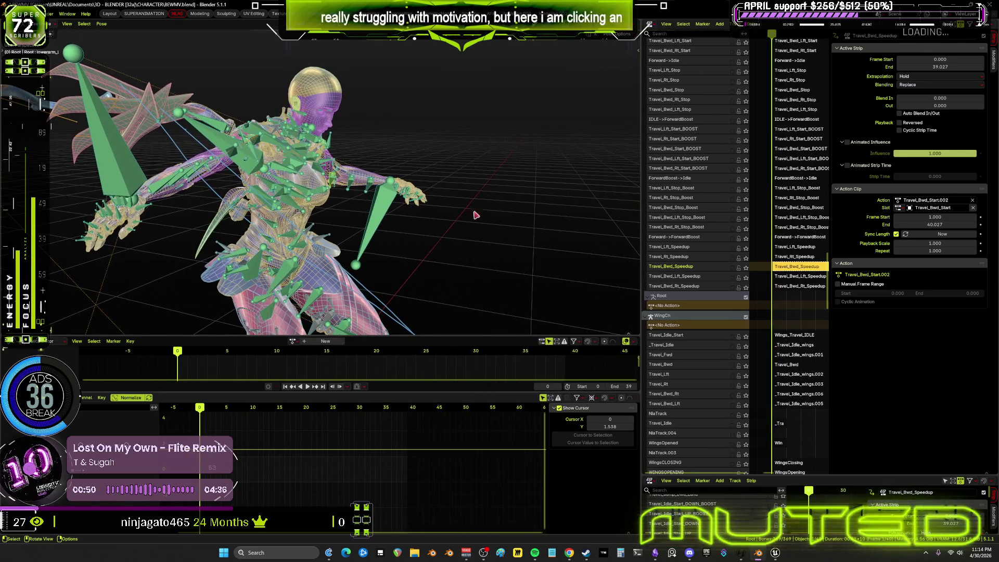
key("KP_1")
key("shift+alt+z")
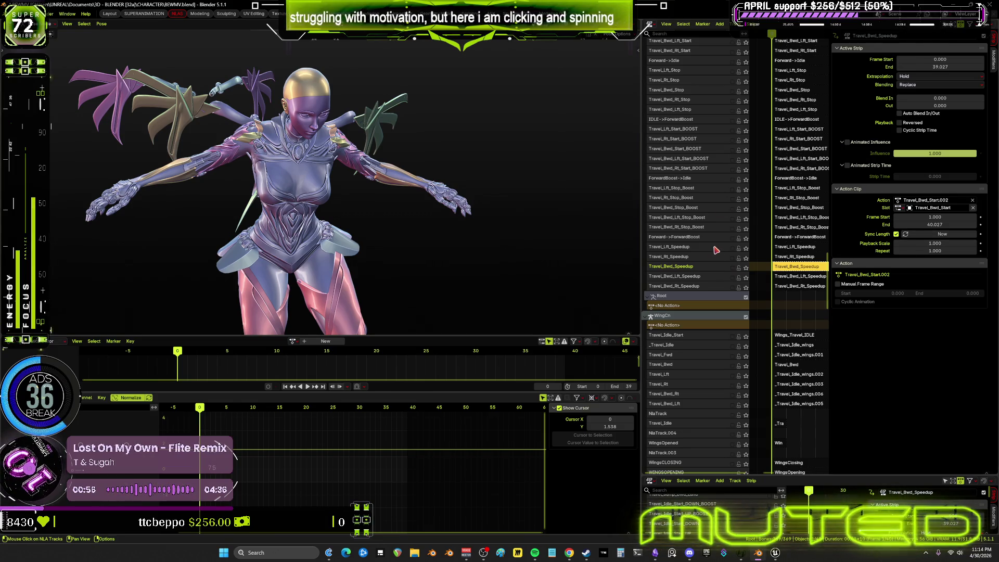
- Widen the NLA editor beside the viewport and solo the Travel_Bwd_Speedup track
left_click_drag(643, 266, 555, 266)
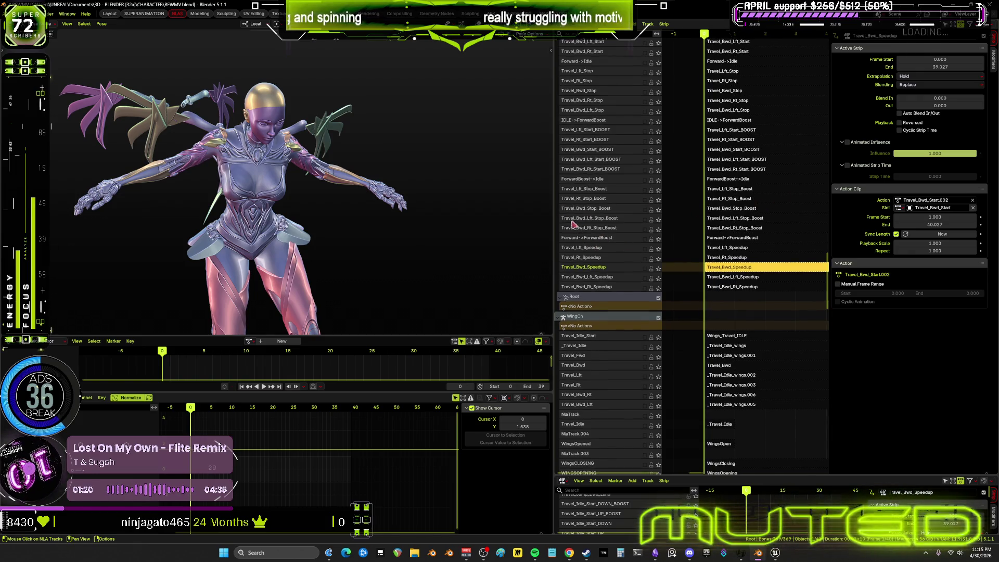
left_click_drag(555, 219, 496, 219)
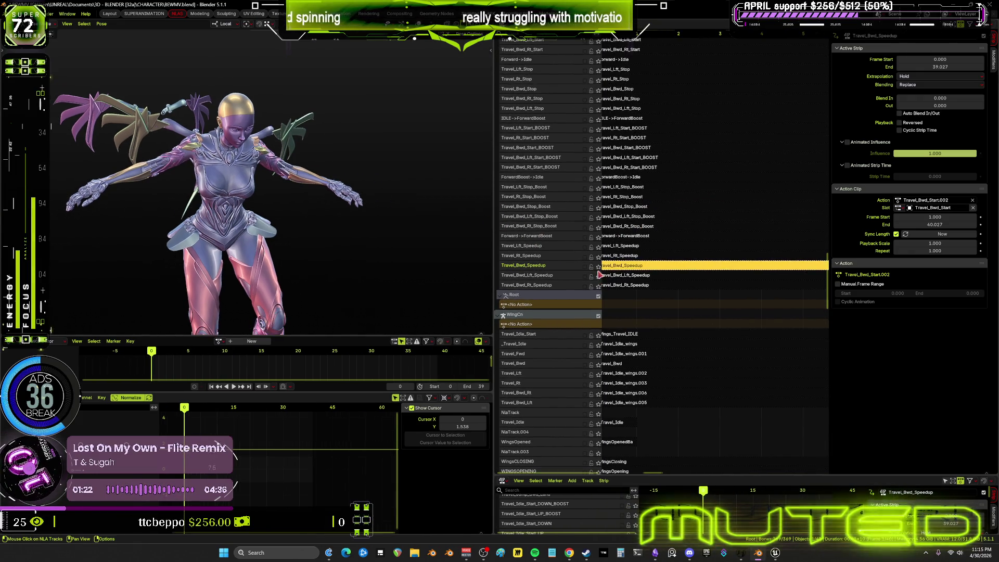
left_click(598, 266)
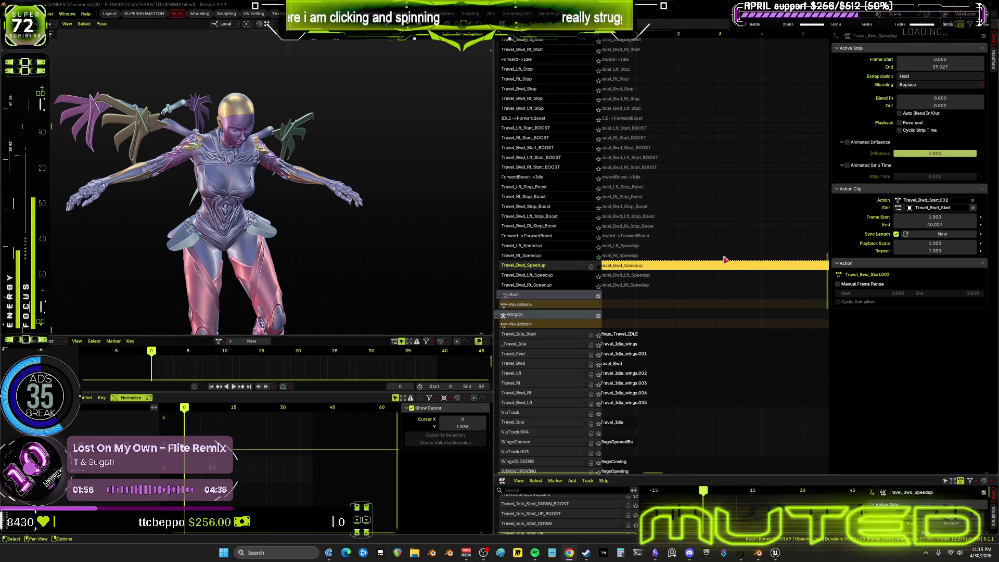
- Glance at the flowchart notes and return to the Blender animation project
left_click(654, 552)
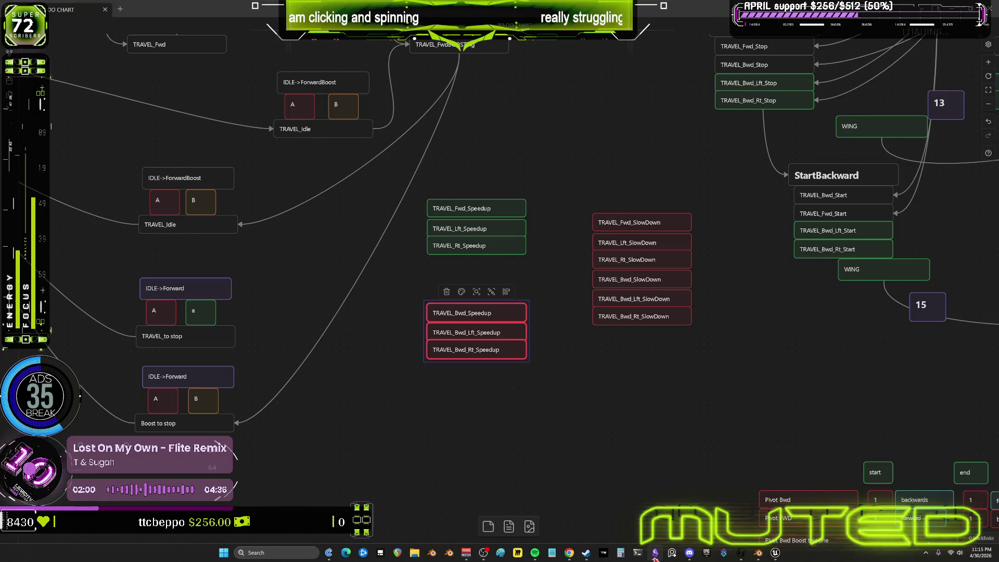
left_click(724, 553)
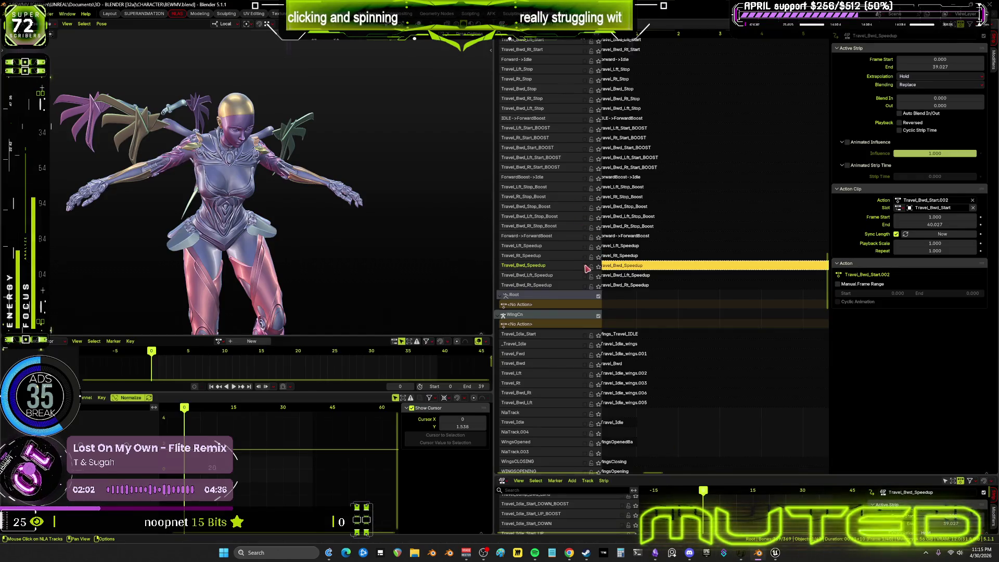
- Orbit around the rig and leave pose mode for object mode
middle_click_drag(313, 195, 321, 206)
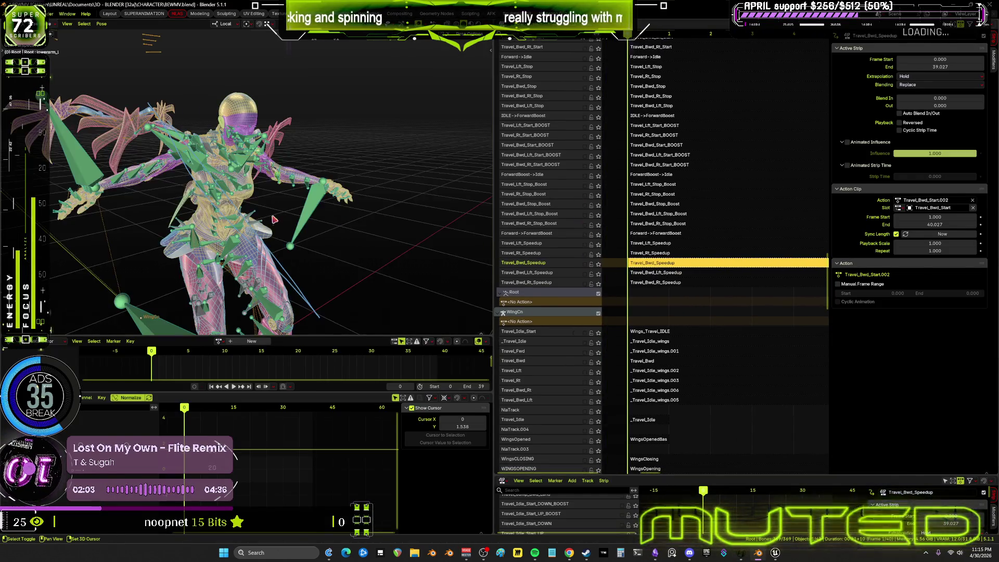
left_click(317, 209)
key("ctrl+Tab")
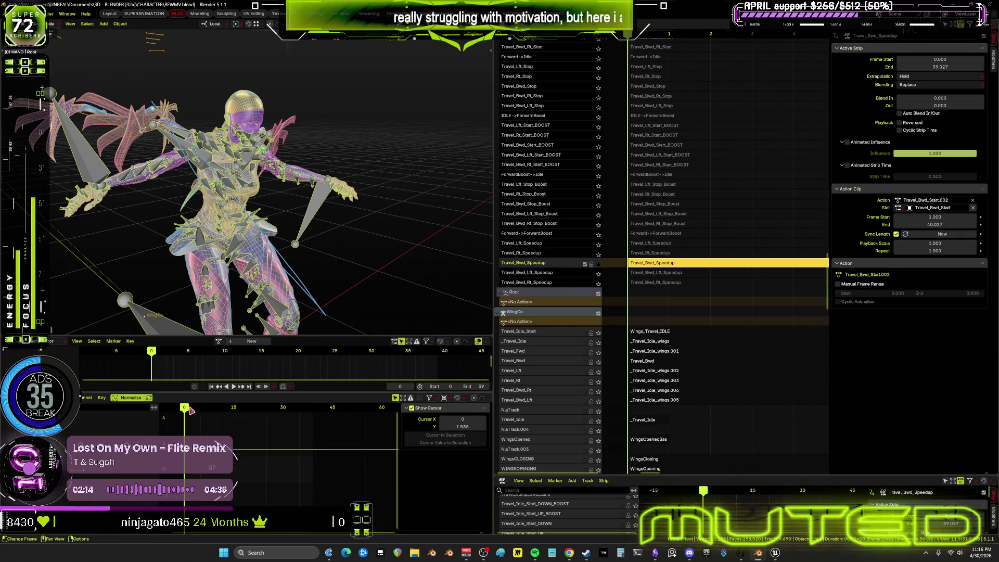
- Preview the backward speedup animation, then make the Travel_Bwd_BOOST strip active
key("space")
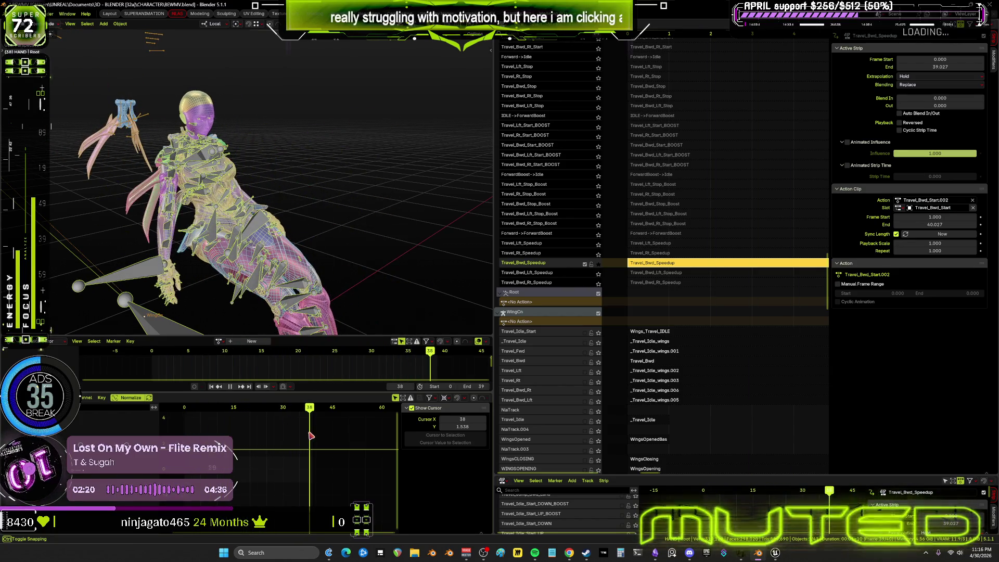
key("Escape")
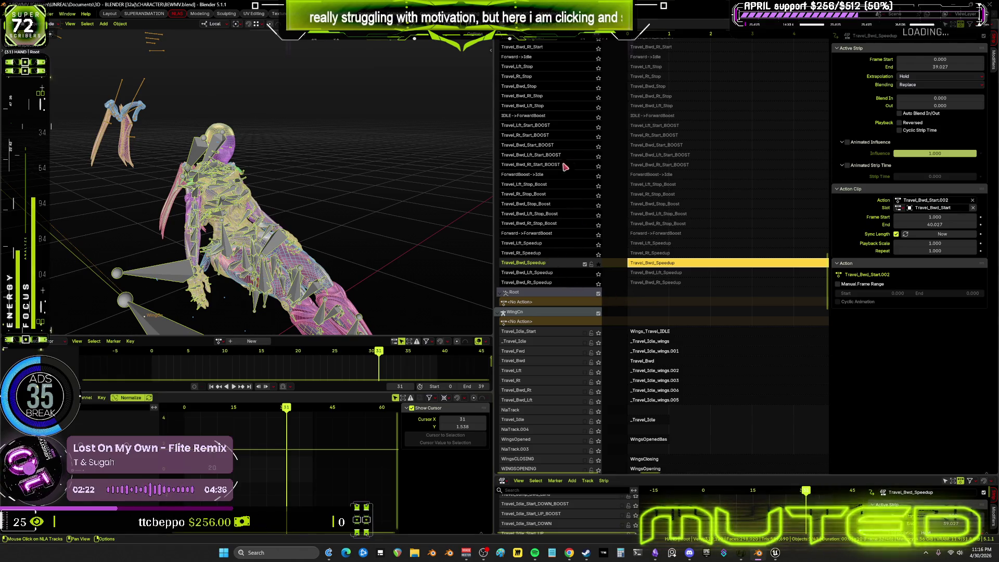
middle_click_drag(562, 90, 560, 386)
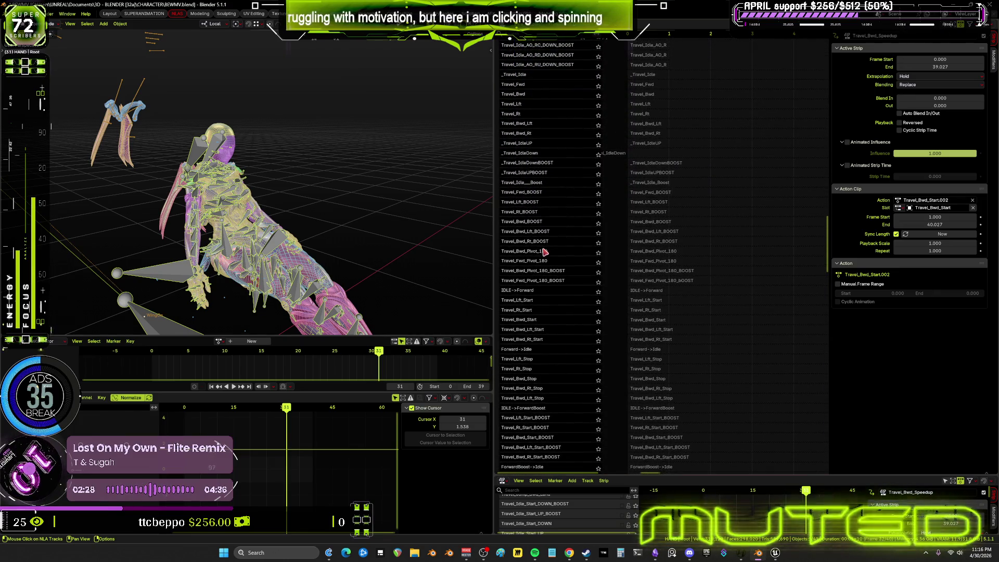
left_click(640, 223)
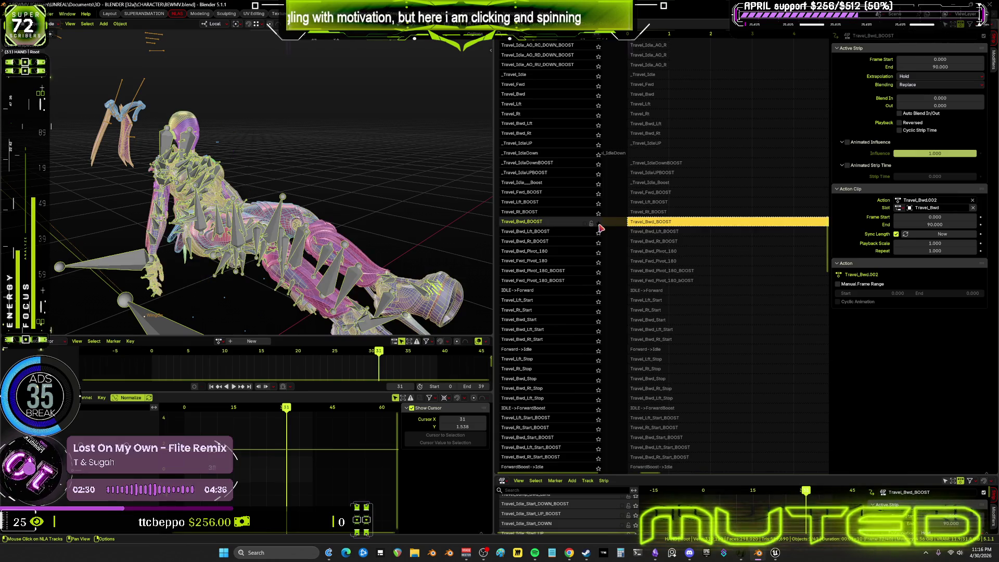
- Preview the BOOST animation and add an empty track above Travel_Bwd_BOOST
key("space")
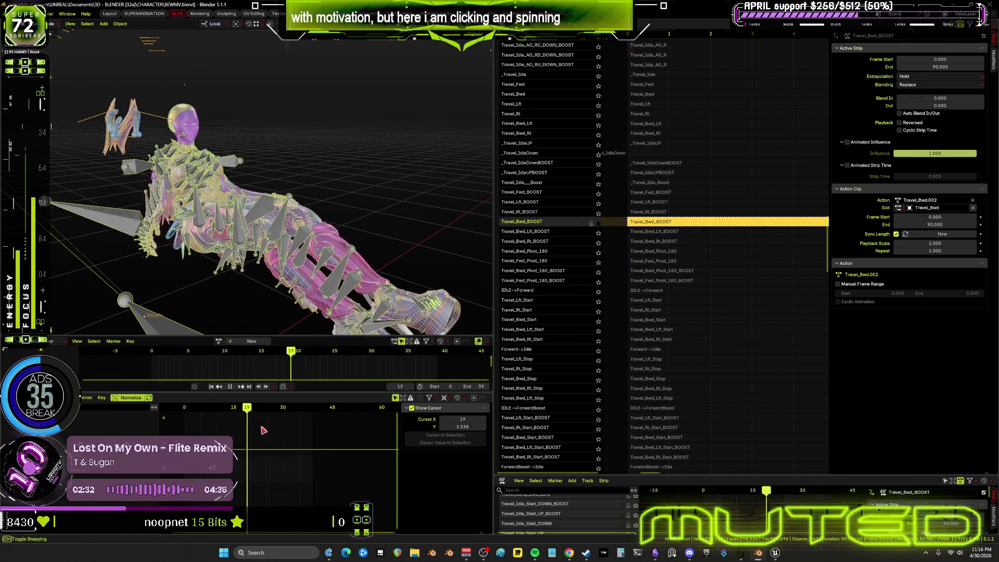
key("Escape")
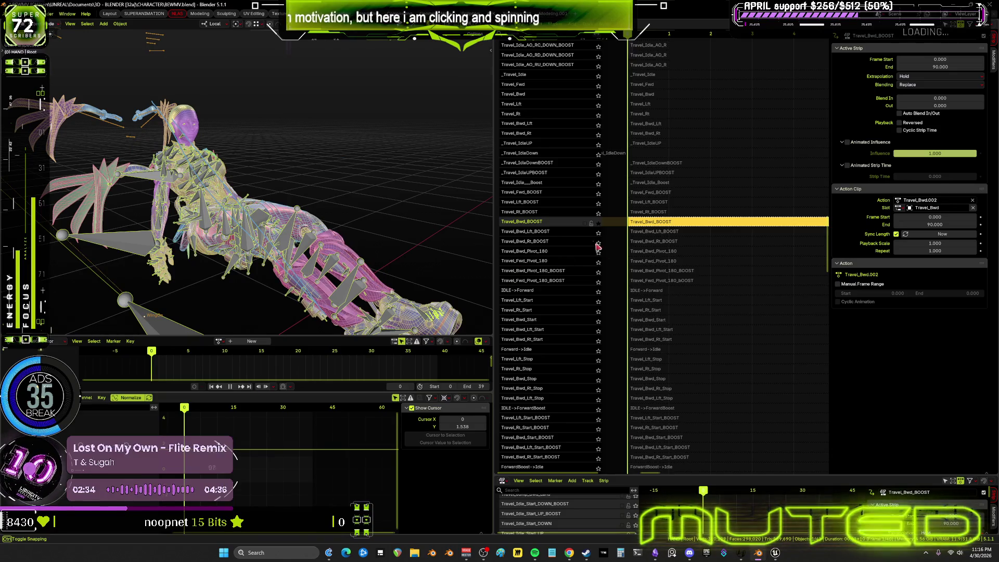
right_click(560, 225)
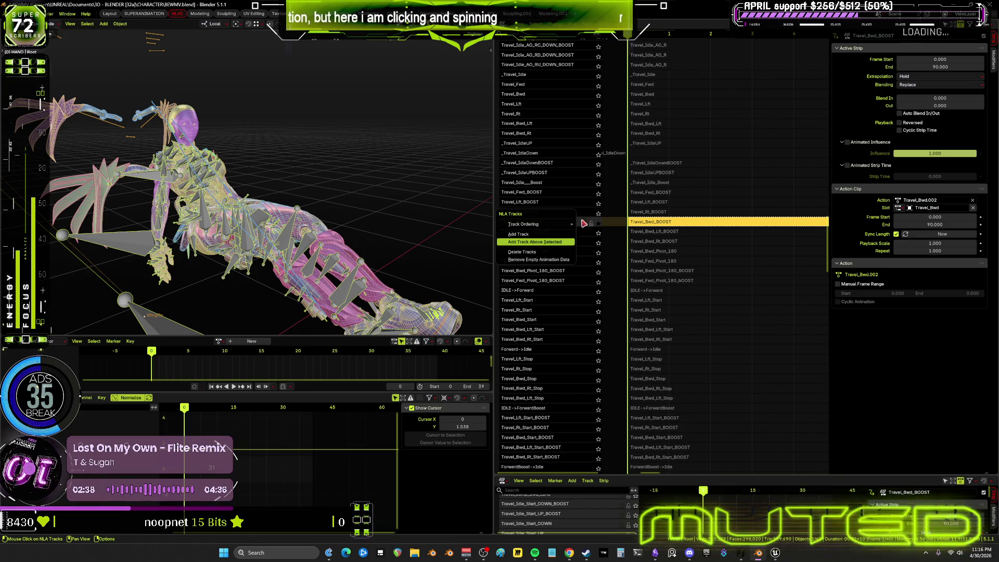
left_click(575, 241)
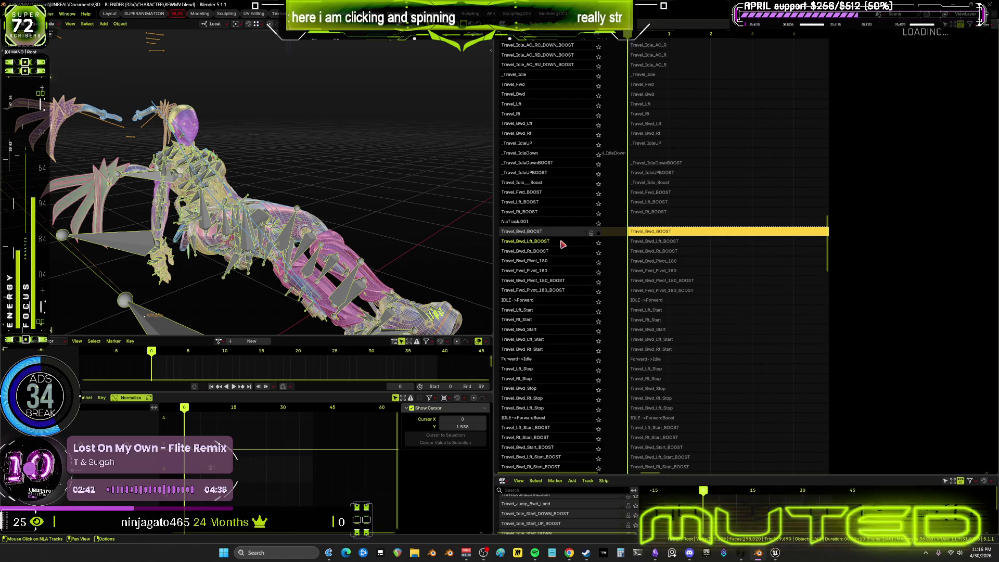
- Add empty tracks above Travel_Bwd_Lft_BOOST and Travel_Bwd_Rt_BOOST as well
right_click(562, 244)
left_click(562, 242)
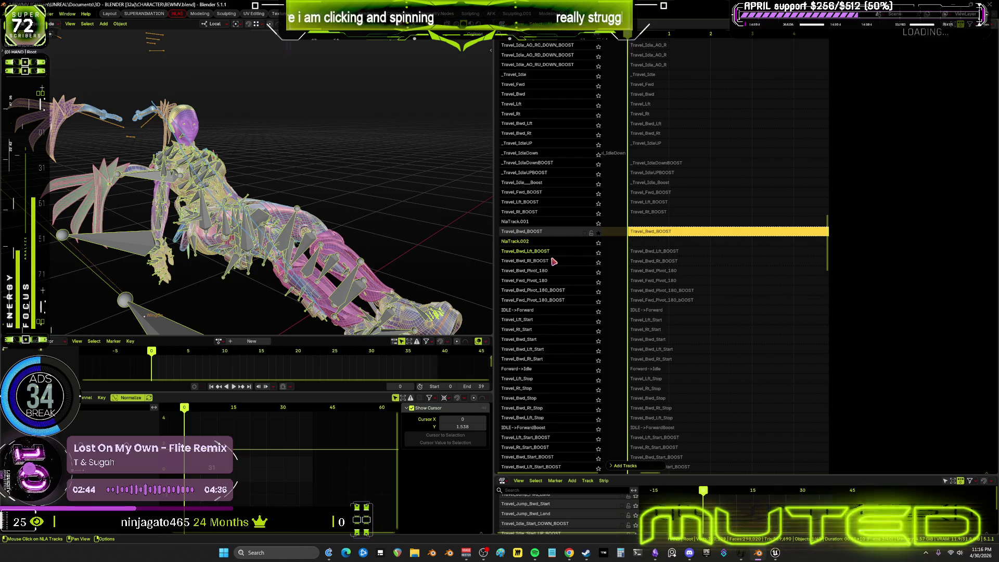
left_click(557, 260)
right_click(559, 261)
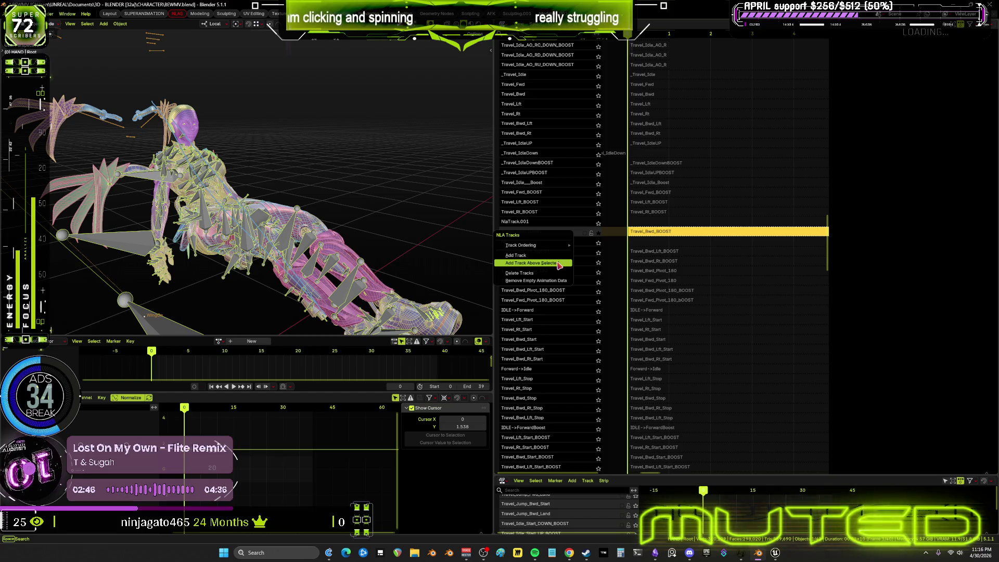
left_click(558, 262)
left_click(599, 232)
right_click(652, 234)
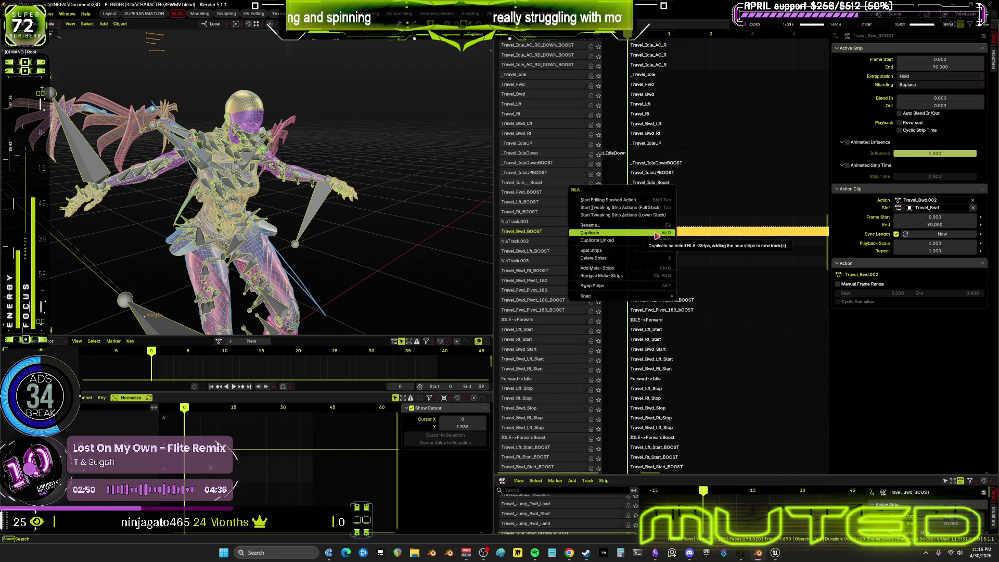
- Duplicate the Travel_Bwd_BOOST, _Lft_BOOST and _Rt_BOOST strips onto the empty tracks above them
left_click(671, 251)
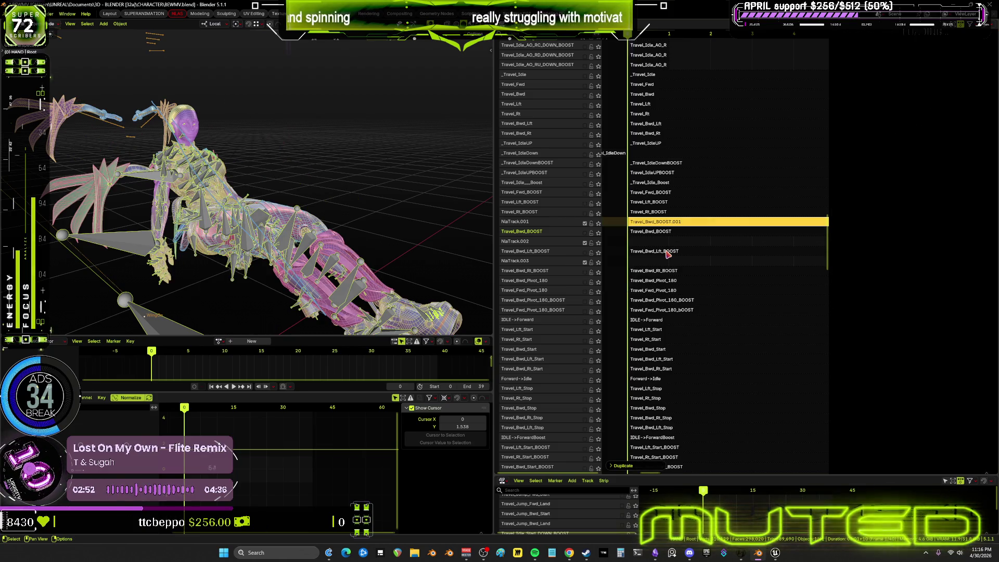
right_click(669, 254)
left_click(669, 261)
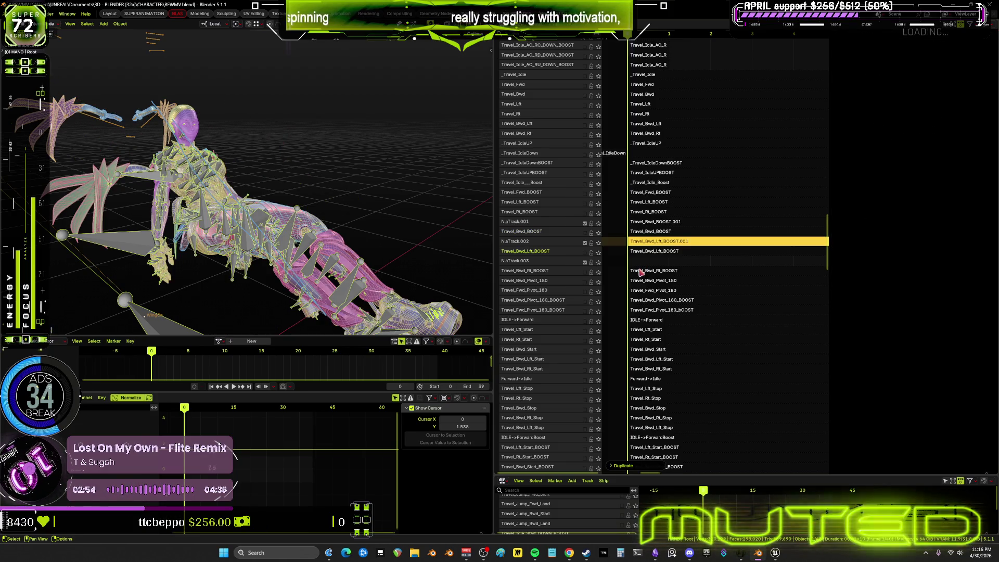
left_click(640, 271)
right_click(640, 274)
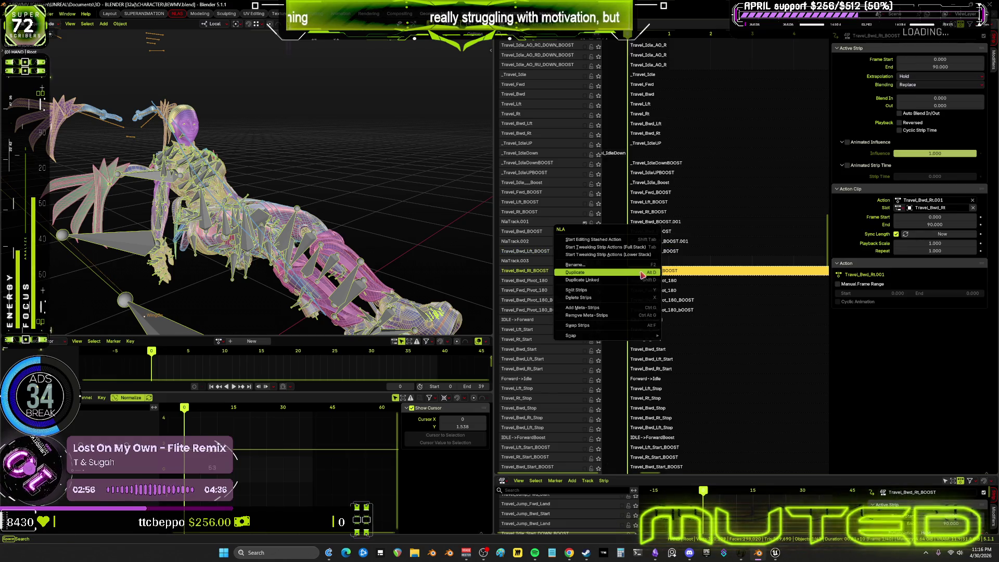
left_click(641, 273)
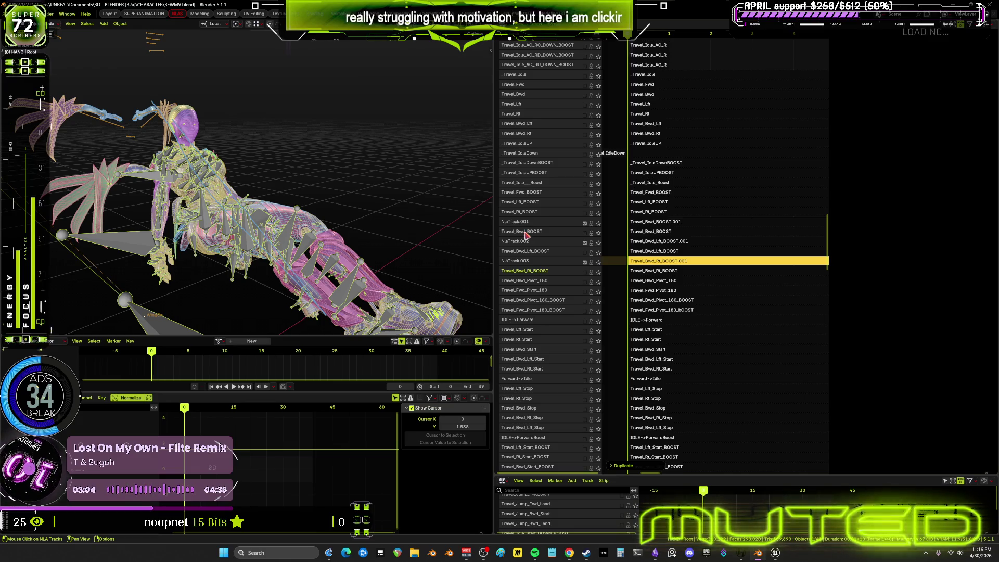
- Rename NlaTrack.001 to temp_Travel_Bwd_BOOST using the copied original track name
double_click(526, 231)
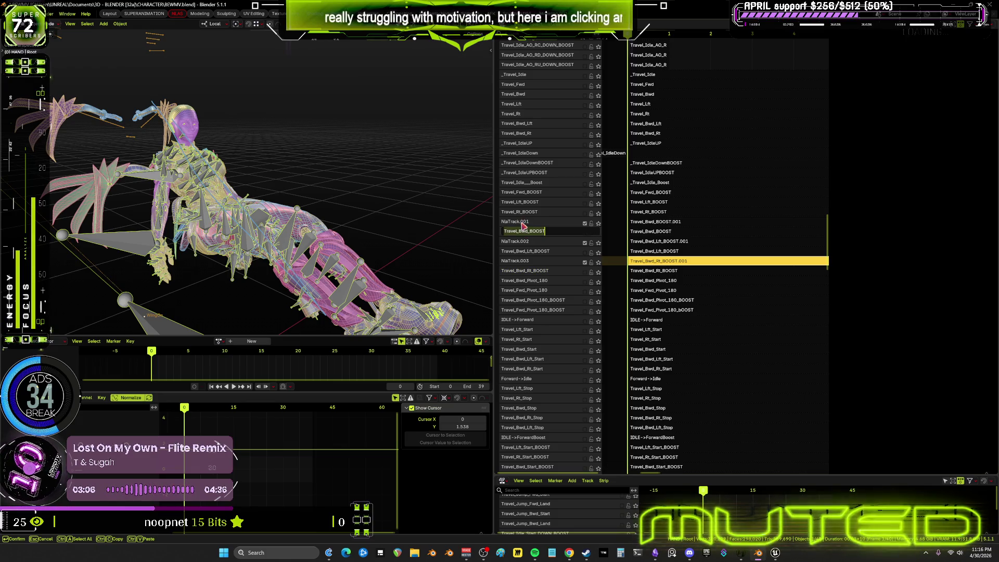
key("Return")
double_click(521, 222)
type("temp_Travel_Bwd_BOOST")
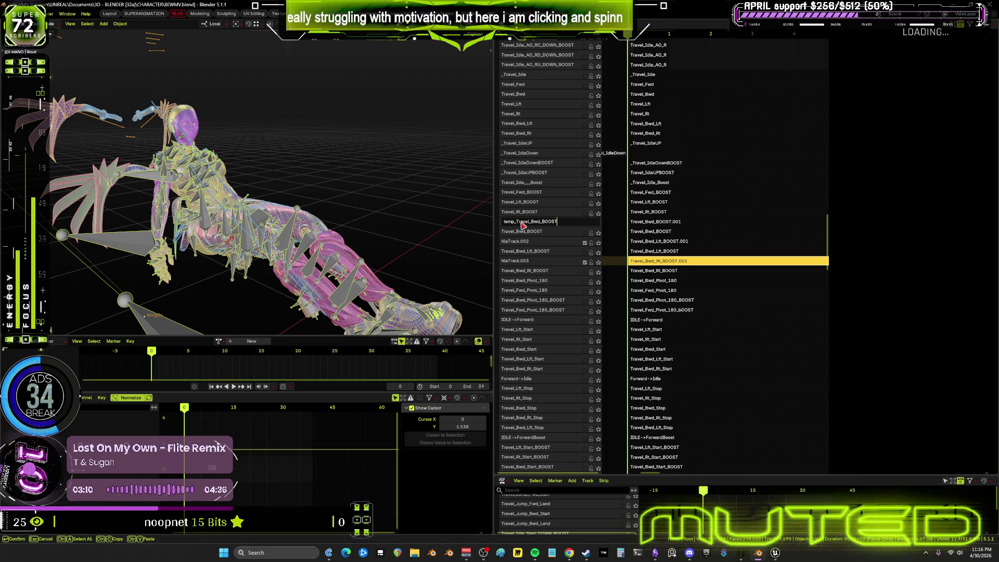
key("Return")
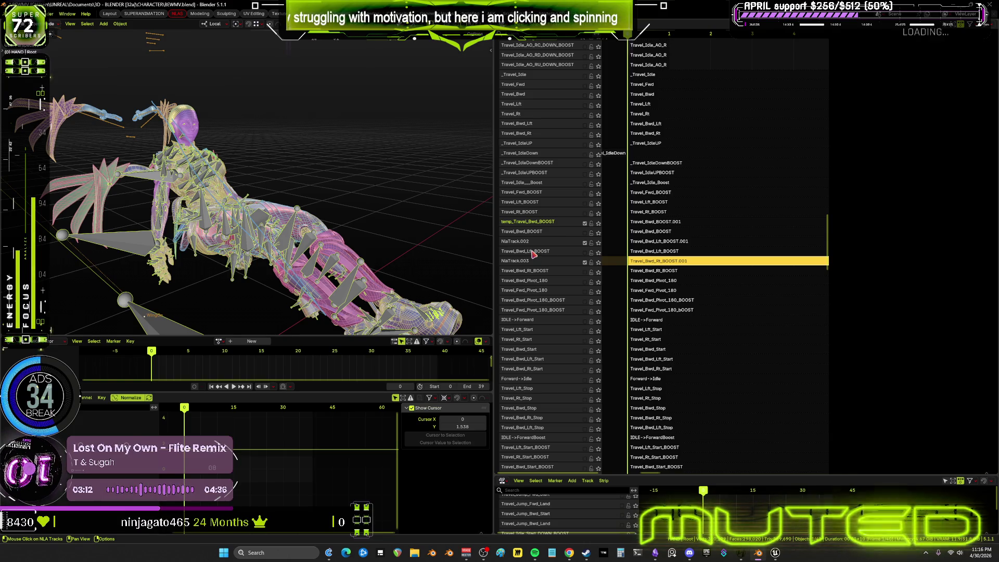
- Rename NlaTrack.002 to temp_Travel_Bwd_Lft_BOOST the same way
double_click(535, 253)
key("Return")
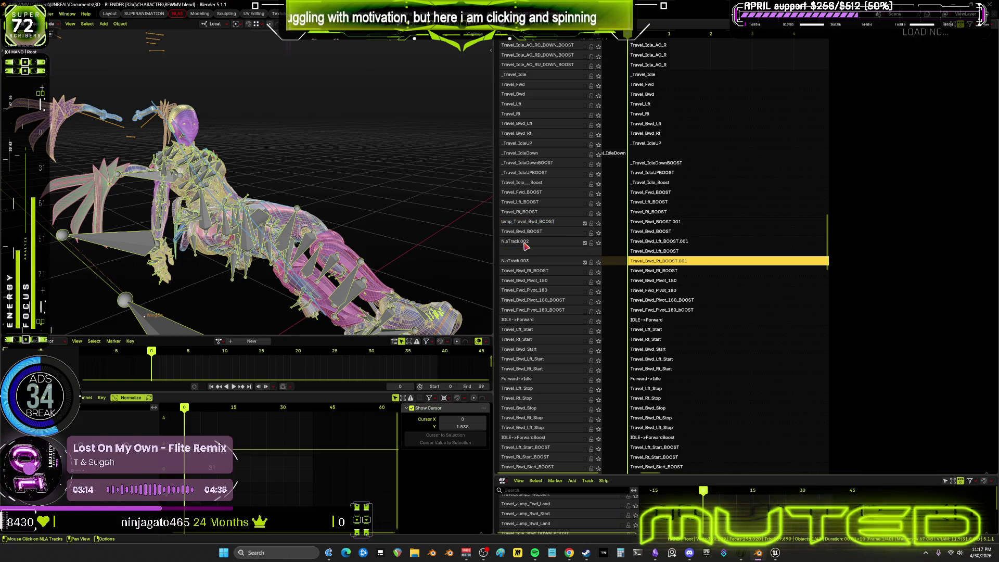
double_click(525, 243)
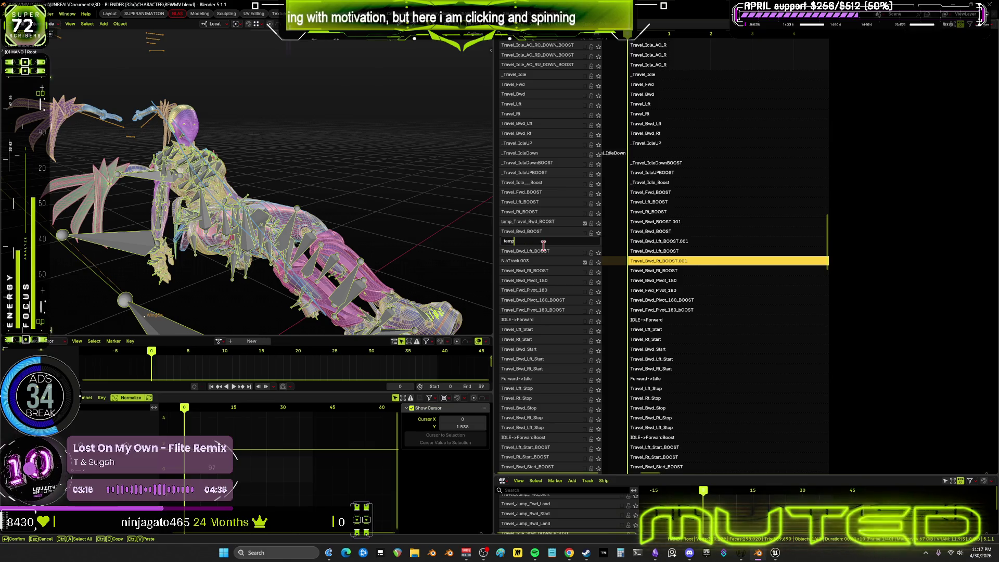
key("ctrl+v")
key("Return")
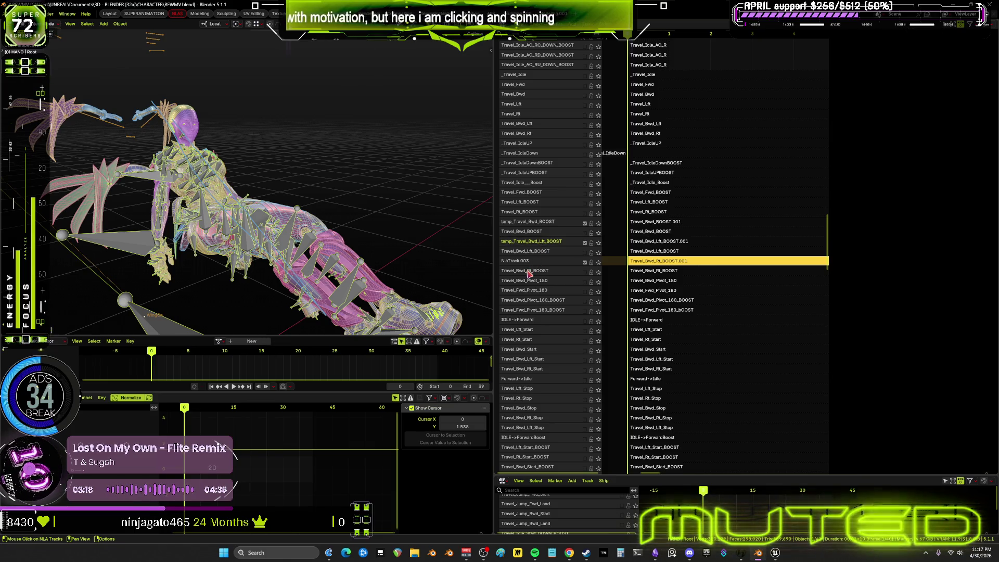
- Rename NlaTrack.003 to temp_Travel_Bwd_Rt_BOOST
double_click(529, 271)
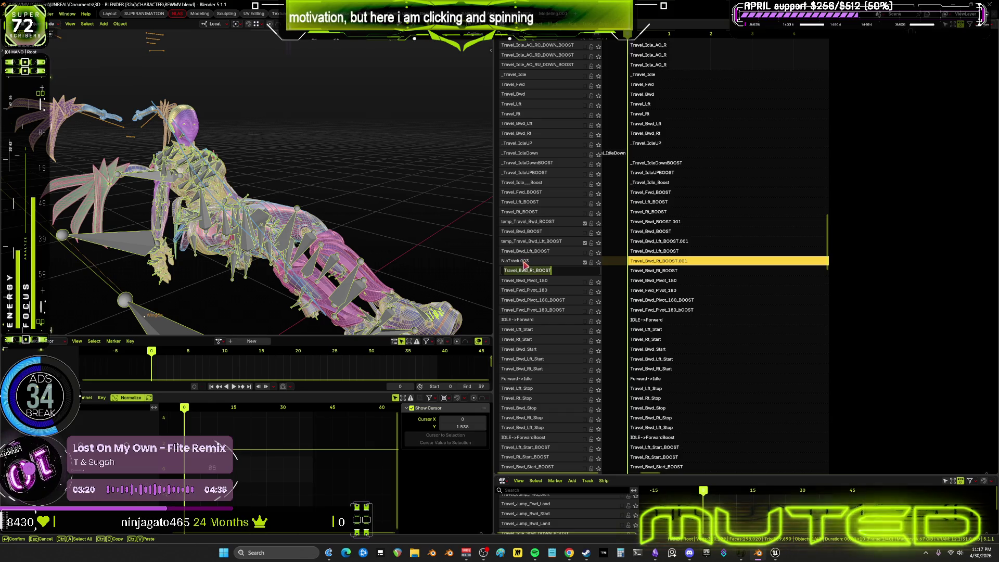
left_click(524, 261)
double_click(526, 262)
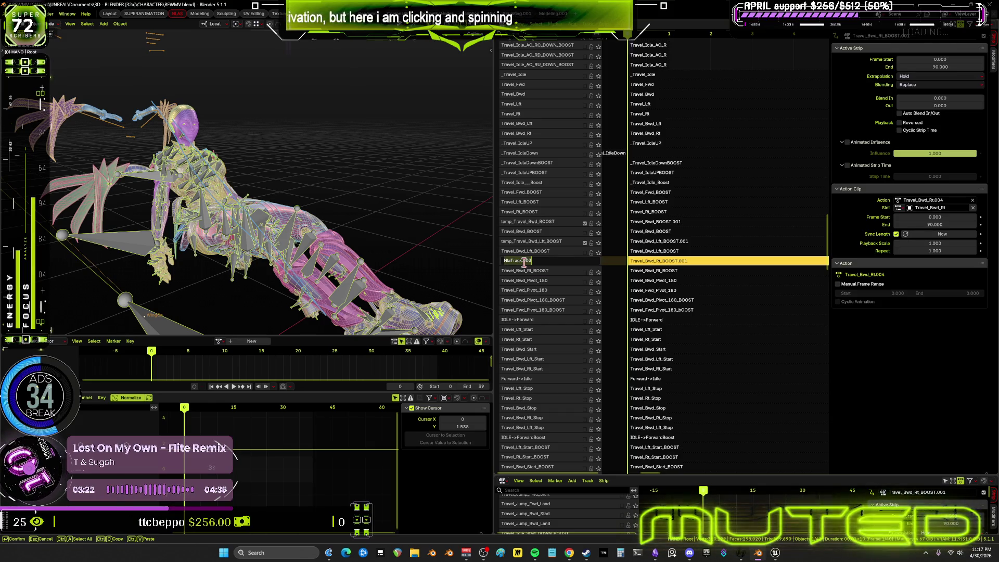
type("temp_Travel_Bwd_Rt_BOOST")
key("Return")
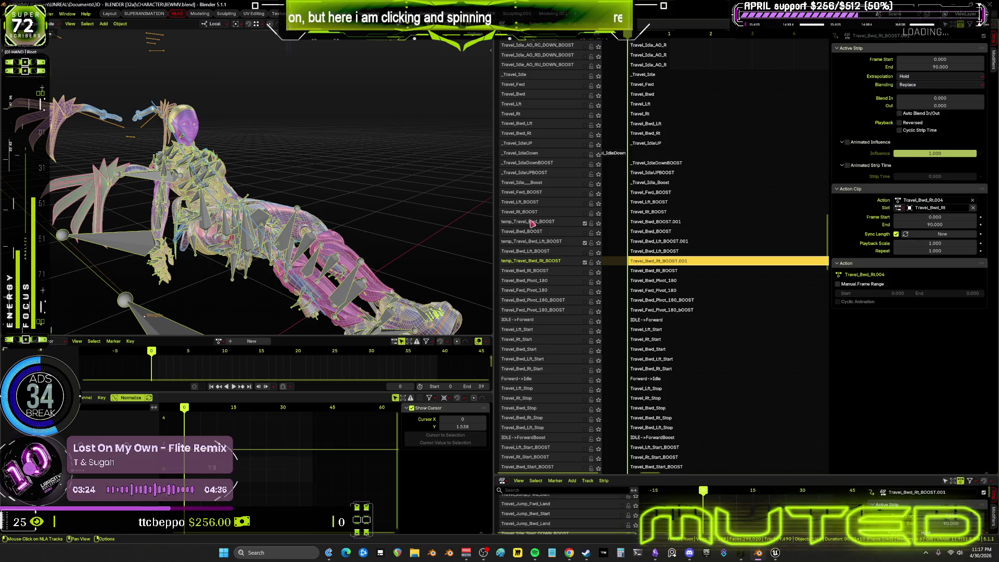
- Toggle the three temp_ tracks' influence checkboxes
left_click(585, 223)
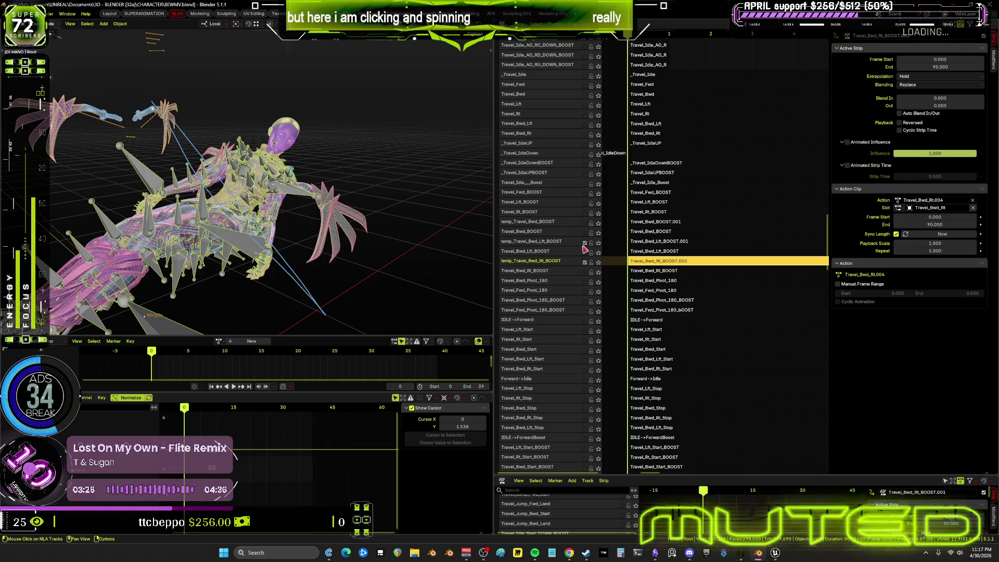
left_click(585, 242)
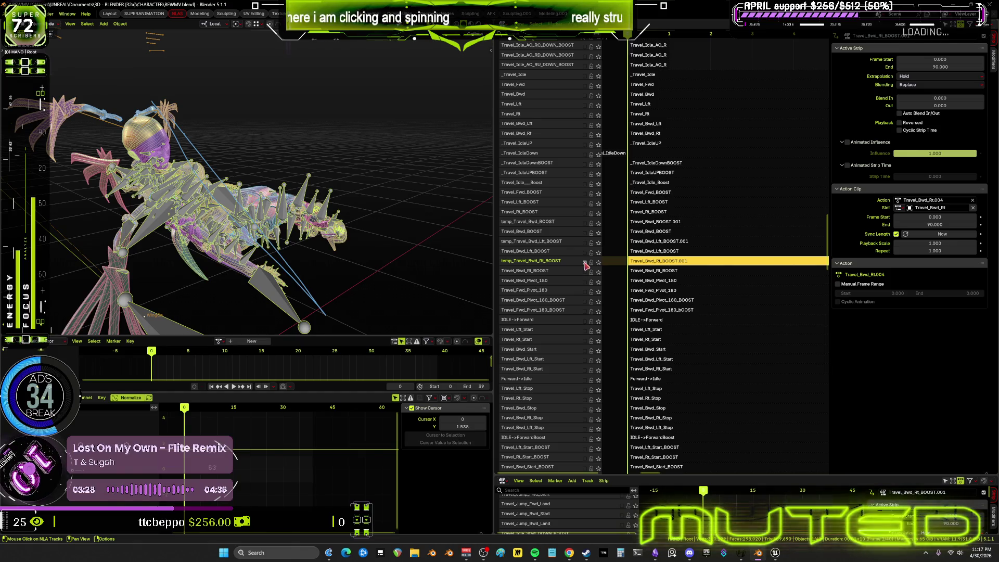
left_click(585, 264)
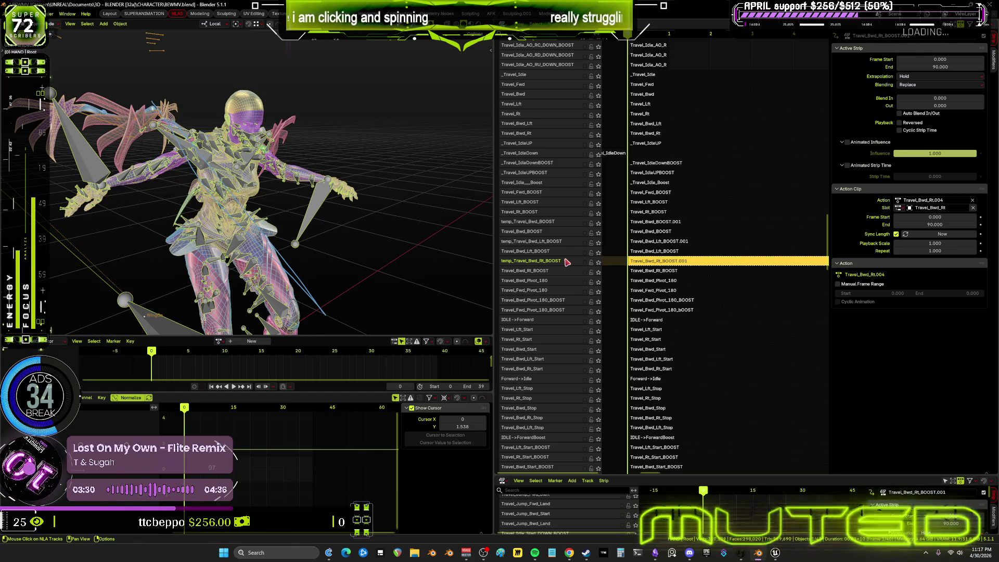
- Send temp_Travel_Bwd_Rt_BOOST, _Lft_BOOST and _BOOST to the bottom of the track stack
right_click(568, 263)
mouse_move(539, 243)
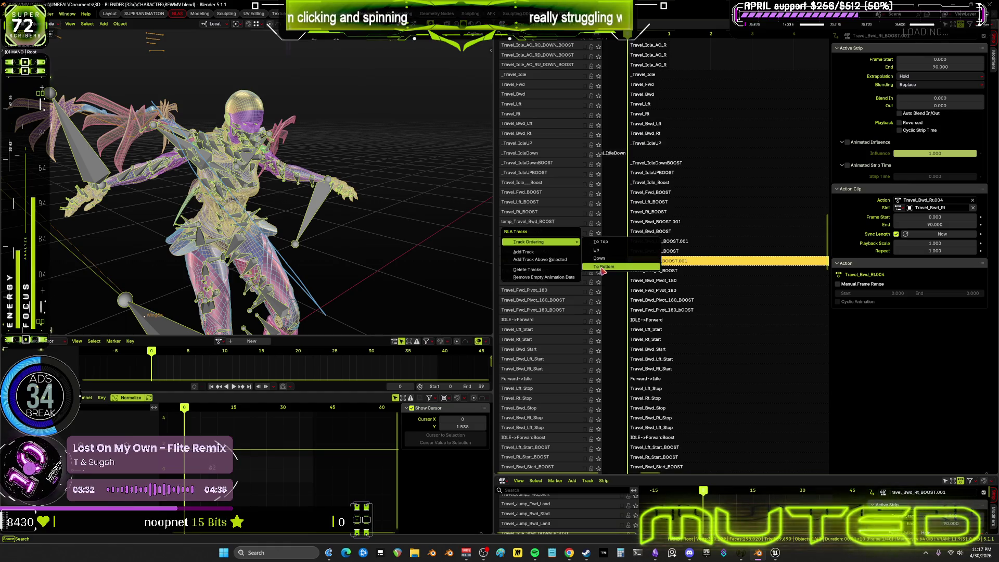
left_click(603, 268)
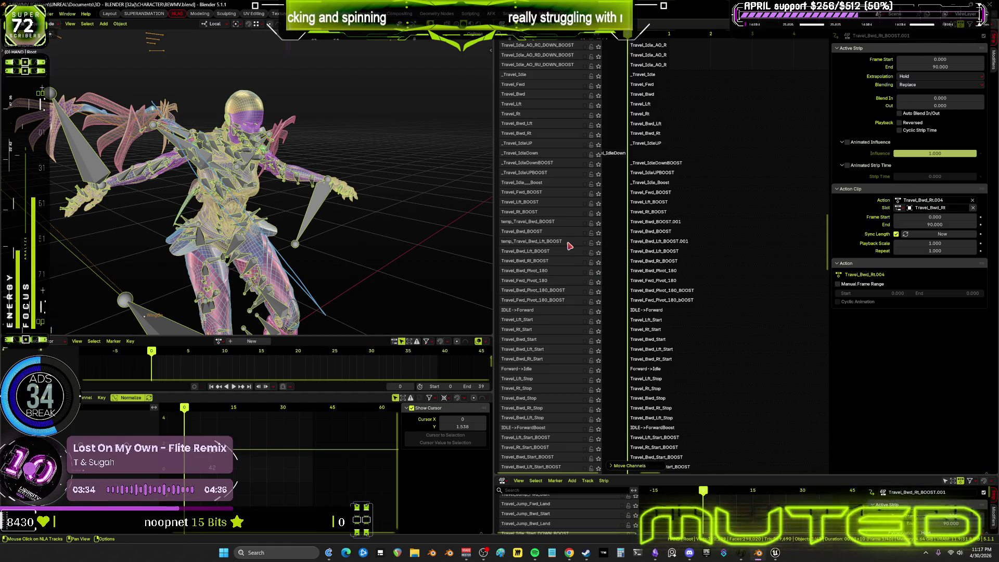
right_click(569, 246)
left_click(603, 268)
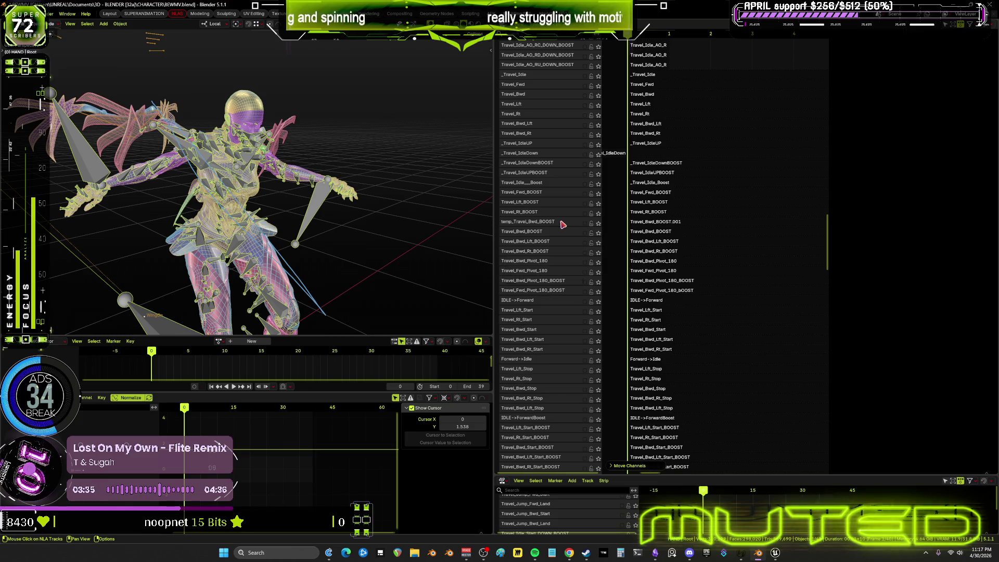
right_click(562, 223)
mouse_move(537, 222)
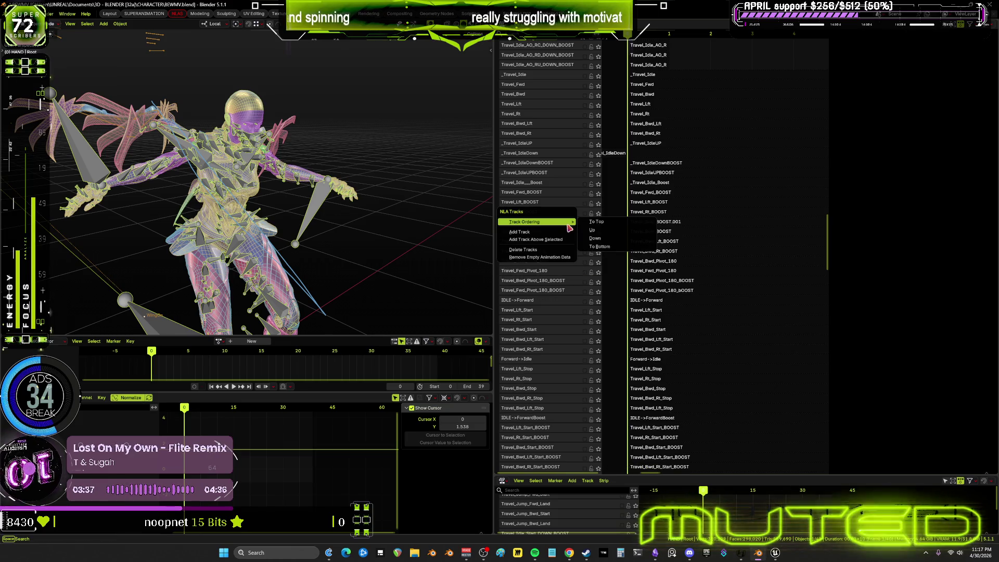
left_click(595, 245)
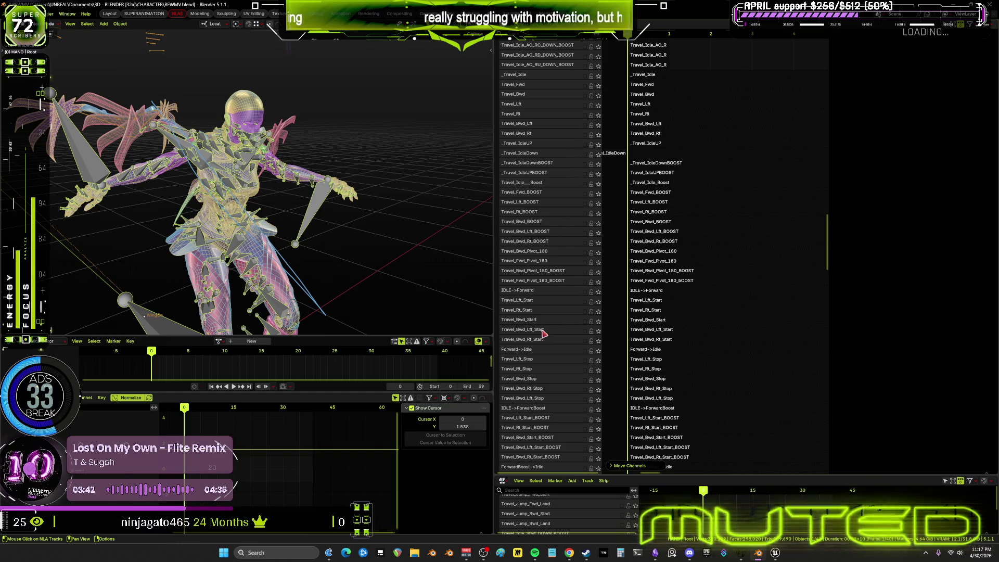
scroll(559, 170, "up", 3)
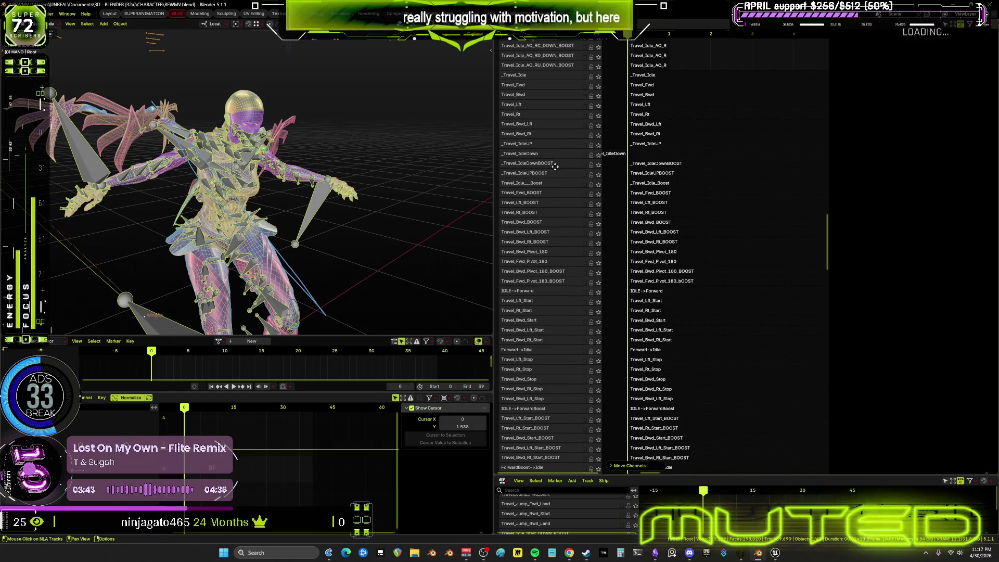
scroll(550, 219, "up", 3)
scroll(546, 254, "up", 2)
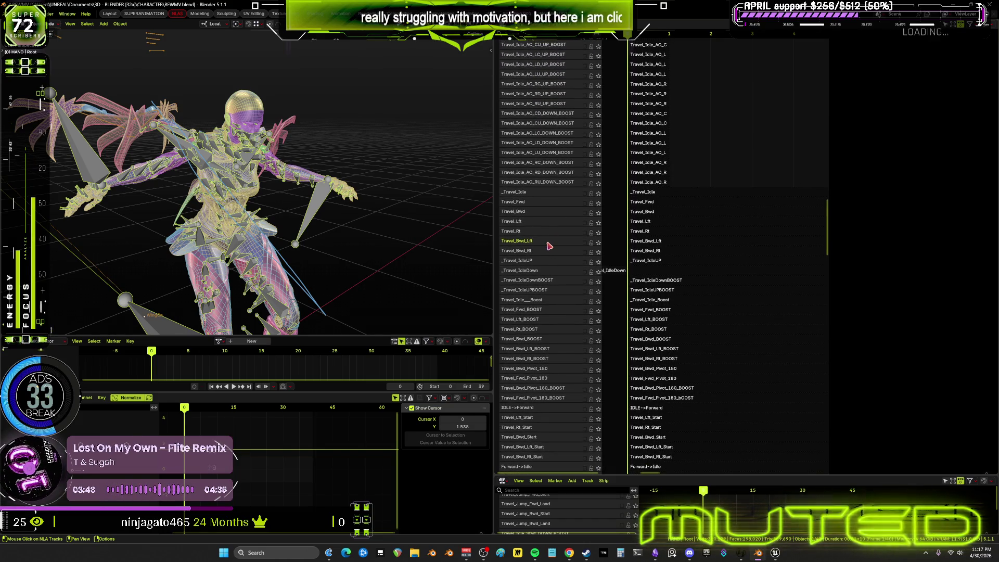
- Add an empty track above each of Travel_Bwd, Travel_Bwd_Lft and Travel_Bwd_Rt
right_click(568, 216)
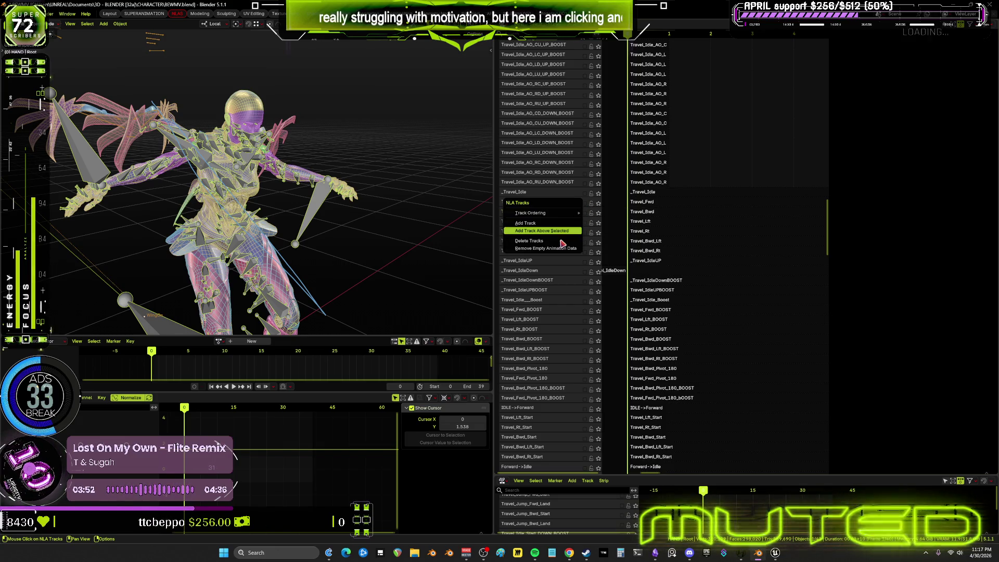
left_click(547, 230)
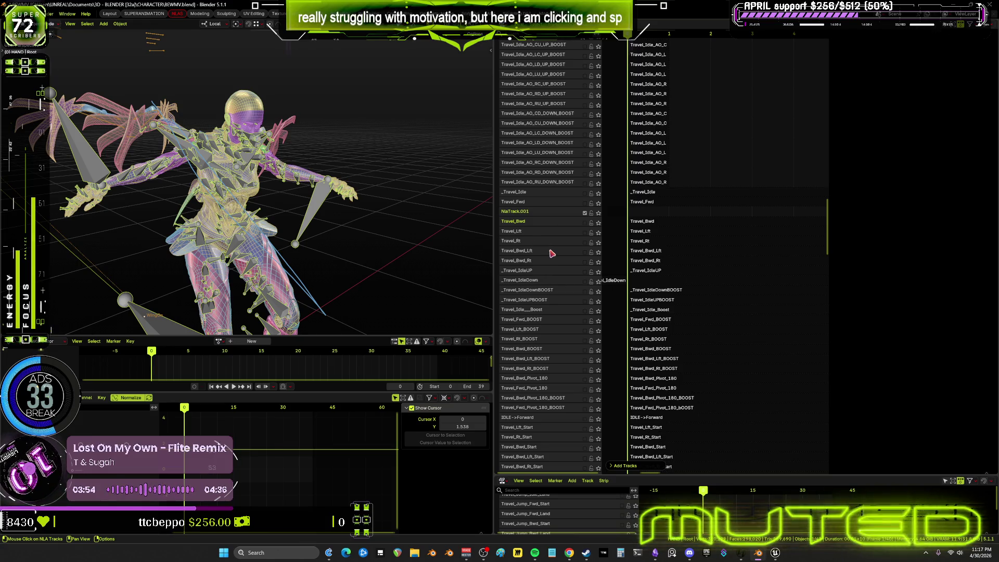
right_click(552, 254)
left_click(552, 251)
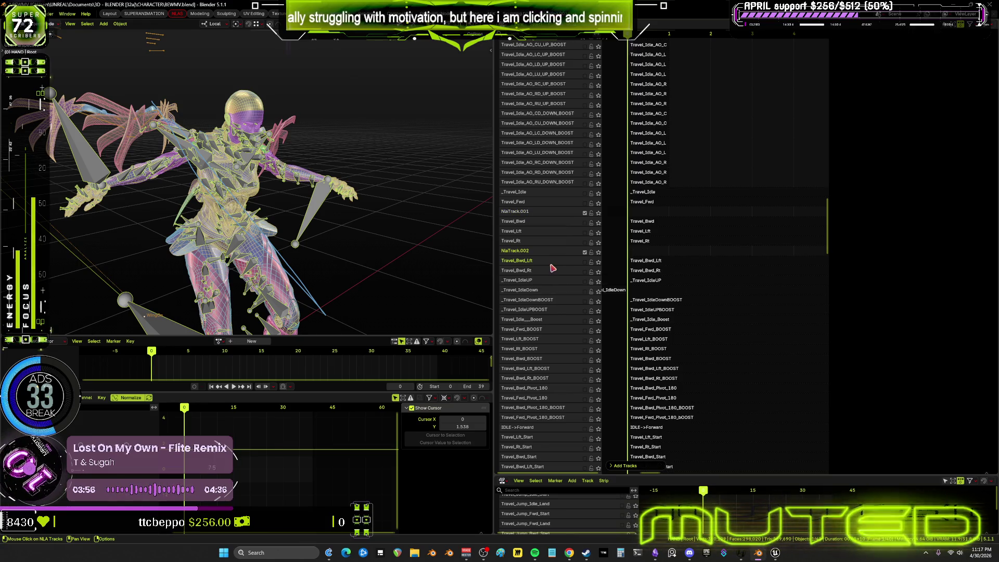
right_click(552, 275)
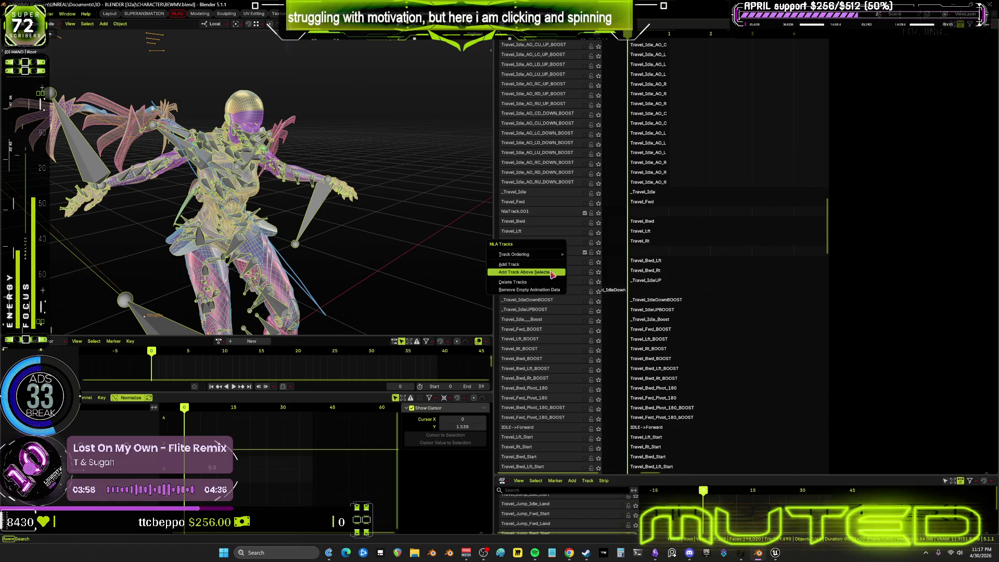
left_click(552, 273)
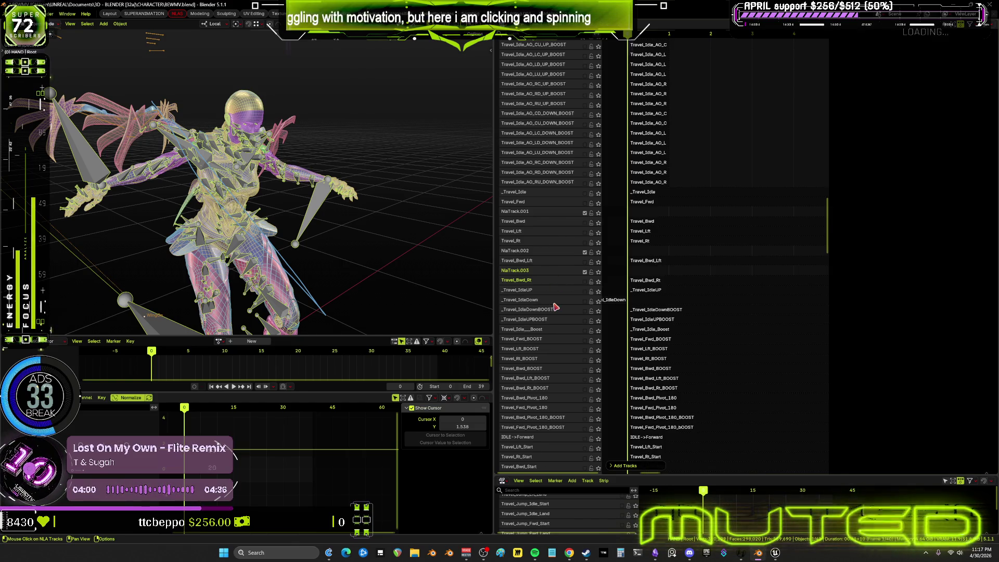
- Duplicate the Travel_Bwd_Rt and Travel_Bwd_Lft strips into the empty tracks above them
right_click(652, 287)
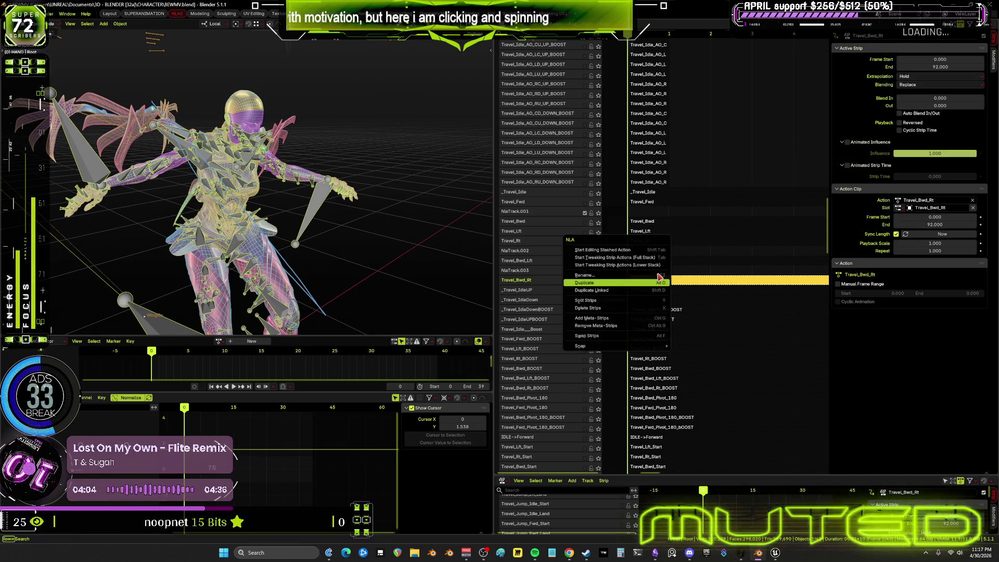
left_click(662, 273)
left_click(662, 266)
key("n")
right_click(661, 266)
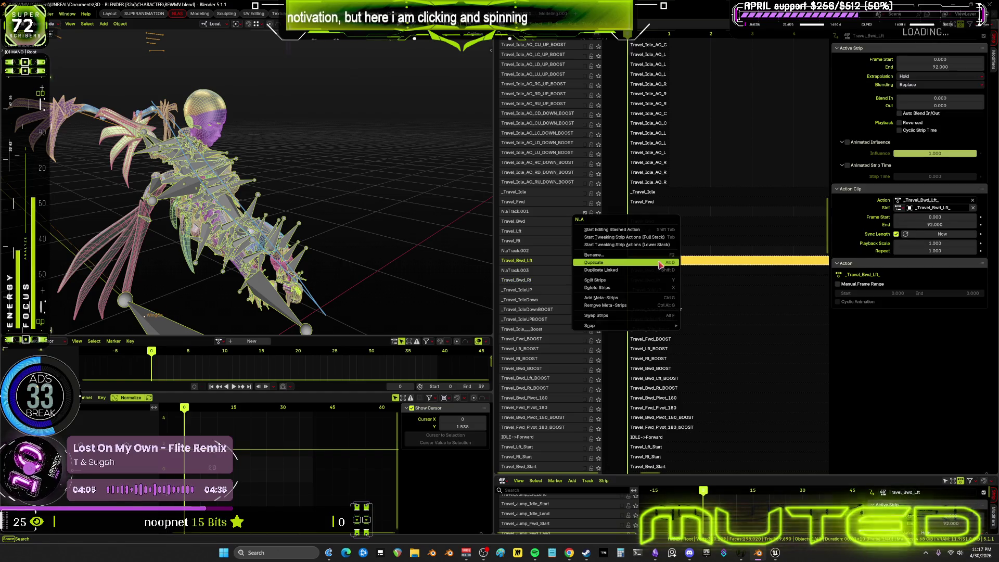
left_click(660, 265)
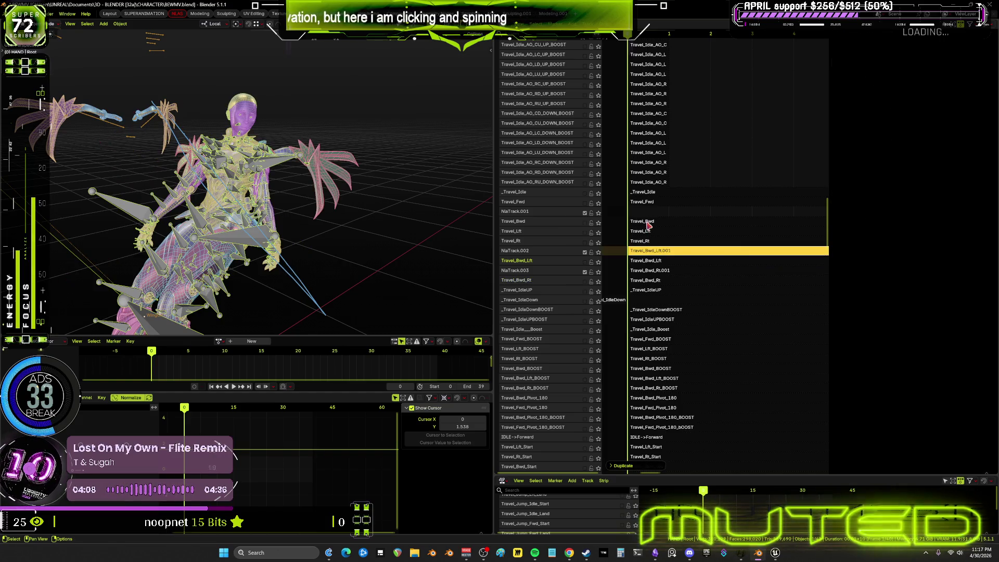
- Duplicate the Travel_Bwd strip into its empty track and keep the Travel_Bwd track name
left_click(650, 224)
right_click(650, 225)
left_click(648, 226)
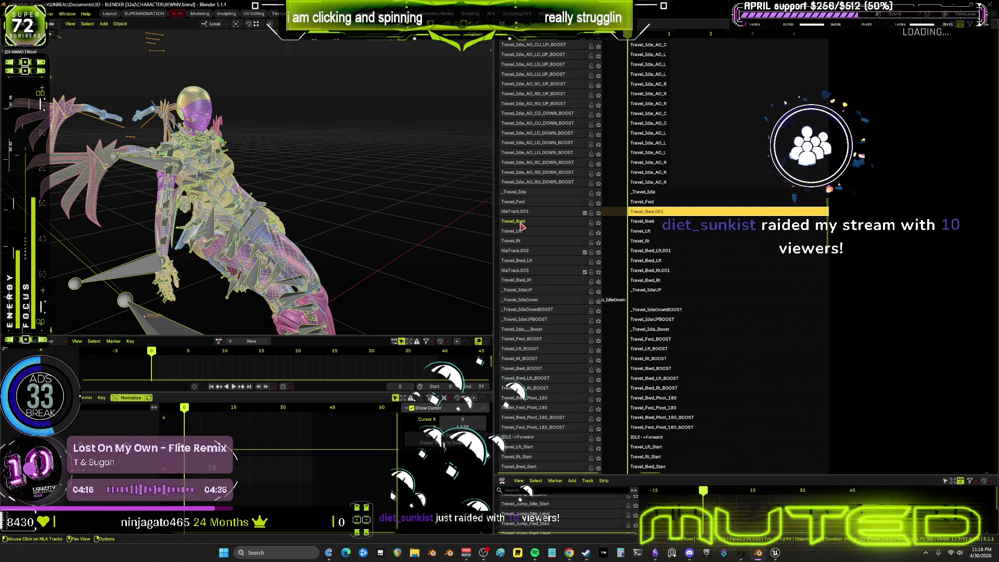
double_click(525, 222)
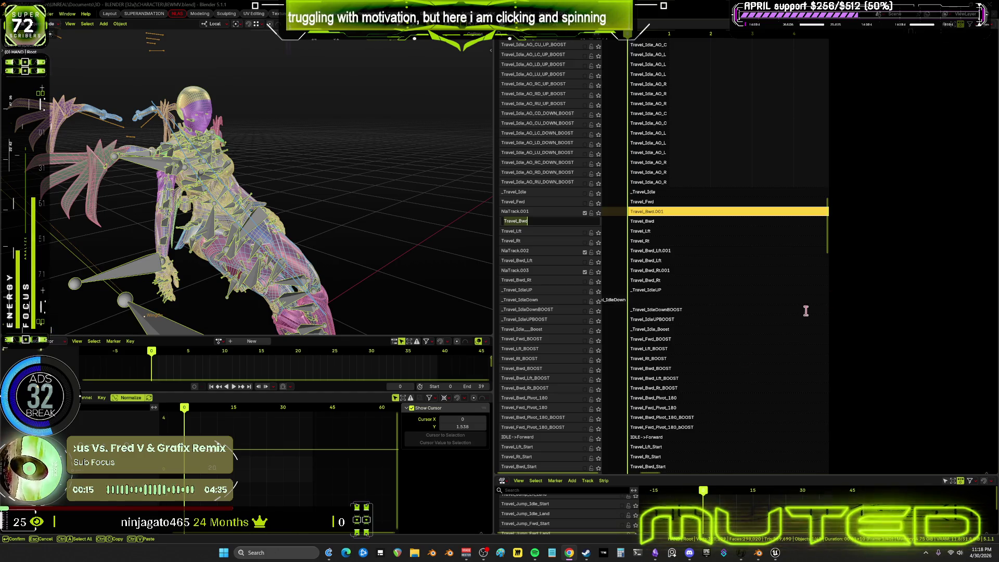
key("Return")
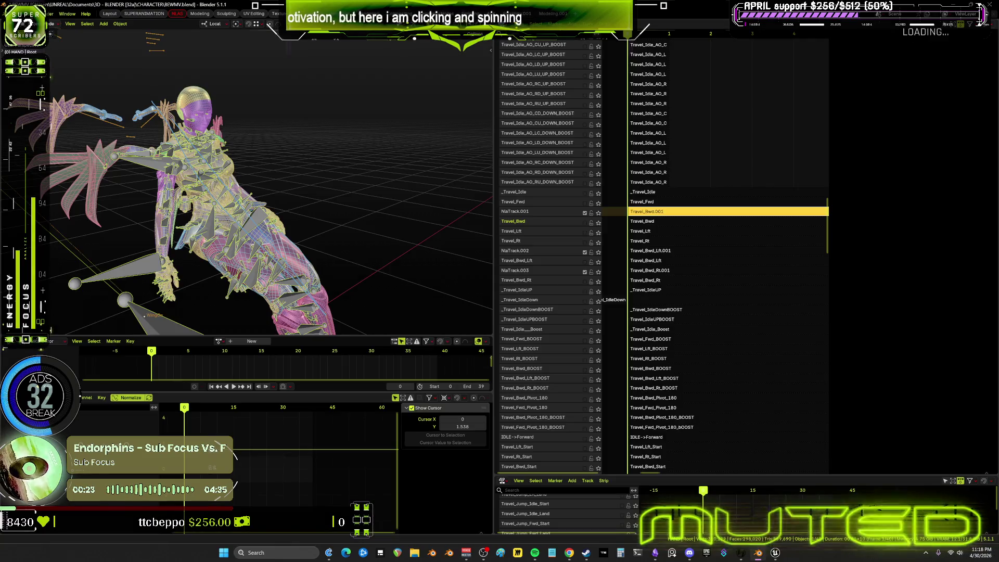
- In Obsidian, drop the diet_sunkist chat screenshot under the column of pasted chat images
left_click(654, 553)
scroll(579, 398, "down", 3)
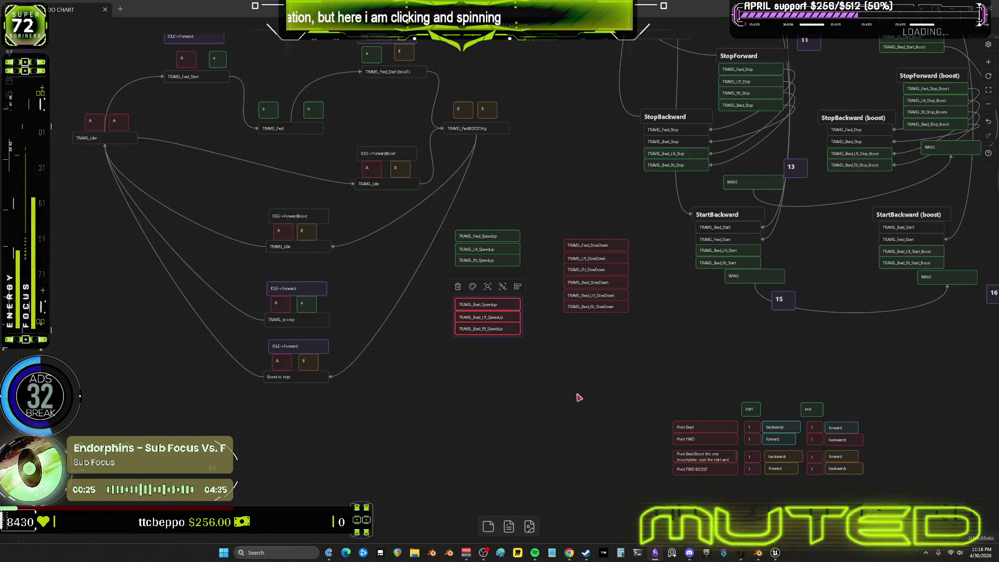
scroll(581, 398, "down", 3)
scroll(582, 398, "down", 3)
scroll(479, 245, "down", 3)
scroll(683, 279, "down", 2)
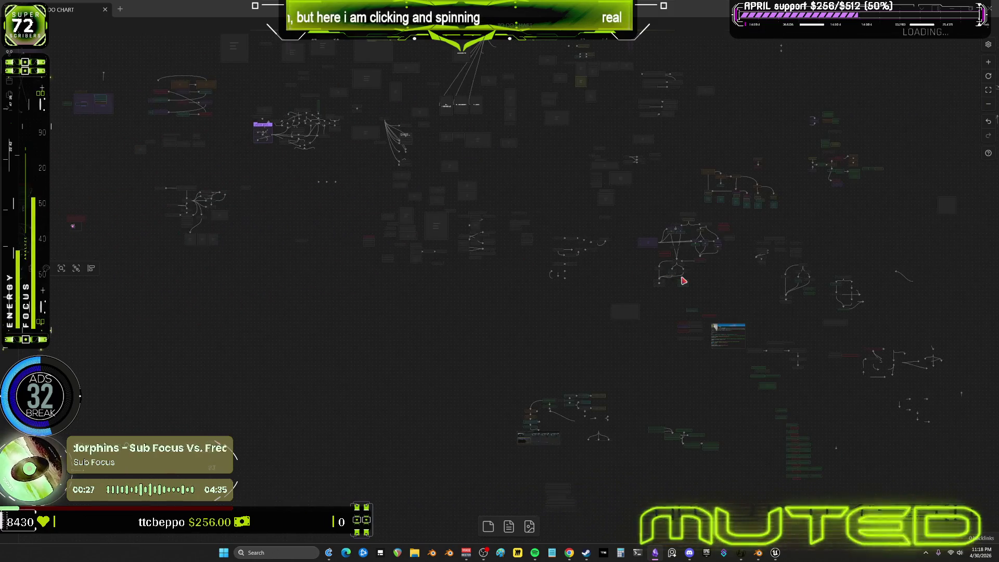
scroll(574, 246, "up", 3)
scroll(613, 299, "up", 2)
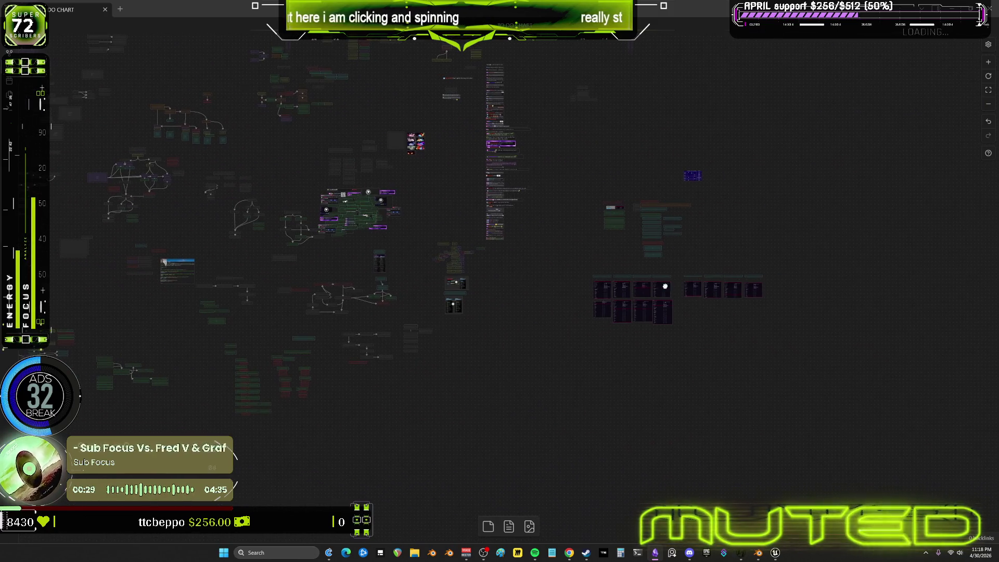
scroll(513, 224, "up", 2)
scroll(514, 223, "up", 2)
scroll(504, 344, "up", 2)
scroll(480, 374, "up", 3)
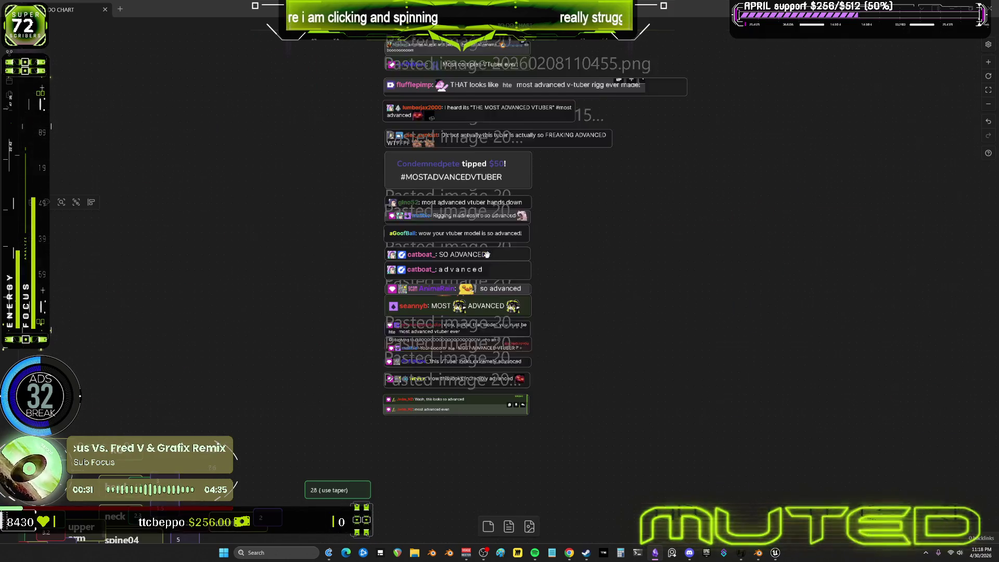
scroll(480, 393, "down", 2)
scroll(431, 346, "up", 3)
scroll(405, 328, "up", 1)
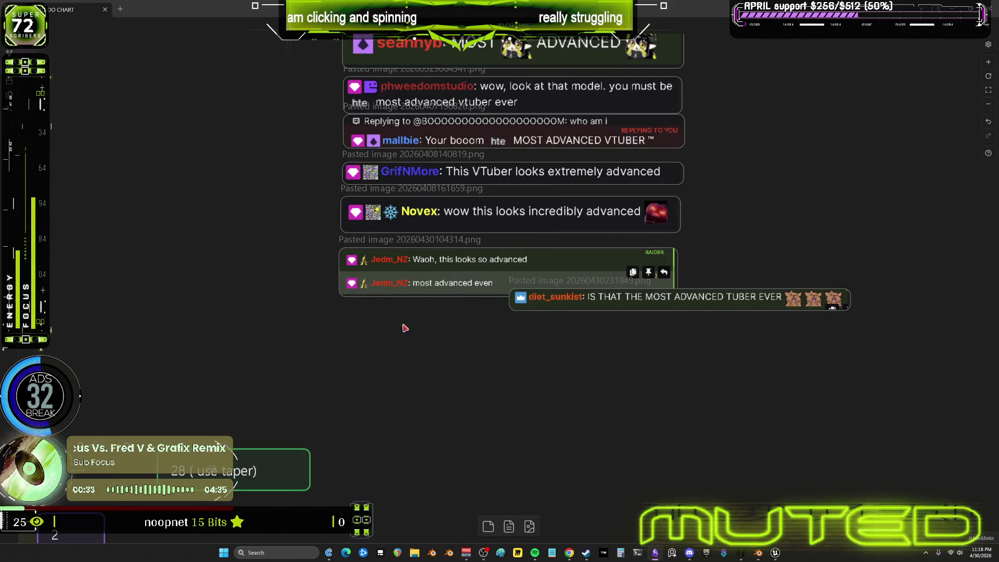
left_click_drag(600, 299, 436, 315)
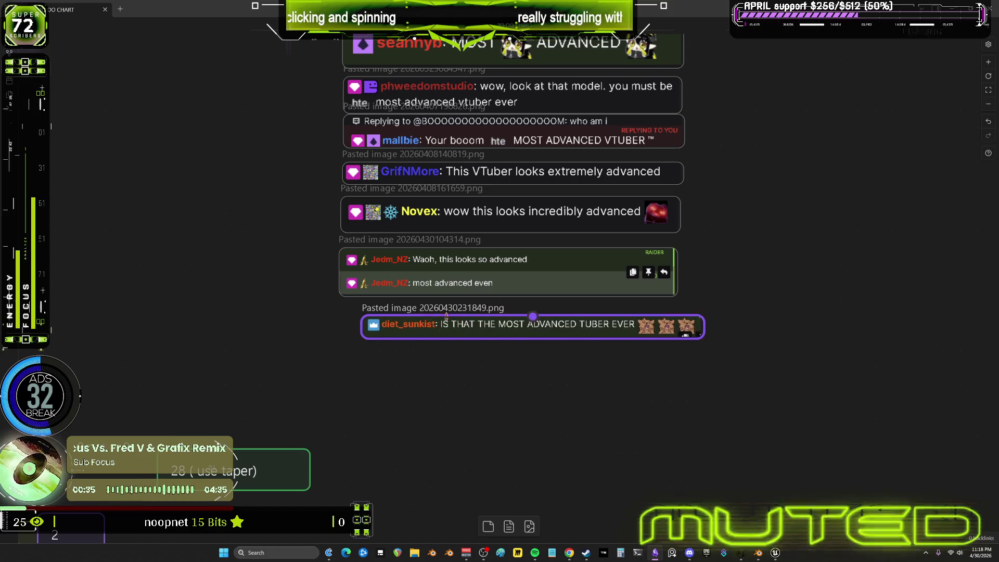
left_click(448, 376)
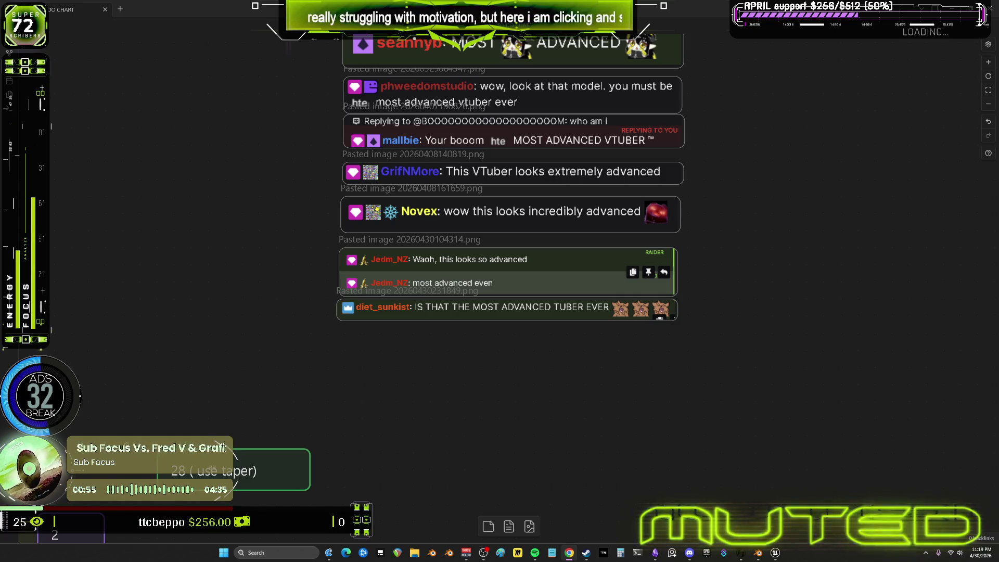
left_click_drag(720, 259, 729, 501)
scroll(741, 254, "up", 1)
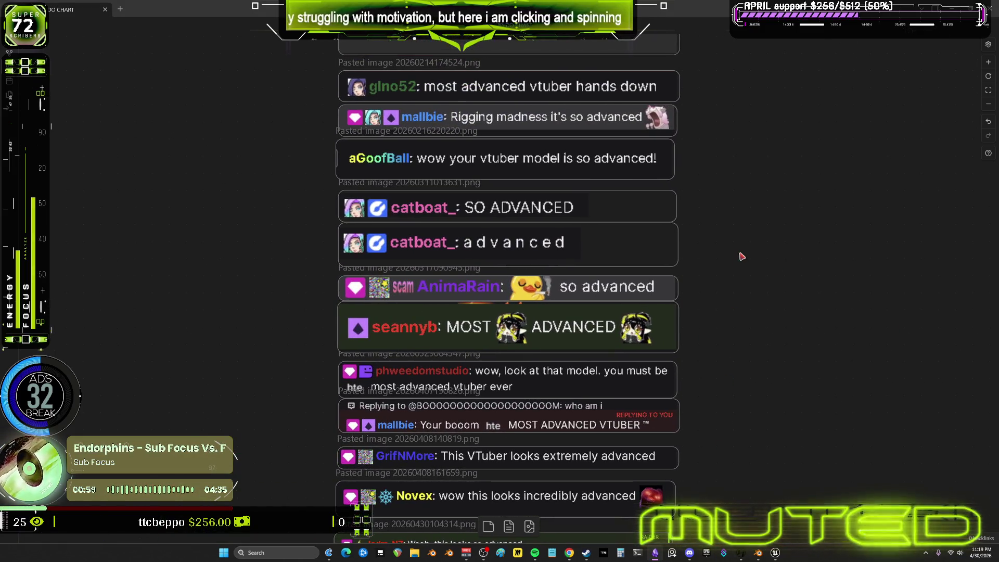
scroll(770, 323, "up", 2)
scroll(790, 270, "up", 3)
scroll(790, 270, "up", 3)
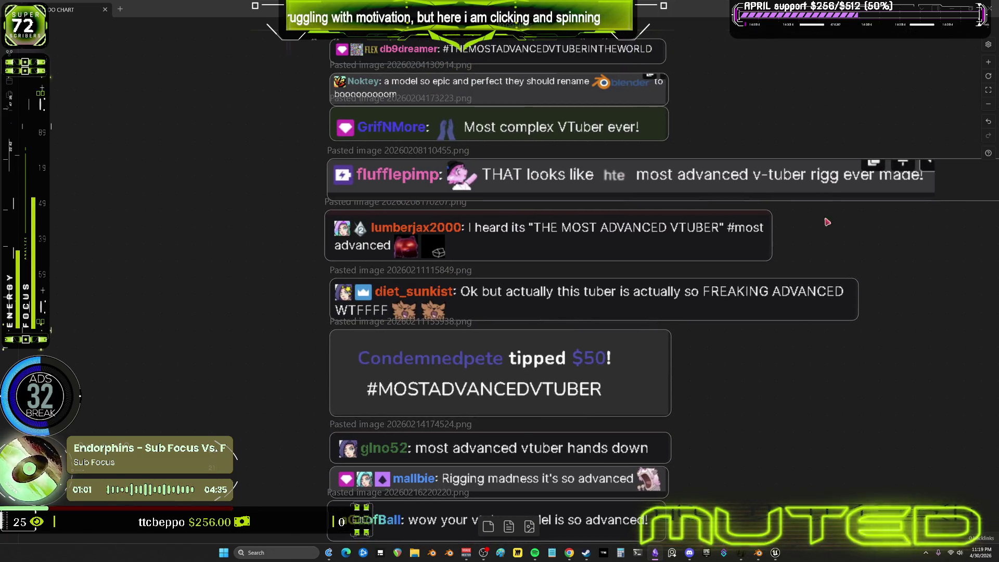
scroll(820, 125, "up", 3)
scroll(789, 320, "up", 4)
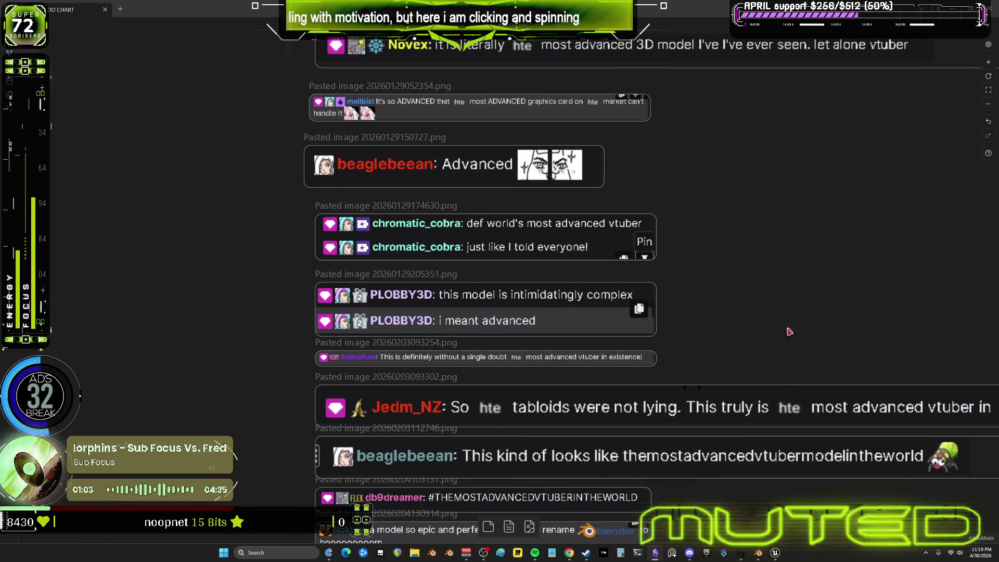
scroll(789, 320, "down", 5)
scroll(705, 217, "down", 4)
scroll(676, 135, "down", 4)
scroll(703, 188, "down", 2)
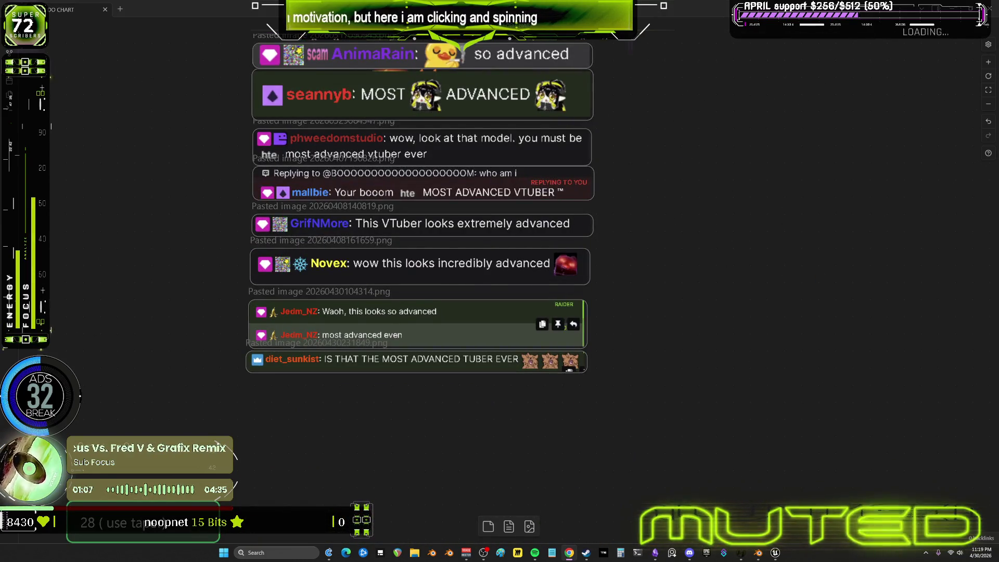